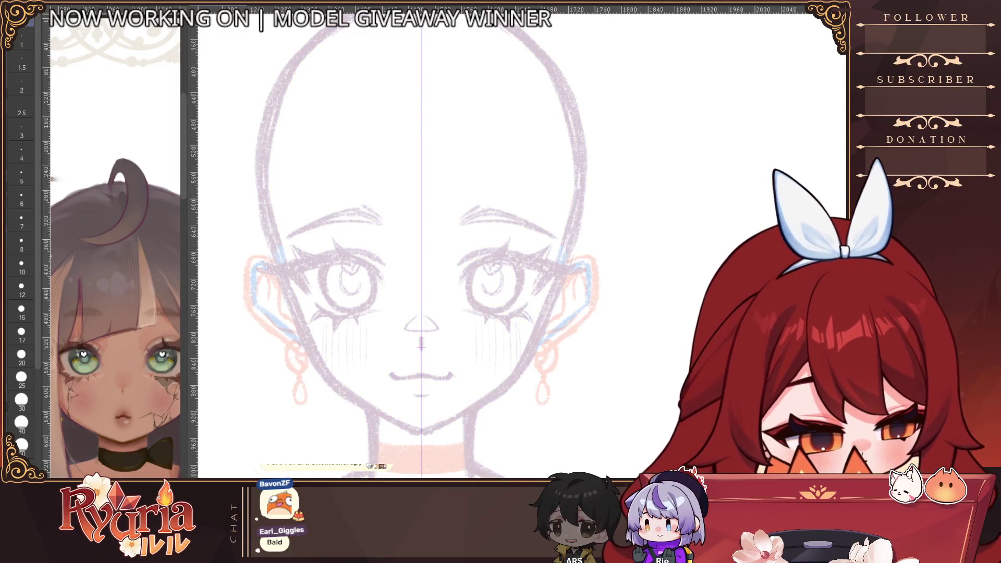
Merge the sketch layers into one pale pink sketch and shrink the pen to a thin inking size.
key(ctrl+e)
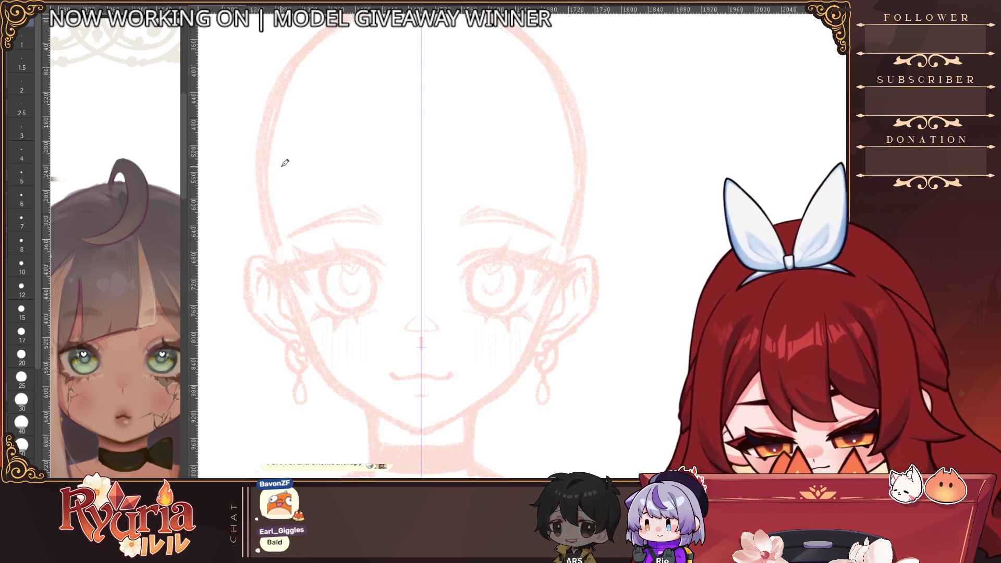
scroll(440, 384, down, 2)
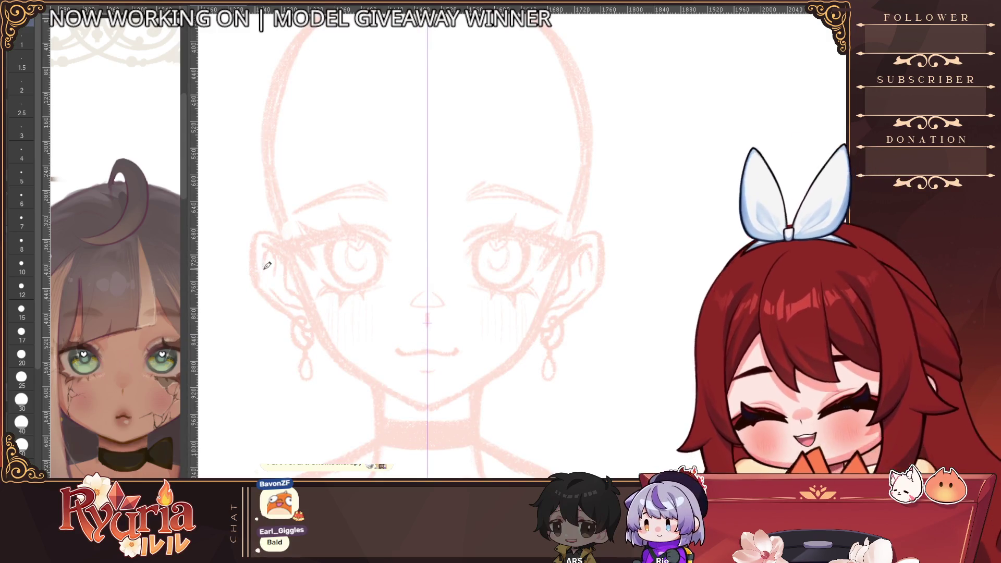
click(21, 310)
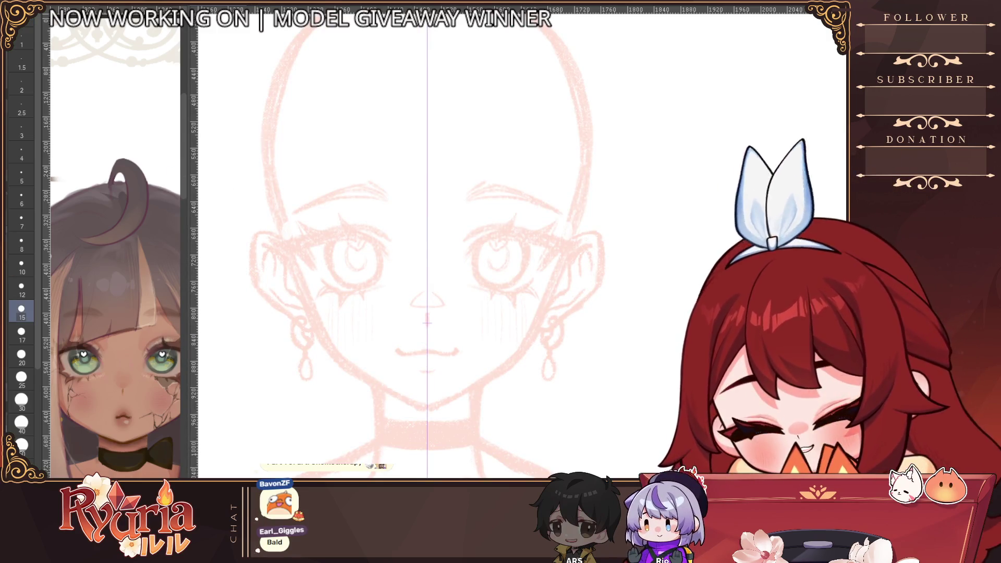
scroll(257, 243, up, 1)
key(bracketleft)
key(bracketleft)
key(bracketleft)
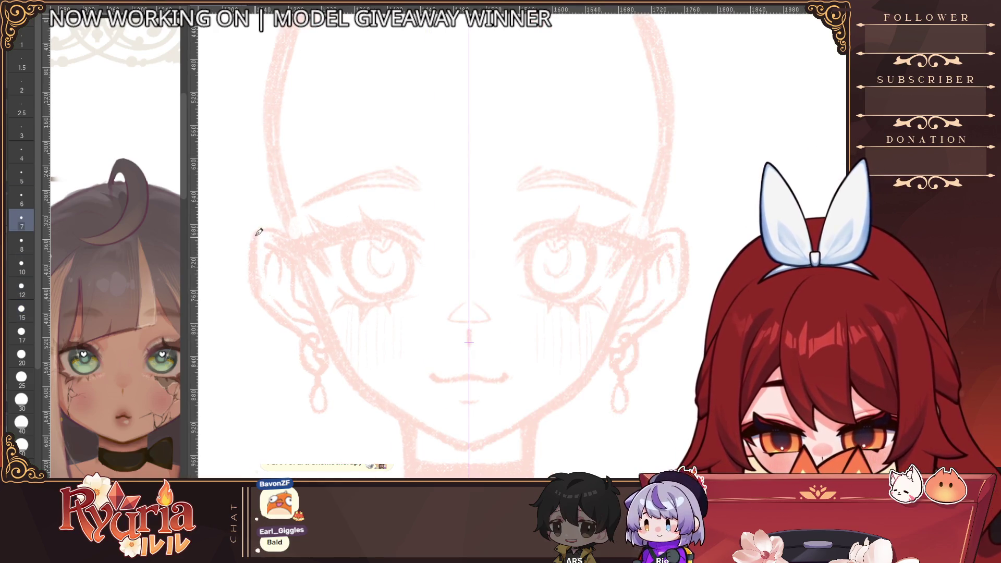
key(bracketleft)
key(bracketleft)
key(bracketleft)
Ink the mirrored outer ear outlines from the top curve down to the lobe.
mouse_move(252, 234)
mouse_down()
mouse_move(254, 297)
mouse_move(331, 351)
mouse_up()
key(bracketright)
key(bracketright)
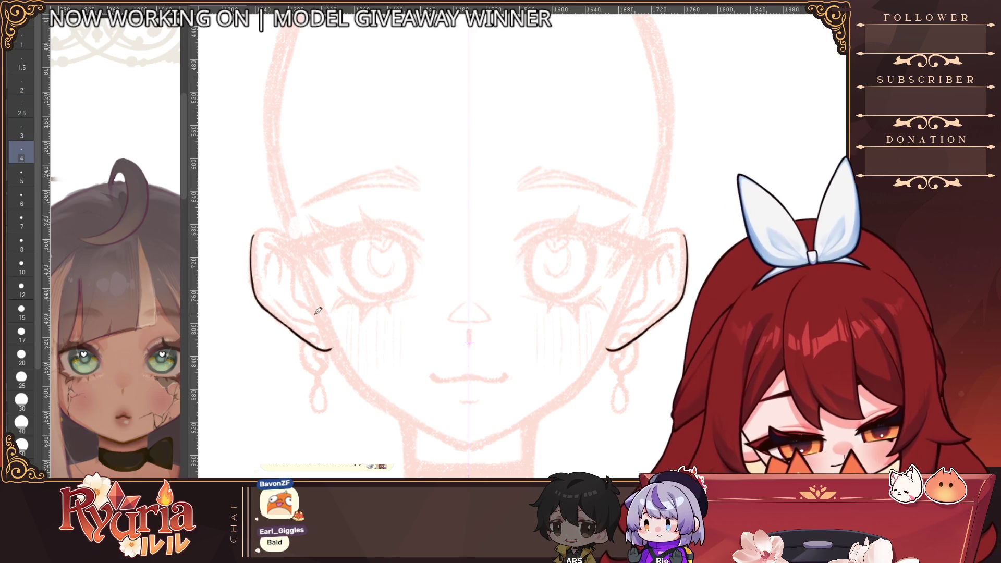
key(bracketright)
mouse_move(260, 225)
mouse_down()
mouse_move(252, 249)
mouse_move(282, 233)
mouse_move(307, 247)
mouse_move(336, 325)
mouse_up()
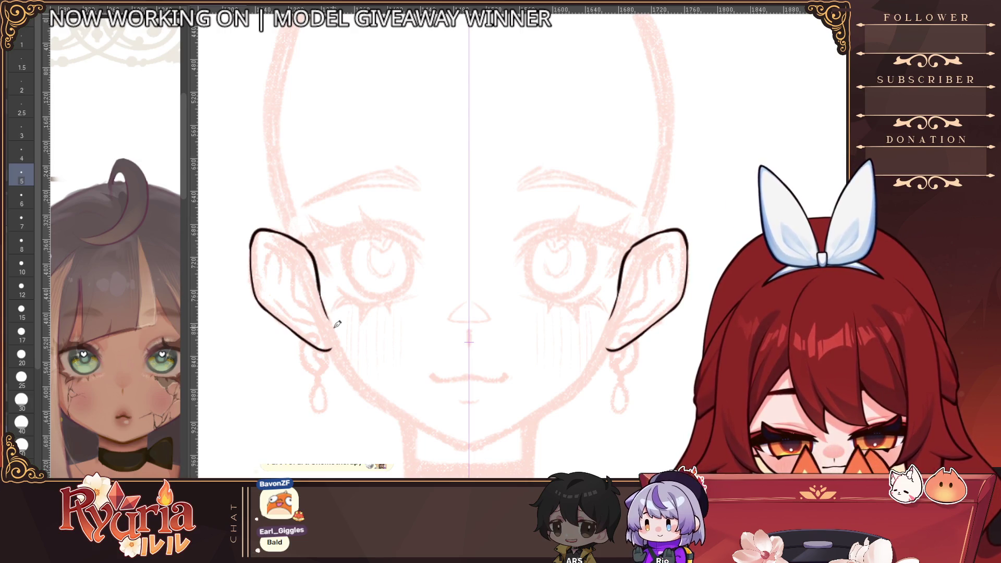
key(ctrl+z)
drag(315, 252, 332, 346)
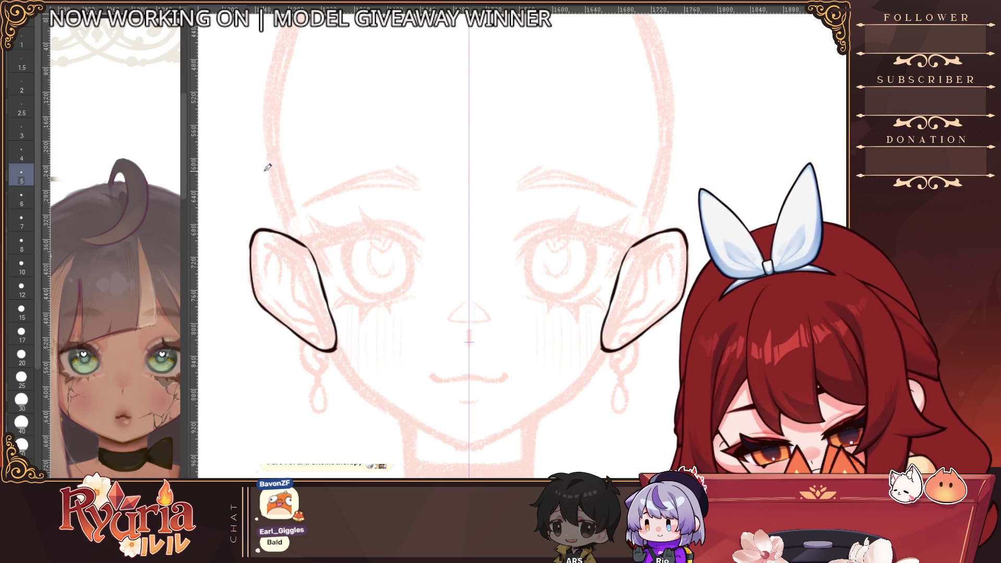
drag(250, 237, 256, 269)
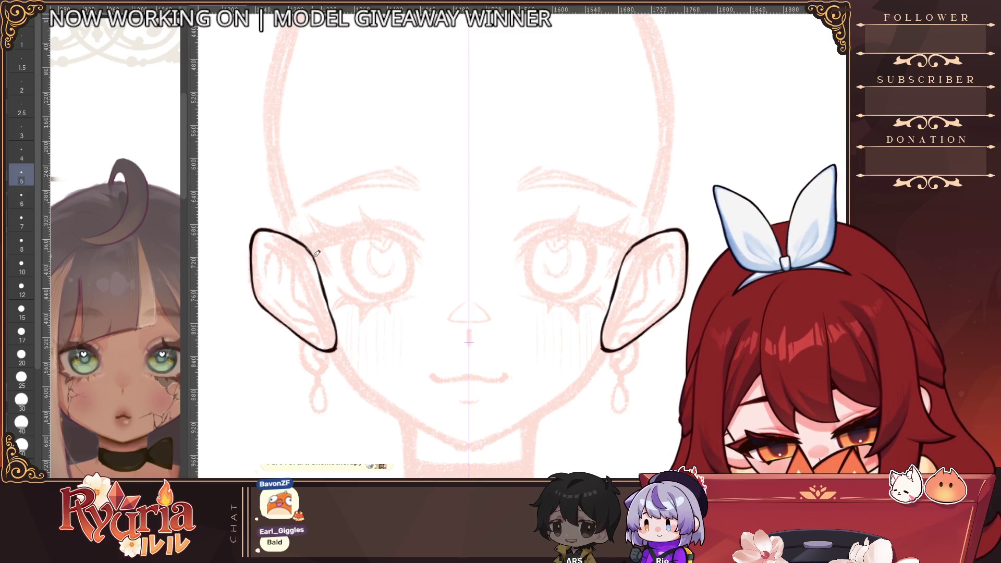
drag(311, 243, 339, 328)
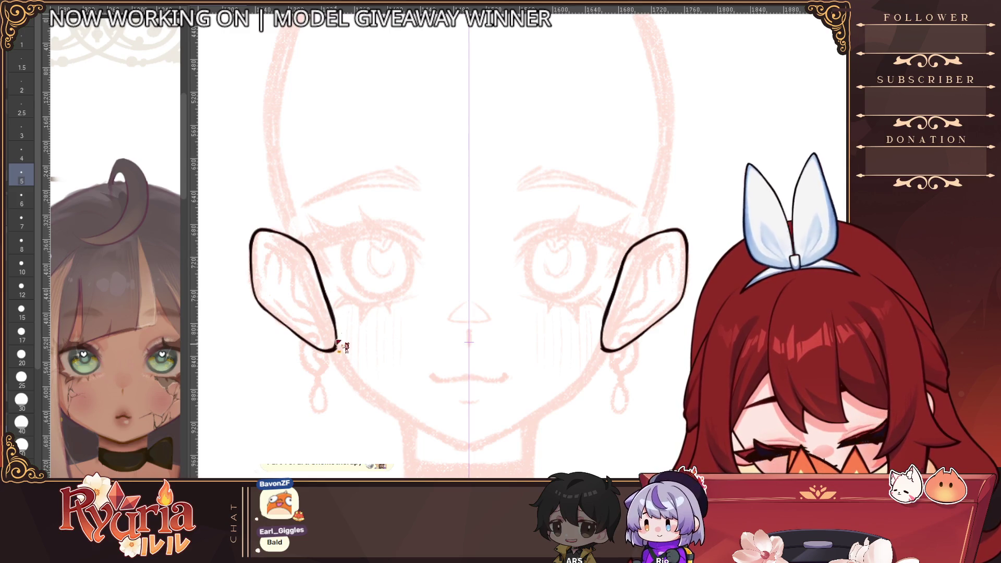
key(ctrl+z)
scroll(339, 332, down, 3)
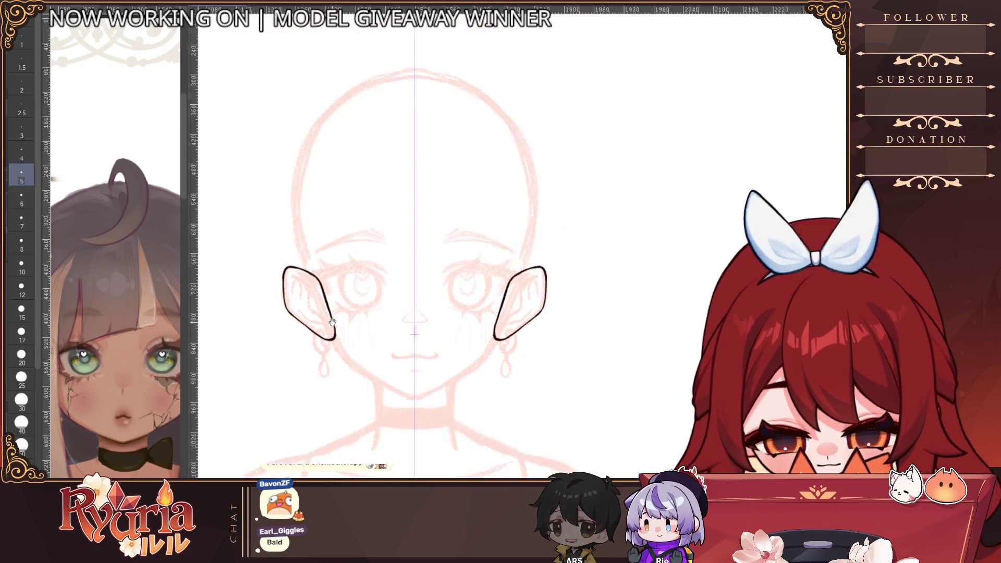
scroll(295, 286, up, 5)
scroll(295, 286, left, 3)
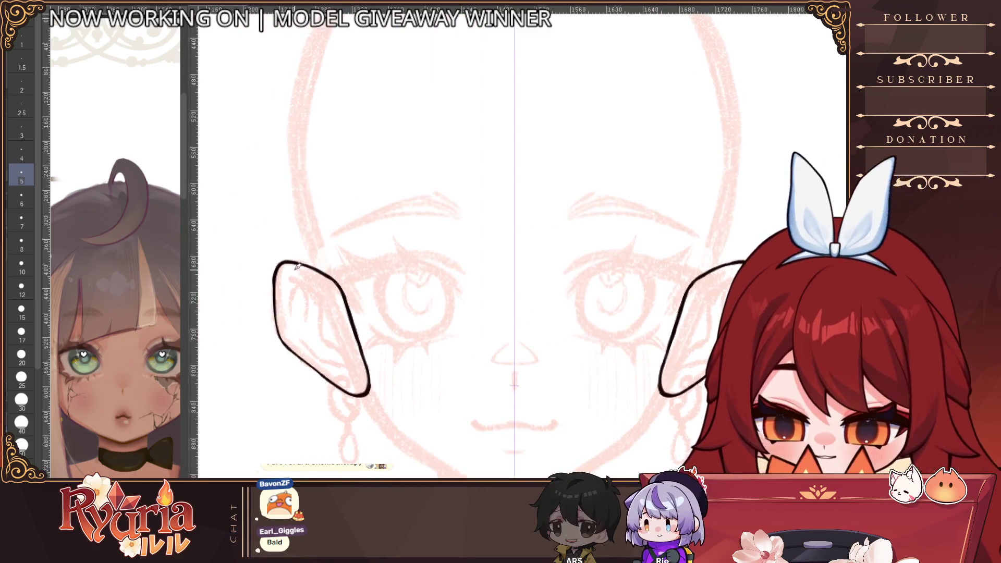
scroll(325, 277, down, 1)
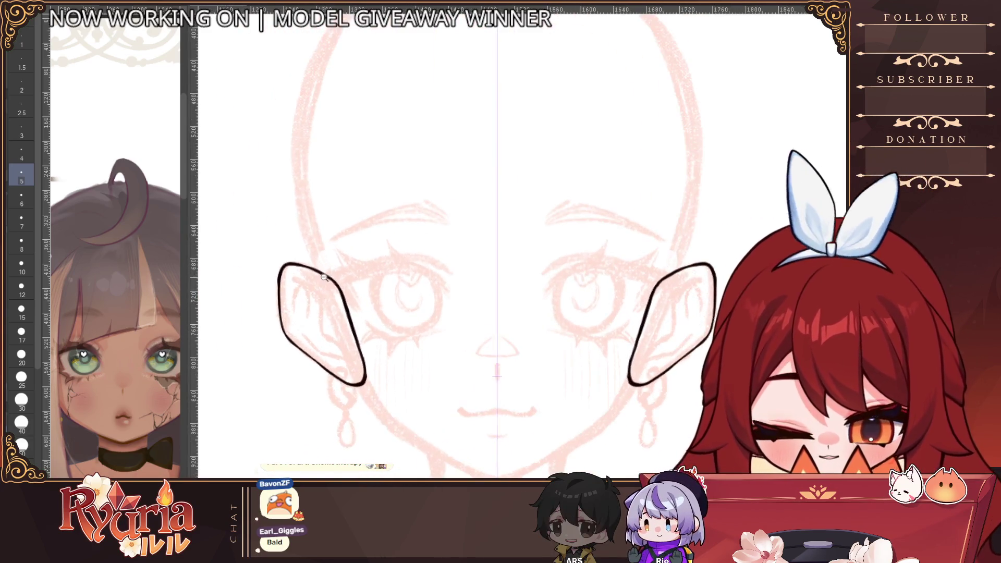
scroll(351, 359, up, 1)
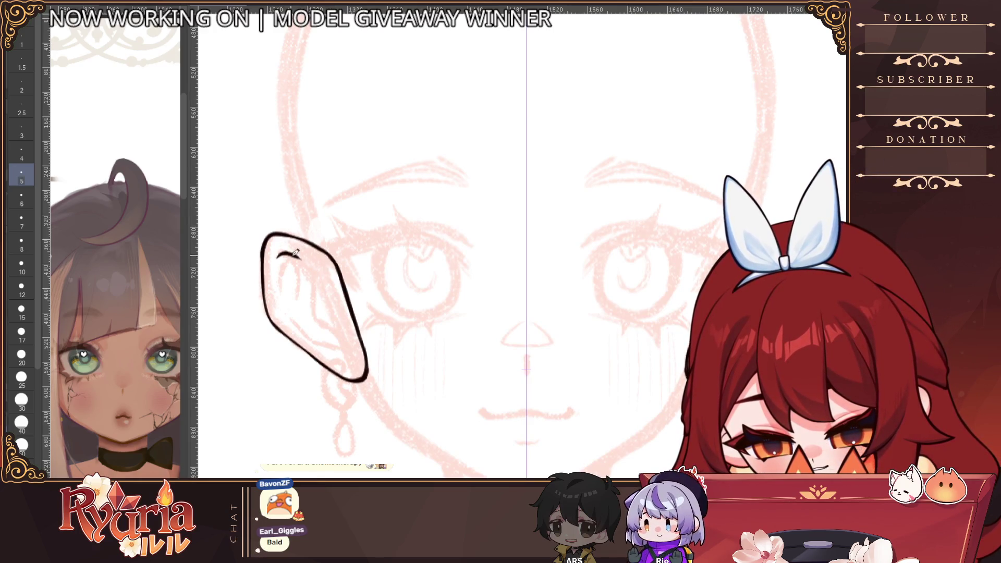
Draw the inner fold line of each ear down toward the lower ear.
drag(322, 268, 335, 281)
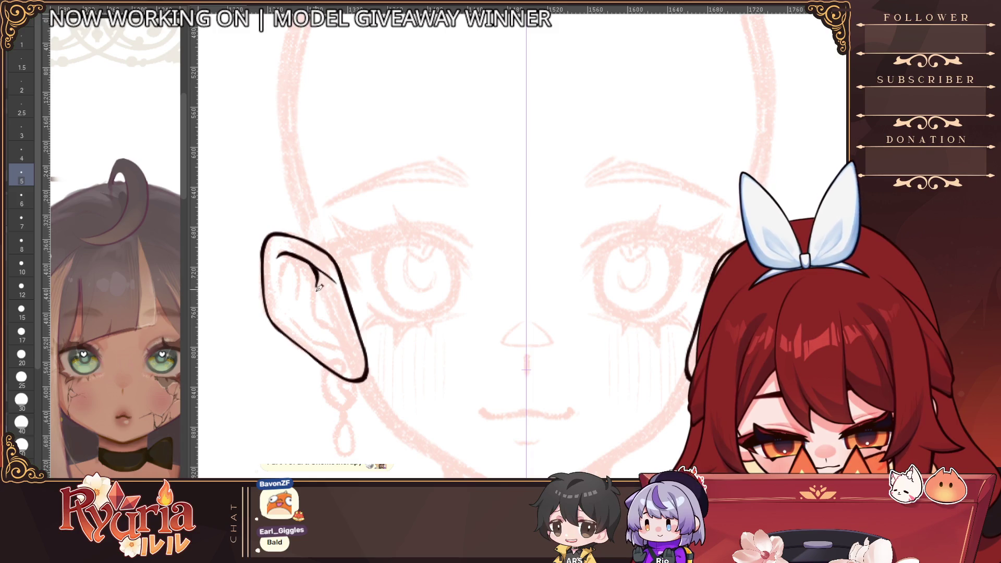
mouse_move(322, 266)
mouse_down()
mouse_move(317, 302)
mouse_move(352, 339)
mouse_up()
key(ctrl+z)
drag(316, 270, 319, 309)
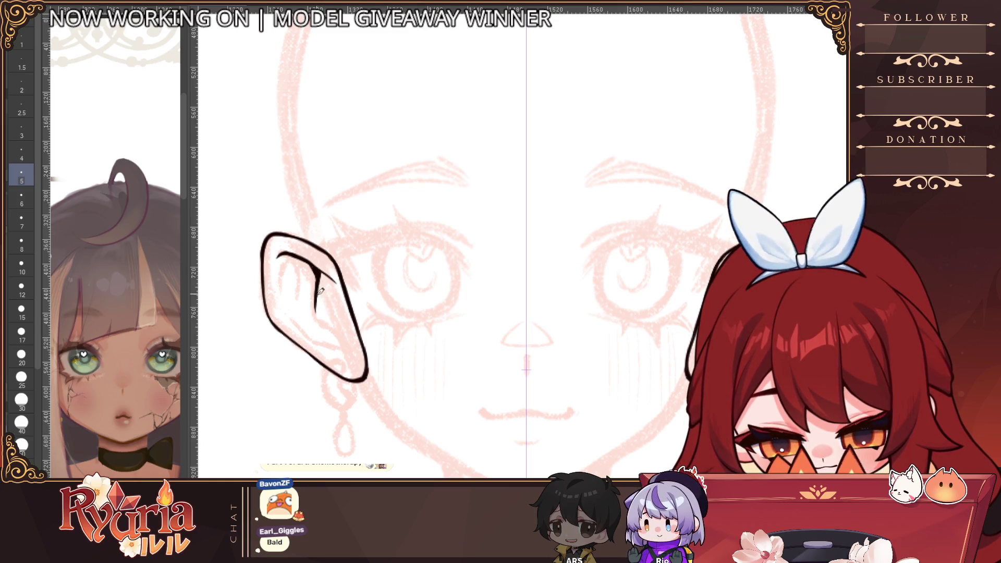
drag(322, 308, 356, 343)
scroll(360, 334, down, 3)
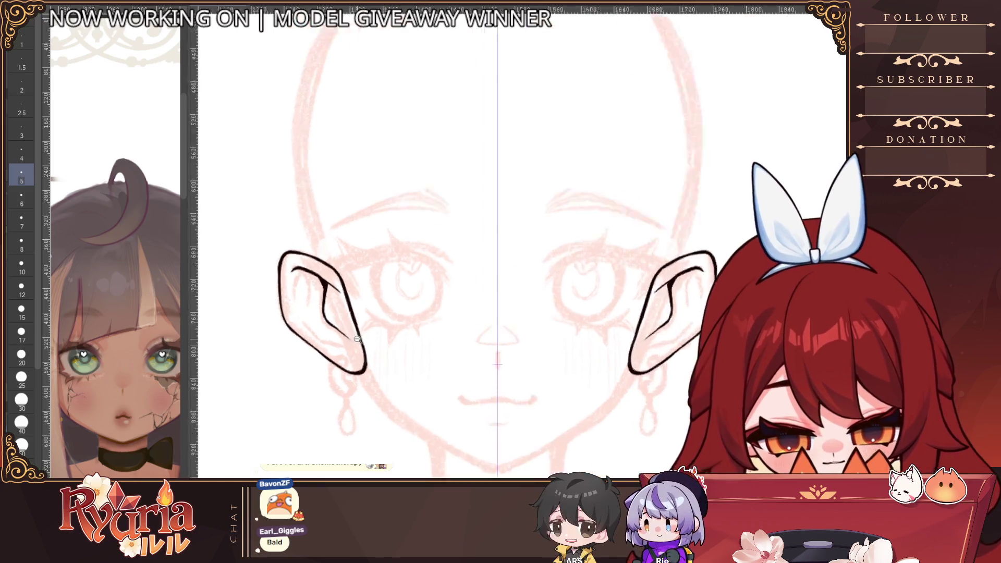
Drop the pen to size 3 and ink thin mirrored inner-fold lines inside both ears.
scroll(287, 268, up, 4)
key(ctrl+z)
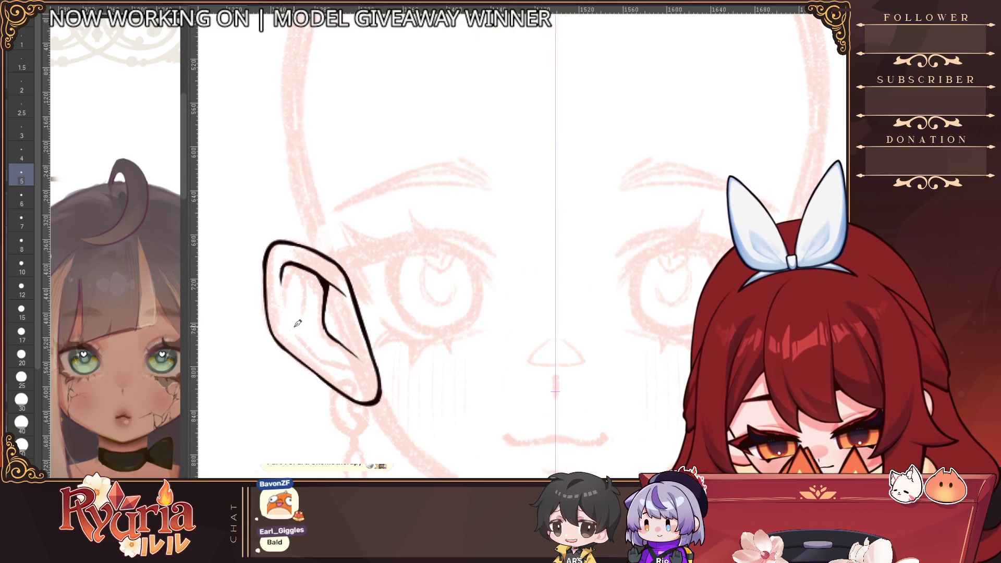
mouse_move(288, 312)
mouse_down()
mouse_move(293, 336)
mouse_move(378, 387)
mouse_up()
key(ctrl+z)
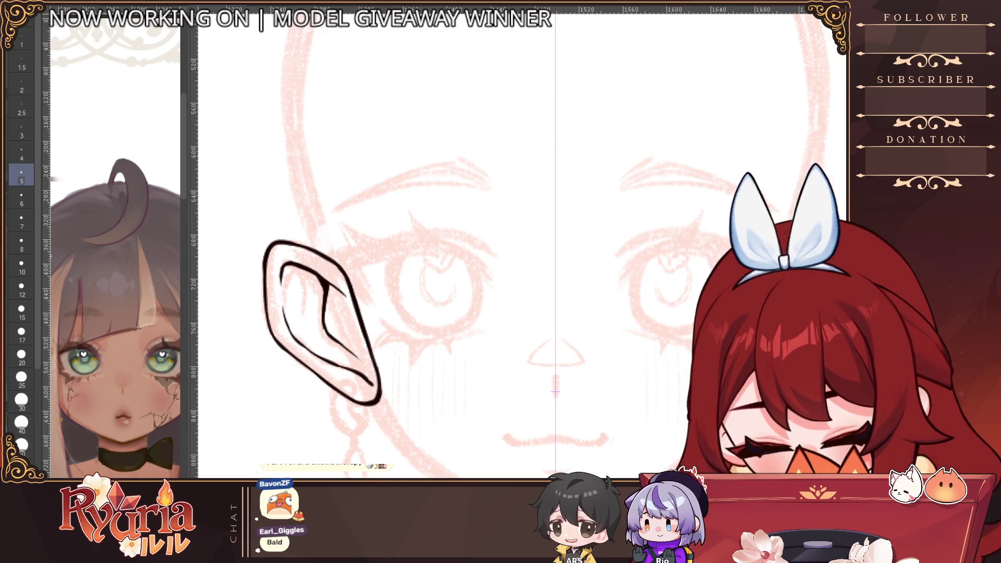
key(bracketleft)
key(bracketright)
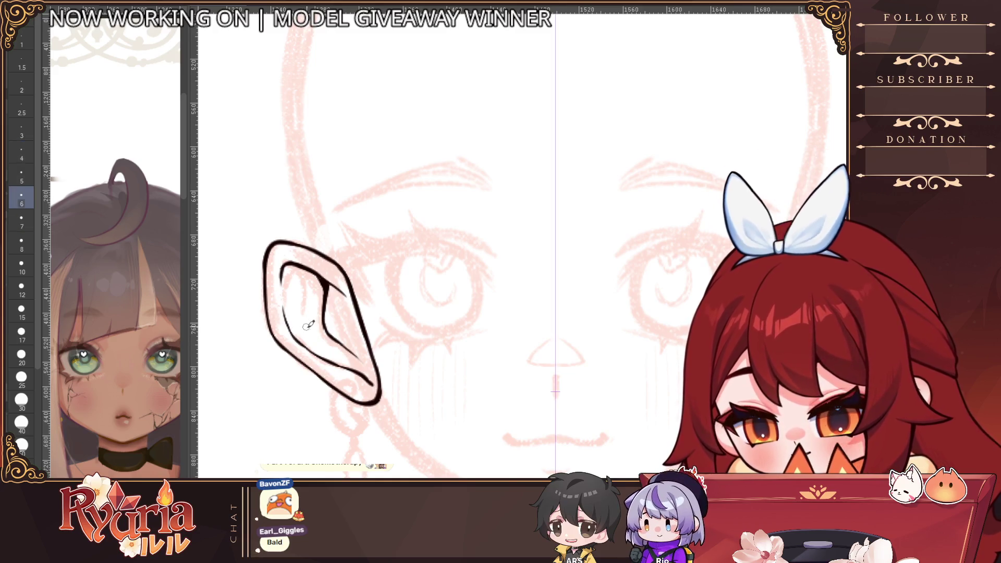
key(bracketleft)
key(bracketleft)
mouse_move(282, 289)
mouse_down()
mouse_move(300, 339)
mouse_move(378, 391)
mouse_move(372, 382)
mouse_up()
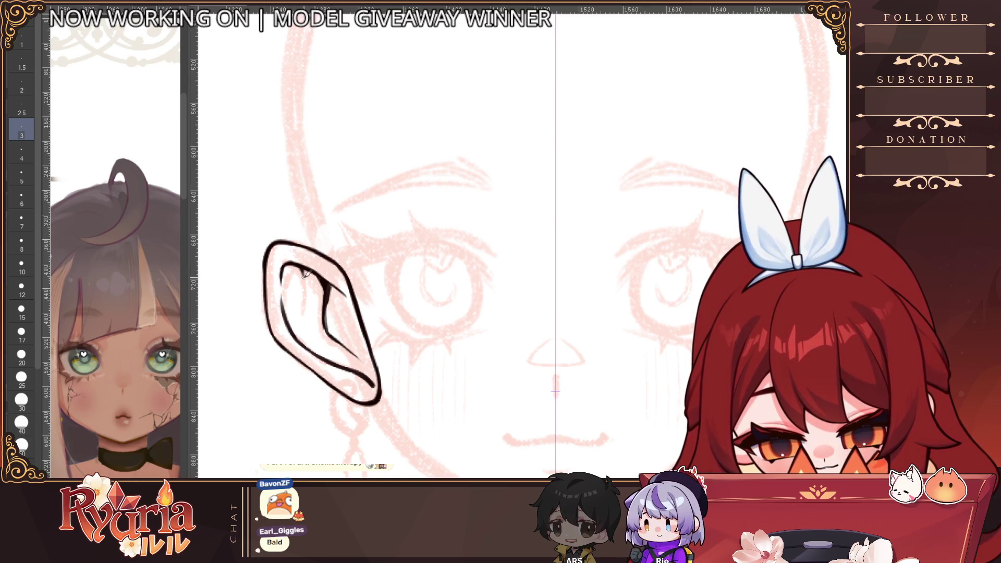
drag(321, 278, 313, 348)
drag(310, 306, 333, 356)
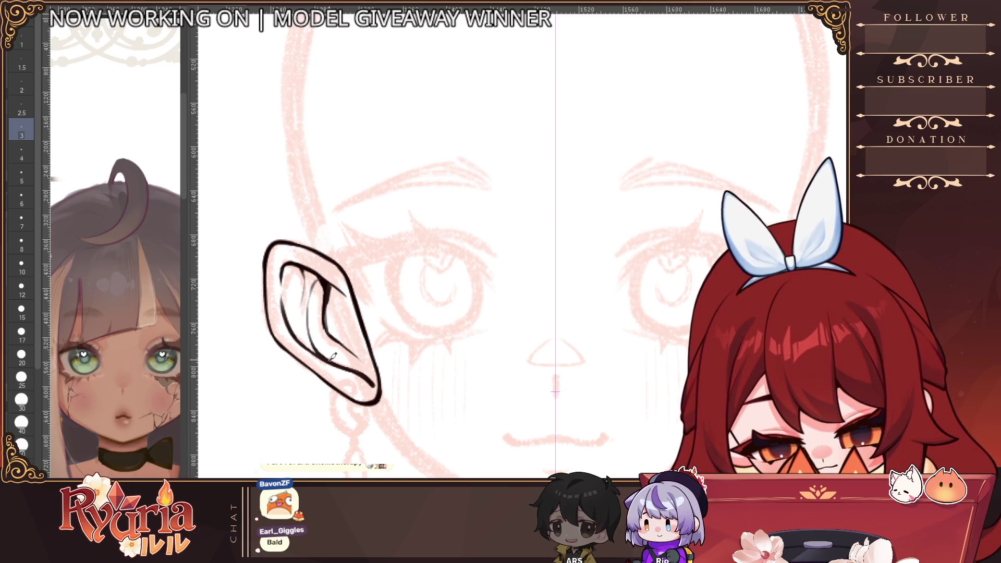
drag(322, 274, 316, 304)
scroll(347, 327, down, 3)
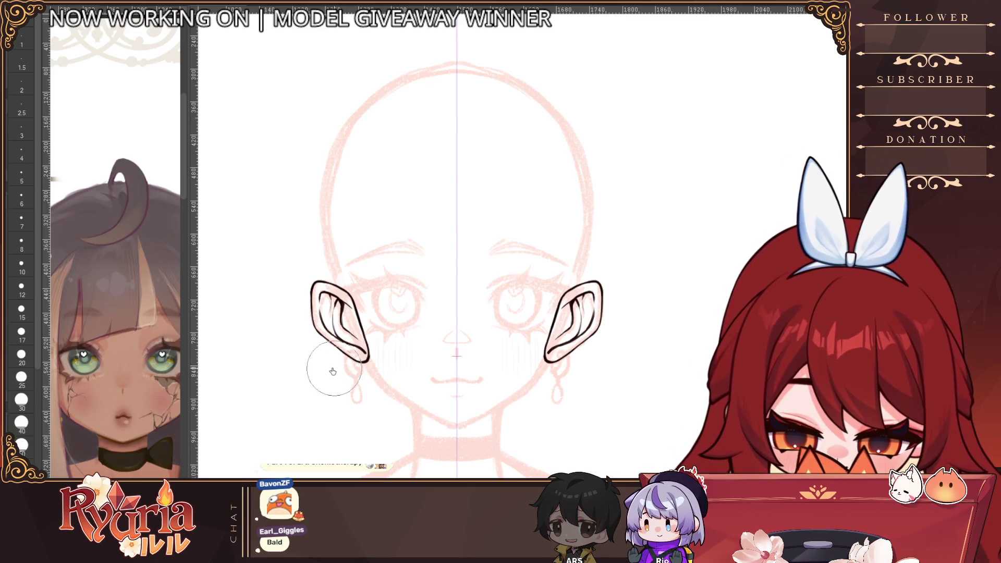
Set the brush to size 8 and stroke over the inner-ear lines.
key(bracketright)
key(bracketright)
key(bracketright)
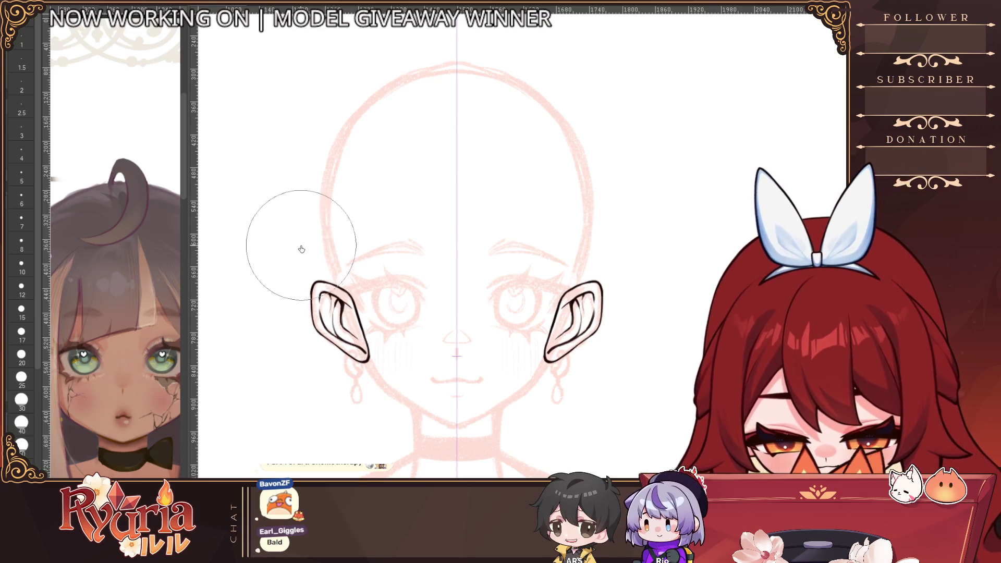
key(bracketleft)
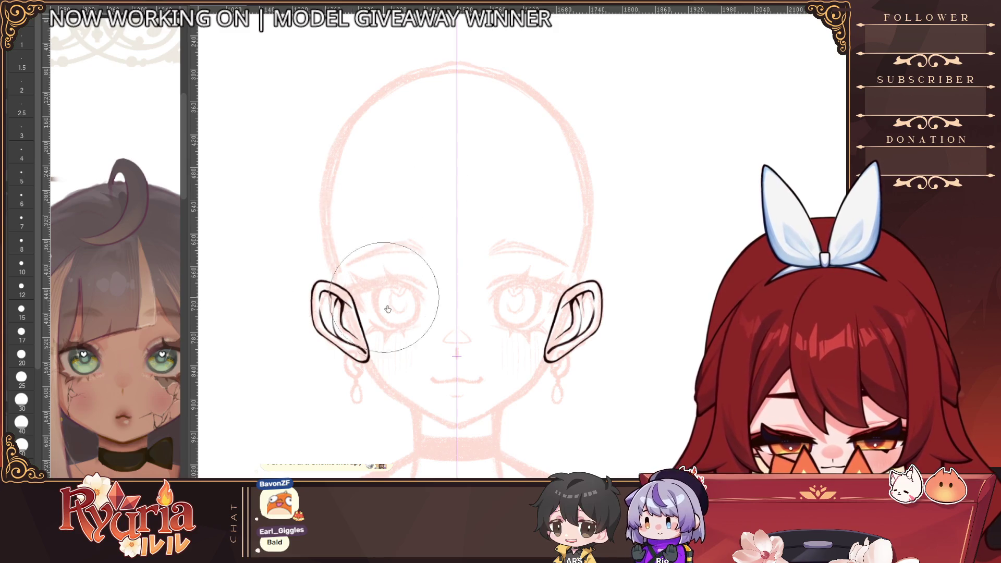
scroll(397, 366, up, 3)
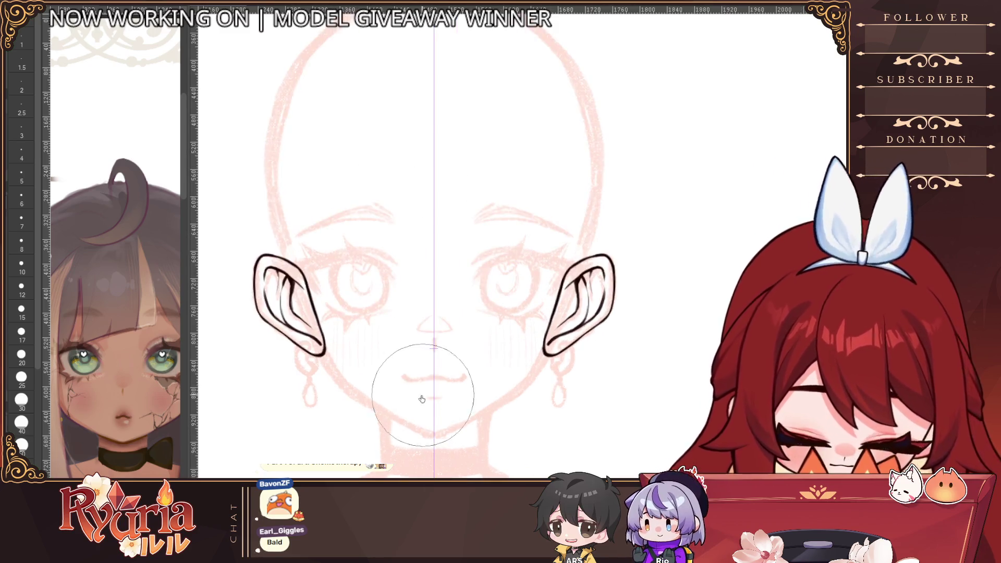
key(bracketleft)
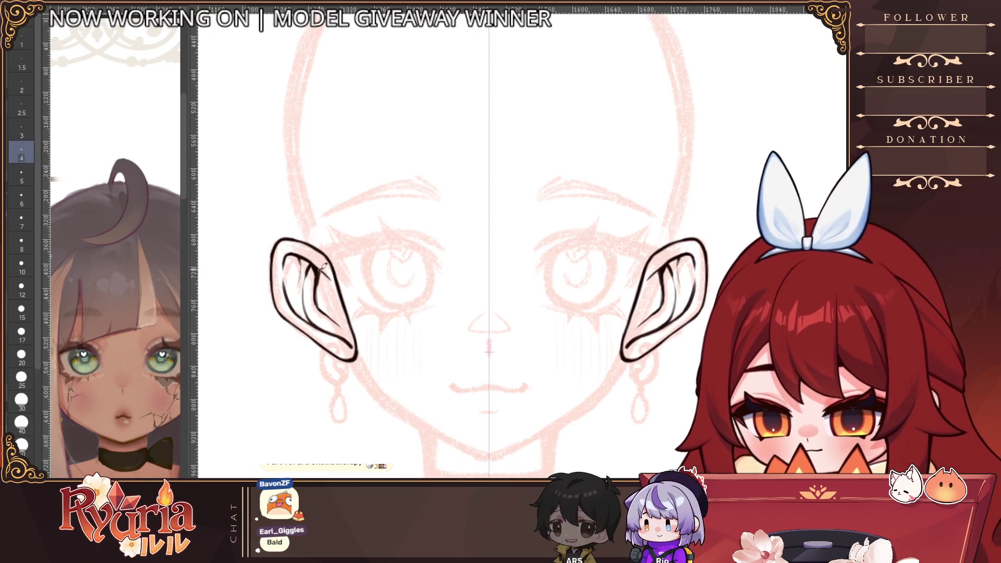
scroll(319, 267, up, 1)
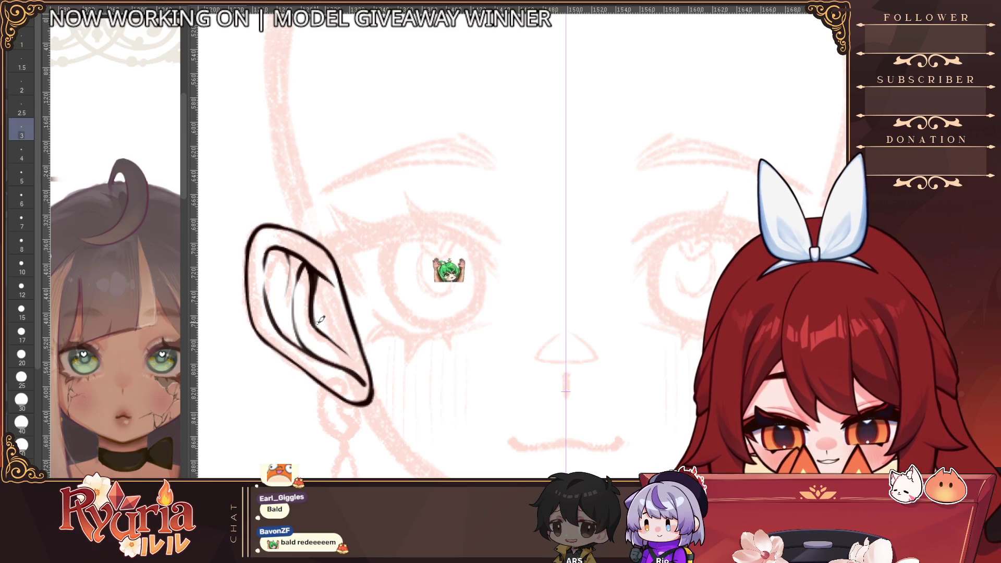
scroll(354, 360, down, 1)
scroll(334, 276, up, 1)
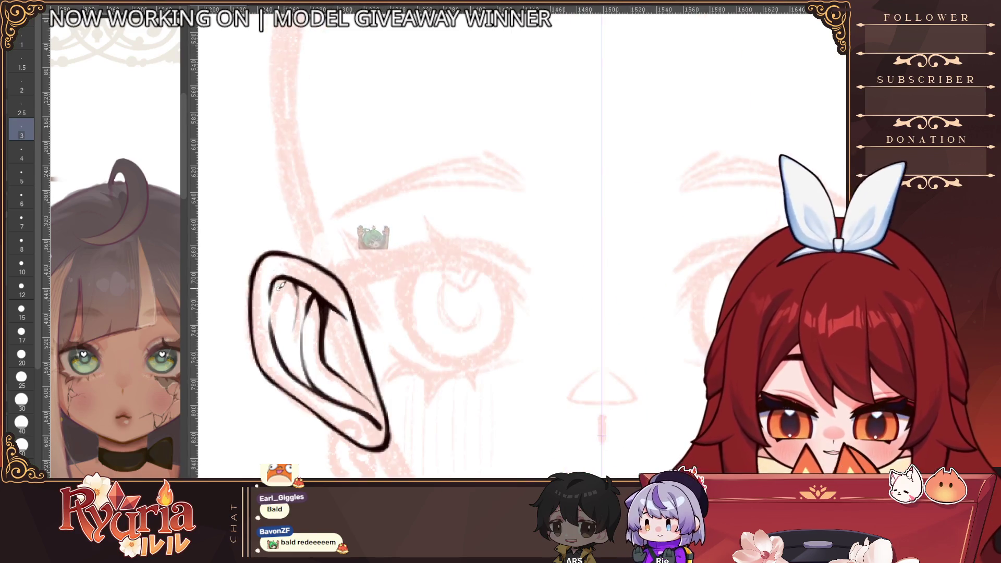
click(10, 168)
click(21, 243)
mouse_move(286, 289)
mouse_down()
mouse_move(282, 326)
mouse_move(288, 320)
mouse_move(293, 356)
mouse_up()
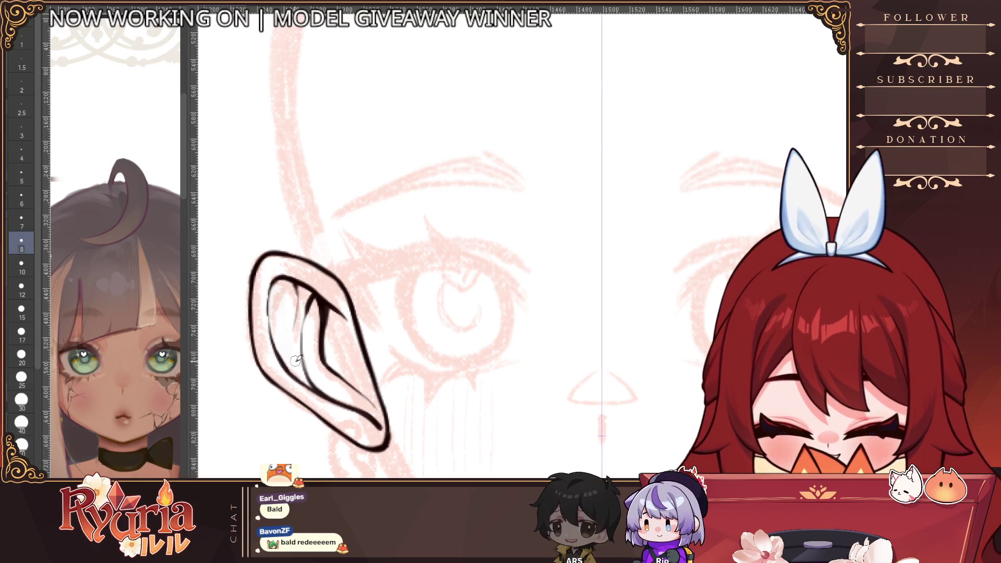
At brush size 6, draw an inner-ear curve in the left ear's upper part.
scroll(293, 357, down, 2)
scroll(301, 358, up, 1)
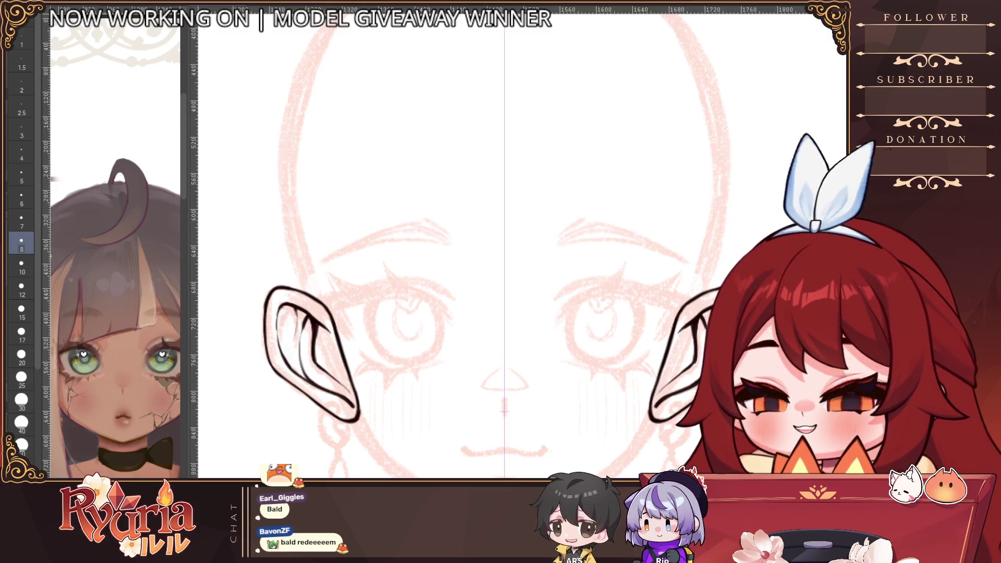
key(bracketleft)
key(bracketleft)
key(bracketleft)
key(bracketleft)
key(bracketleft)
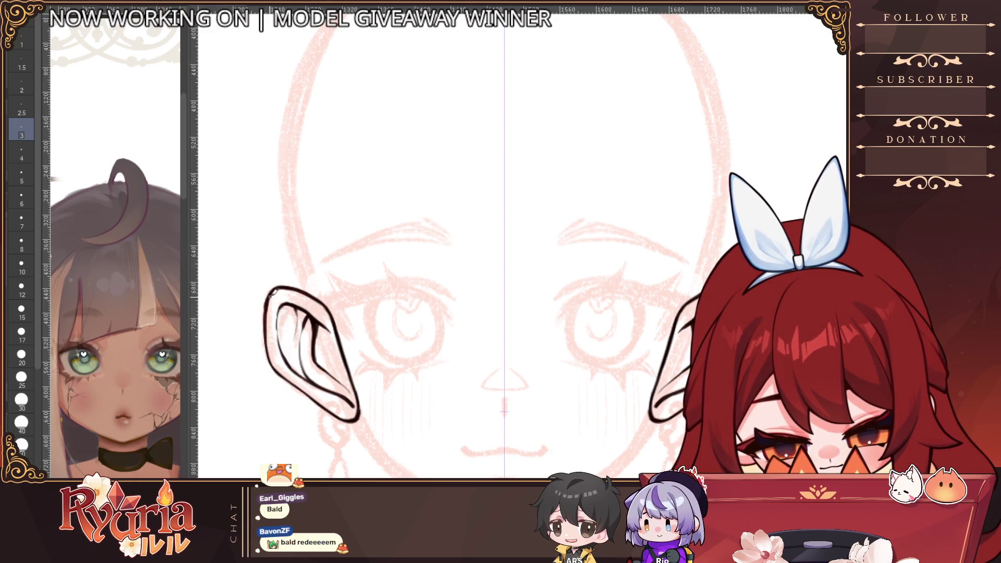
drag(281, 305, 274, 347)
scroll(286, 344, down, 3)
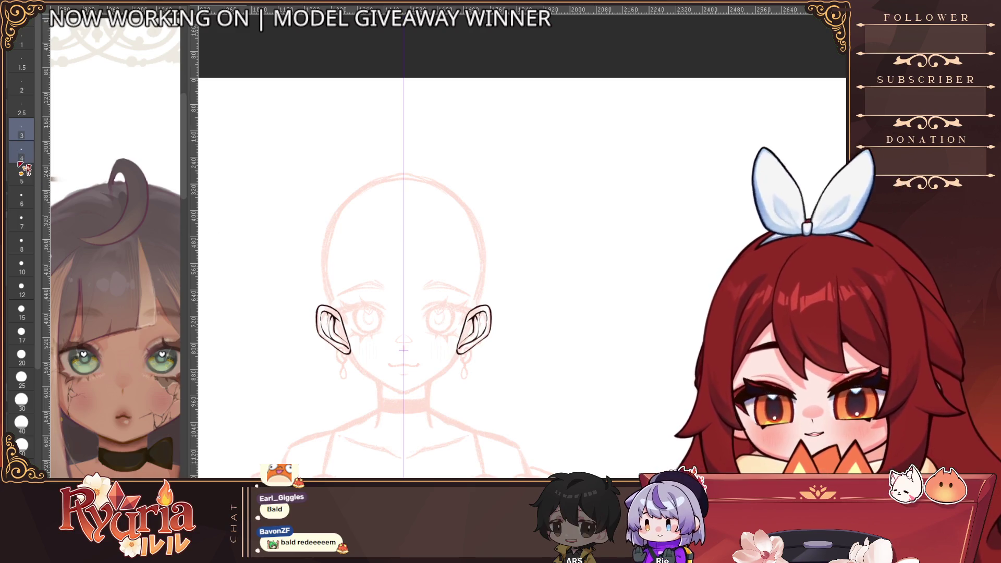
Paint red fill inside the ear along its lower rim, interior and upper rim at size 12.
click(21, 311)
scroll(337, 313, up, 5)
click(22, 400)
mouse_move(290, 328)
mouse_down()
mouse_move(292, 272)
mouse_move(292, 347)
mouse_move(364, 384)
mouse_up()
key(ctrl+z)
click(21, 310)
key(ctrl+z)
click(22, 288)
drag(305, 359, 365, 398)
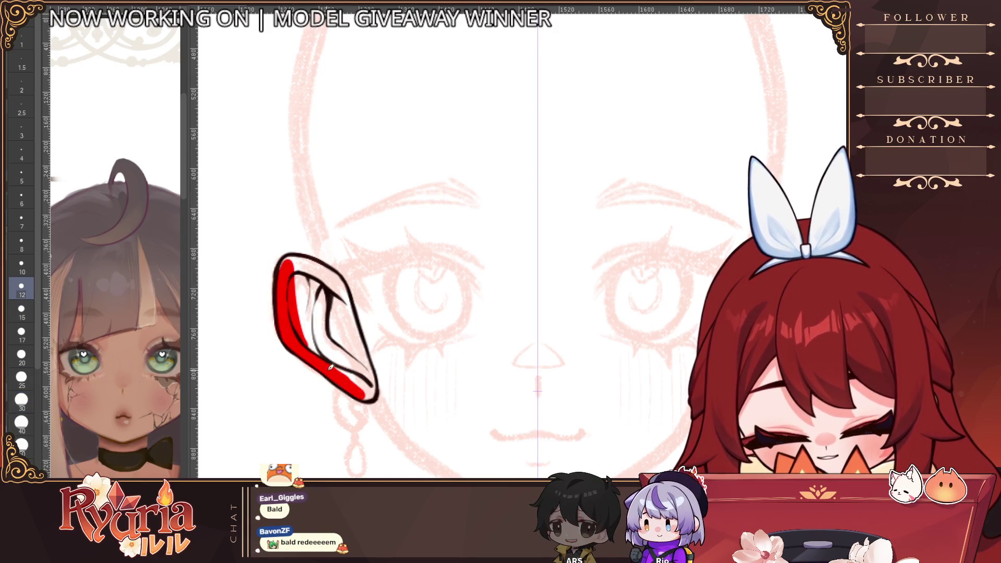
drag(303, 279, 316, 353)
mouse_move(288, 268)
mouse_down()
mouse_move(308, 261)
mouse_move(339, 289)
mouse_move(340, 280)
mouse_move(328, 339)
mouse_move(365, 363)
mouse_move(344, 284)
mouse_move(337, 349)
mouse_up()
Fill the remaining white gaps near the ear's lower tip and lower-left edge.
key(bracketright)
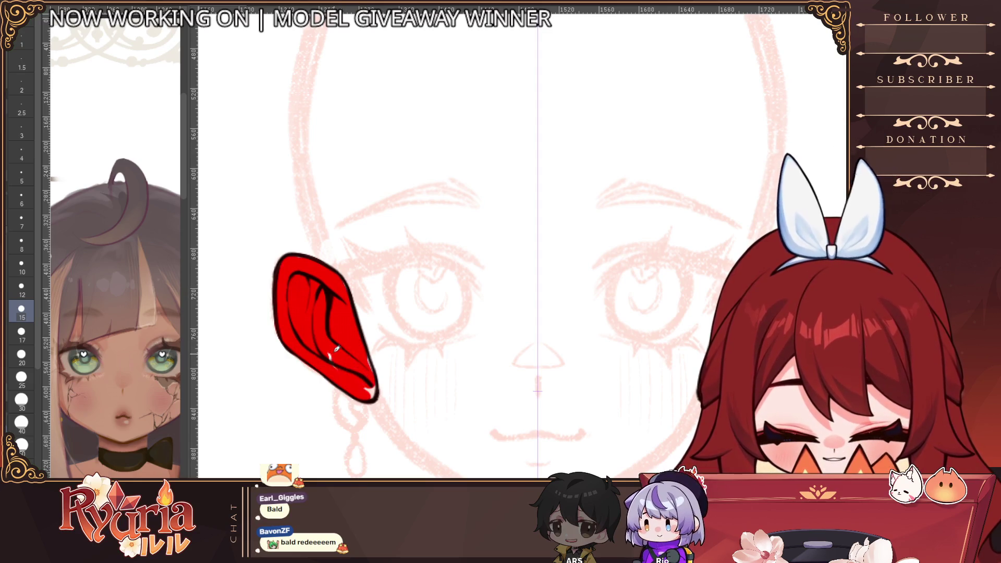
drag(370, 383, 360, 331)
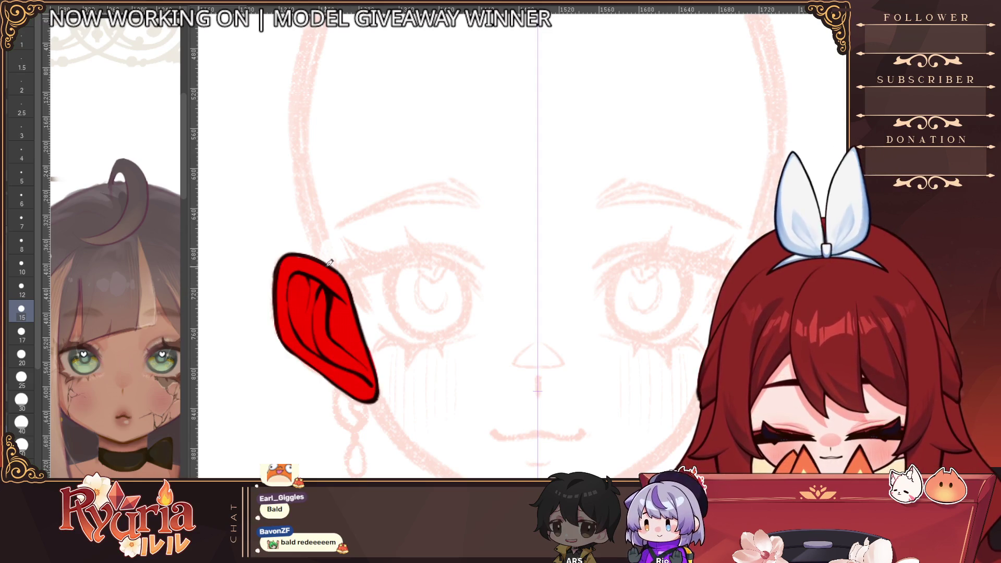
key(bracketleft)
key(bracketleft)
key(bracketleft)
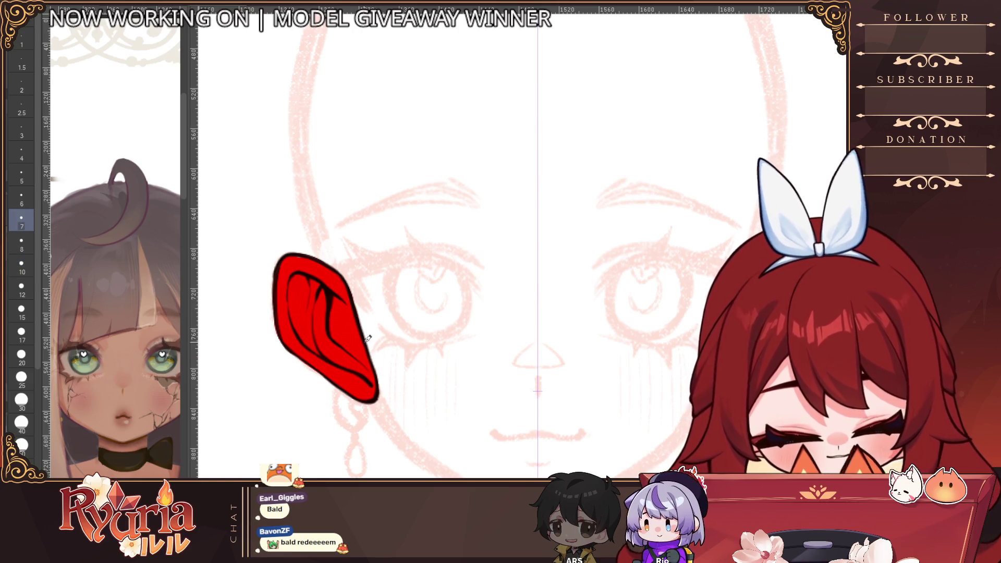
key(bracketleft)
key(bracketleft)
key(bracketleft)
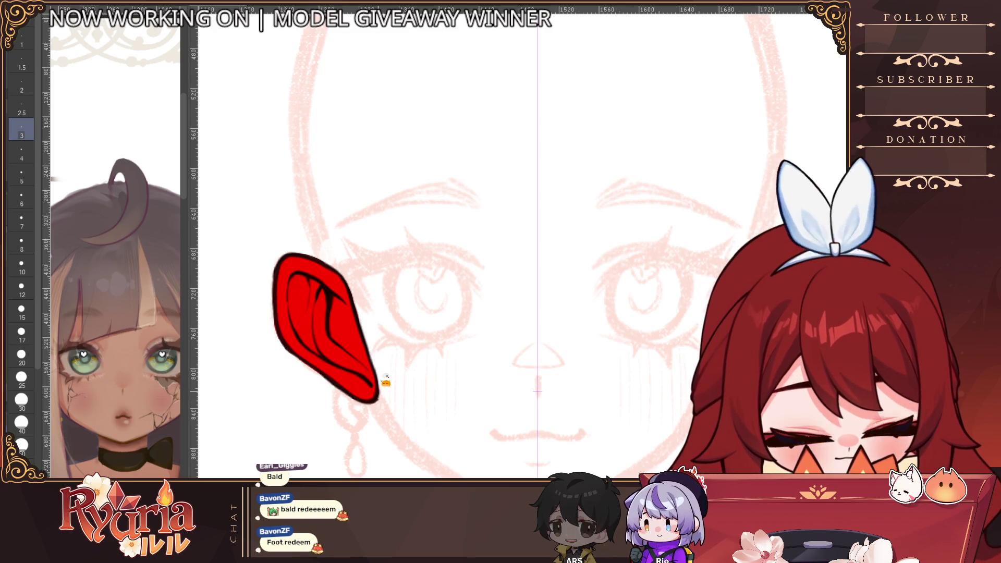
key(ctrl+minus)
key(ctrl+minus)
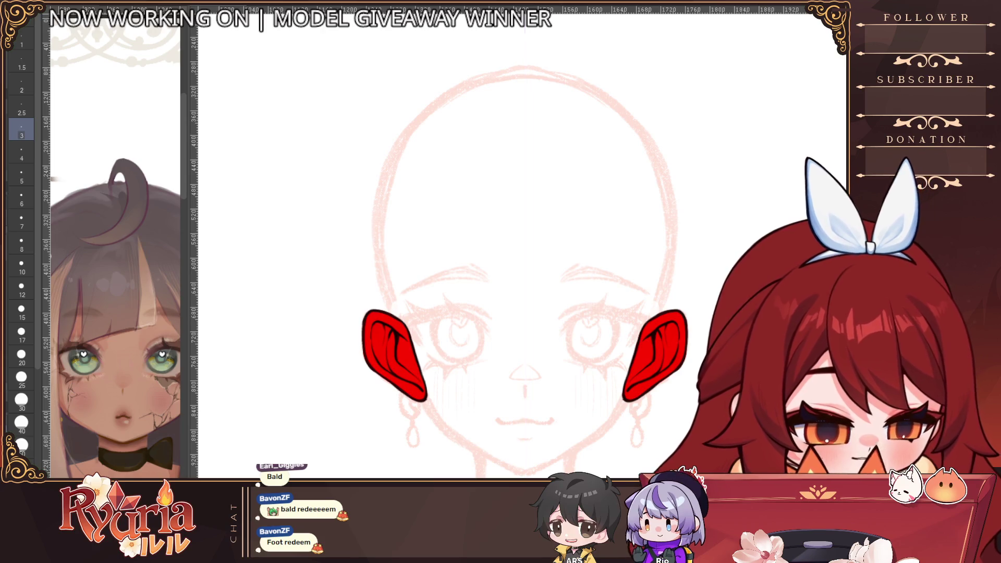
scroll(436, 384, up, 2)
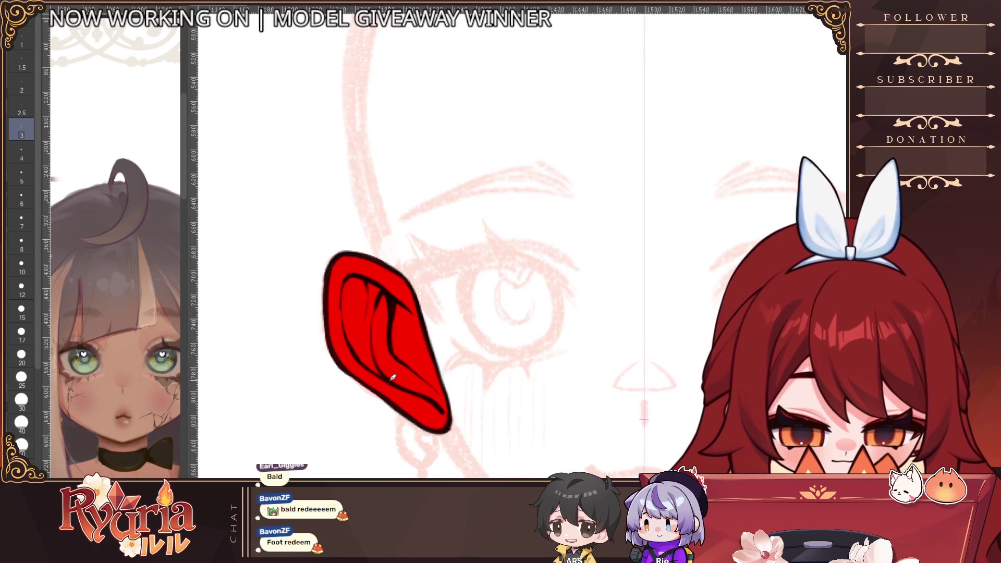
click(21, 288)
drag(344, 368, 396, 412)
drag(386, 368, 401, 404)
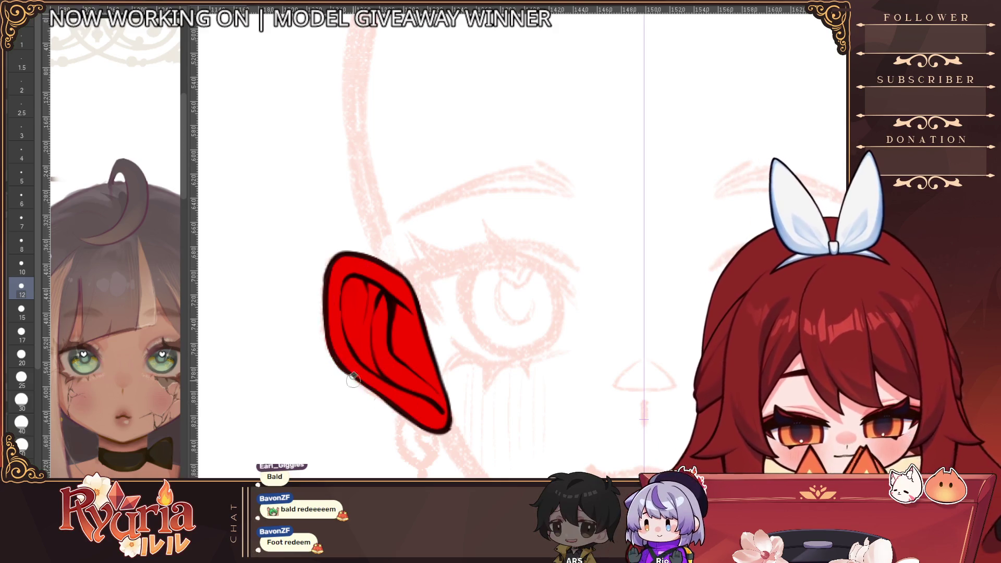
Flip the canvas horizontally to check the ear fill, then enlarge the brush to 17.
key(bracketright)
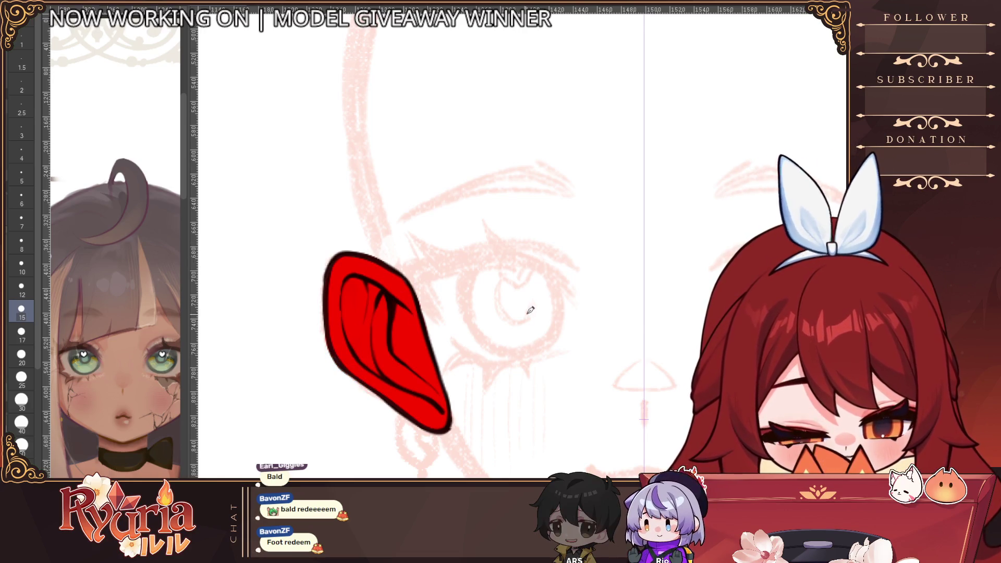
drag(459, 413, 339, 356)
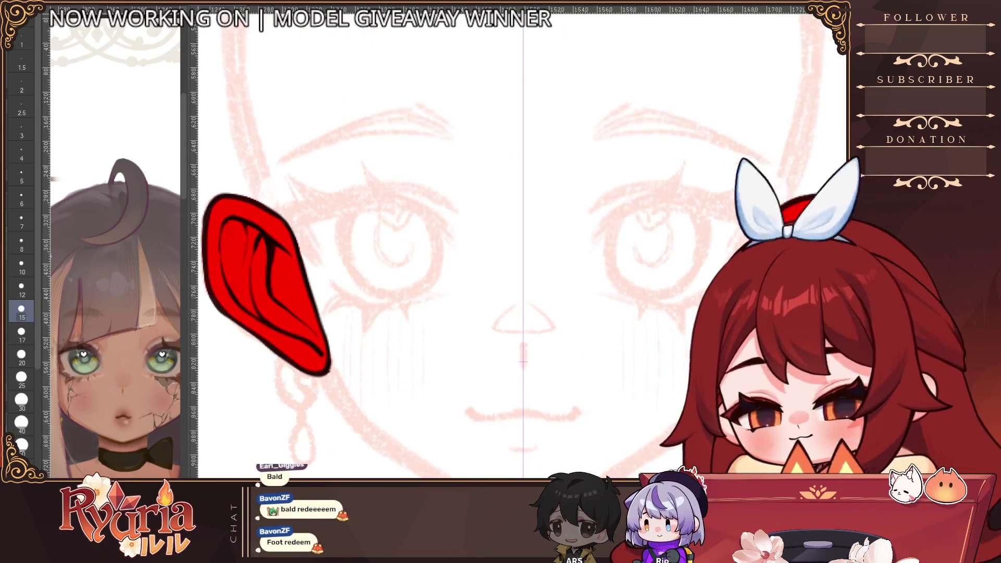
click(21, 130)
drag(444, 262, 461, 246)
key(h)
drag(756, 348, 511, 333)
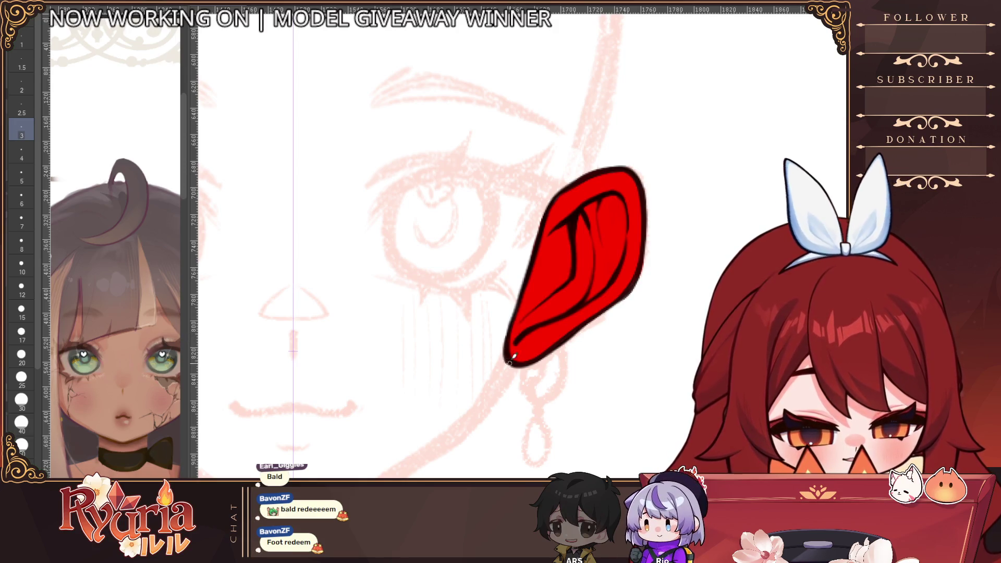
scroll(516, 342, down, 5)
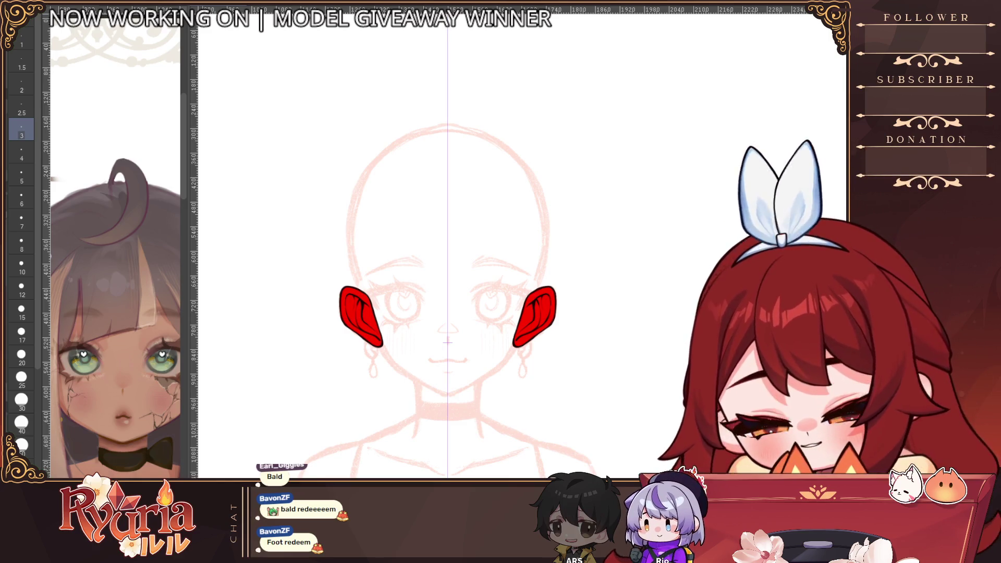
scroll(355, 305, up, 2)
key(bracketright)
key(bracketright)
key(bracketright)
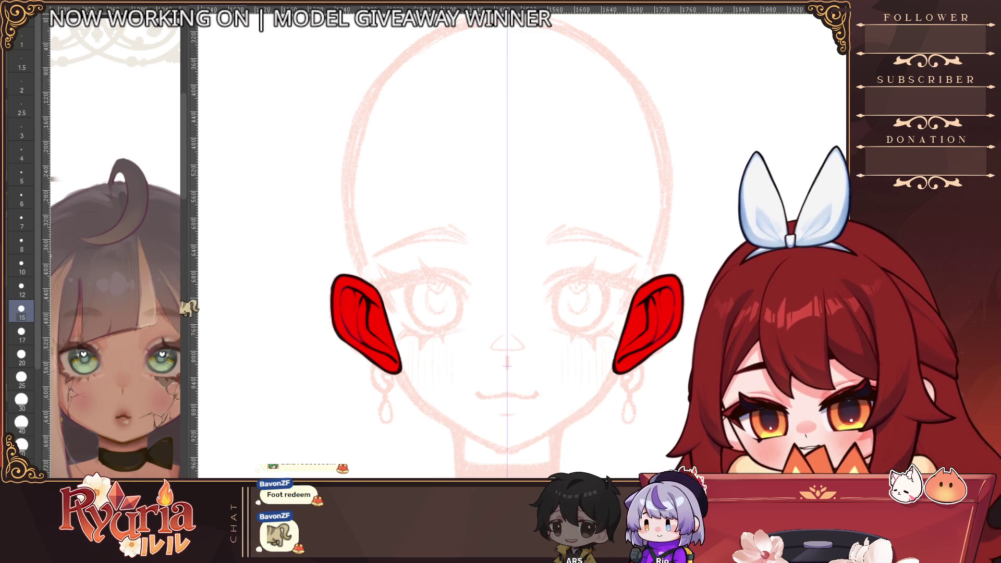
key(bracketright)
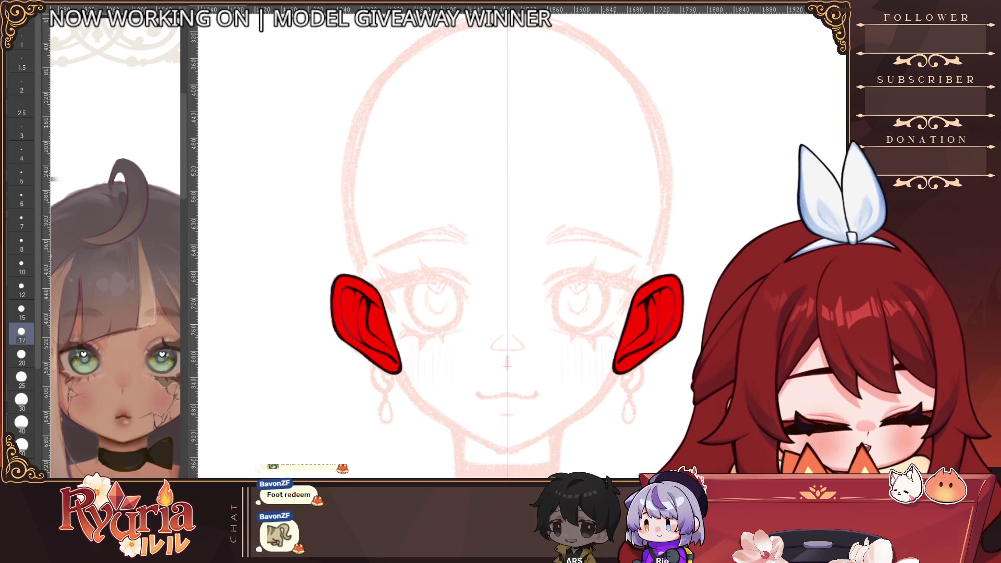
scroll(418, 417, down, 3)
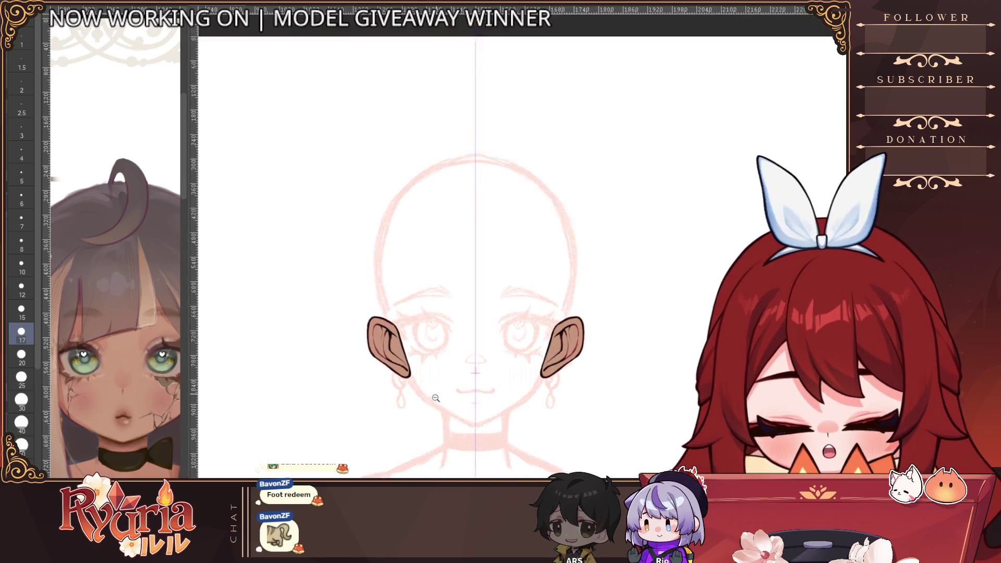
Paint dark-red strokes inside the ear folds with a size 20 brush.
scroll(445, 379, up, 2)
scroll(445, 379, up, 1)
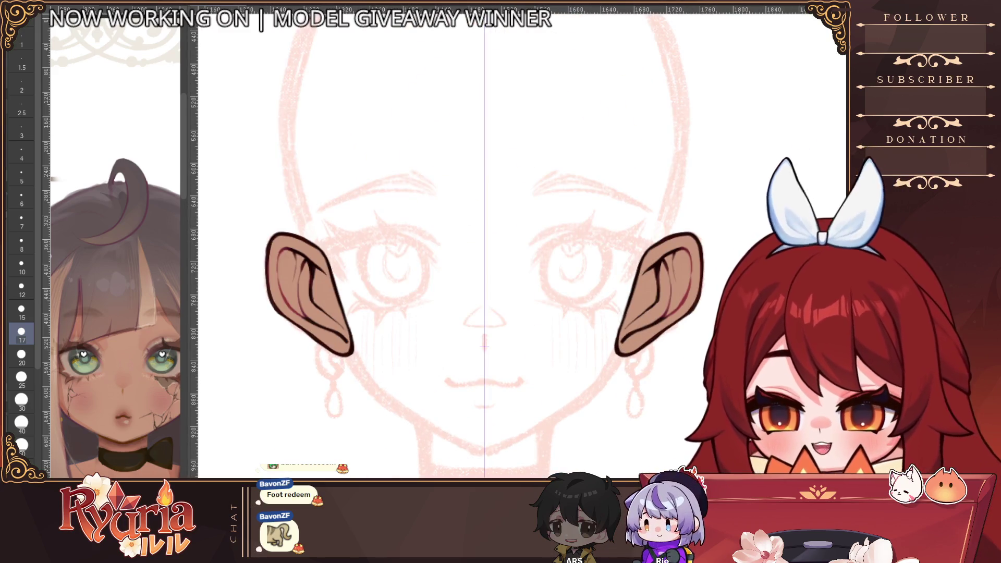
mouse_move(305, 275)
mouse_down()
mouse_move(293, 249)
mouse_move(308, 275)
mouse_up()
mouse_move(324, 322)
mouse_down()
mouse_move(309, 259)
mouse_move(307, 308)
mouse_move(319, 322)
mouse_up()
click(21, 355)
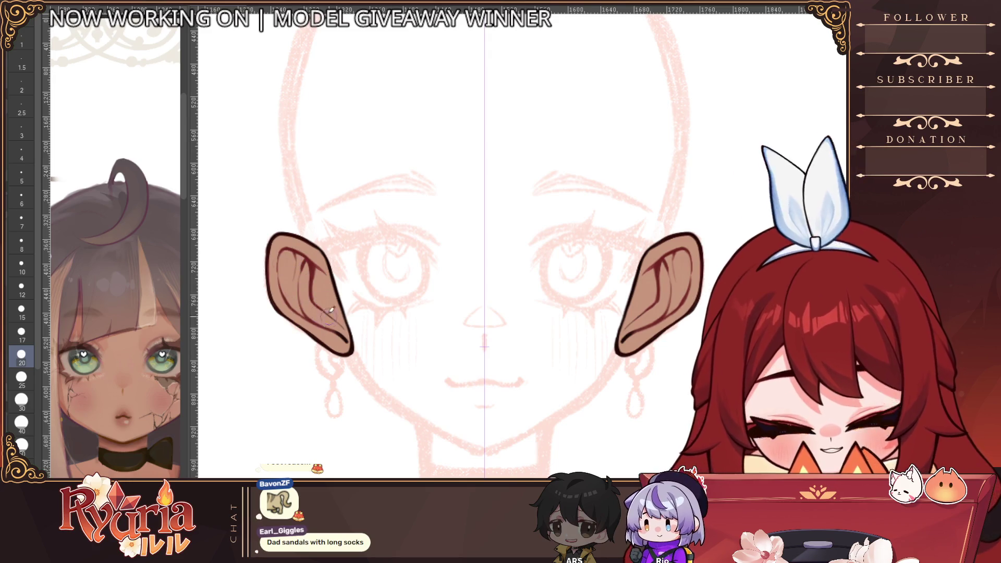
drag(323, 266, 316, 306)
scroll(329, 311, down, 3)
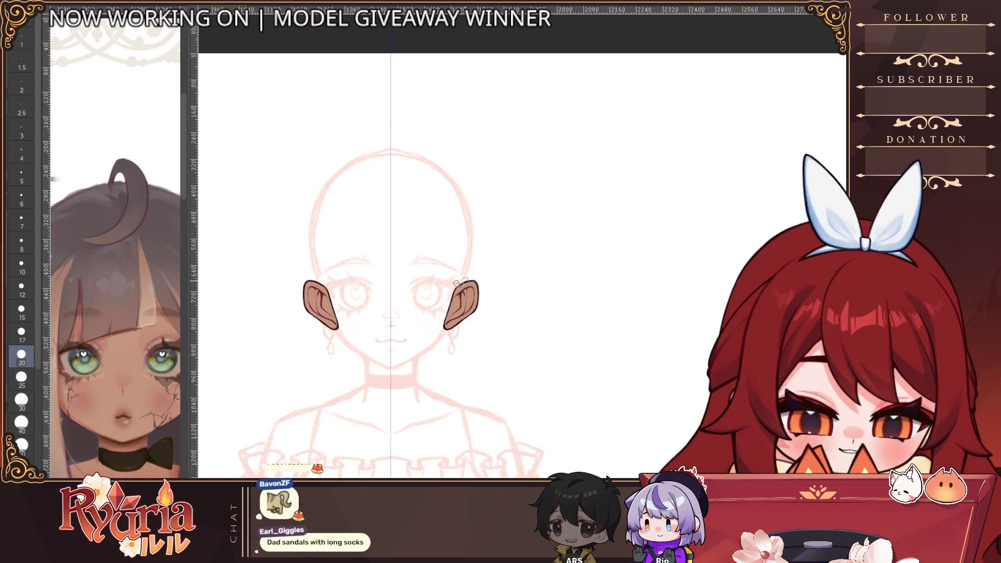
scroll(459, 283, up, 3)
Shade the inner ear darker at size 15 with the face skin fill hidden.
key(bracketleft)
key(bracketleft)
key(bracketleft)
scroll(510, 327, down, 4)
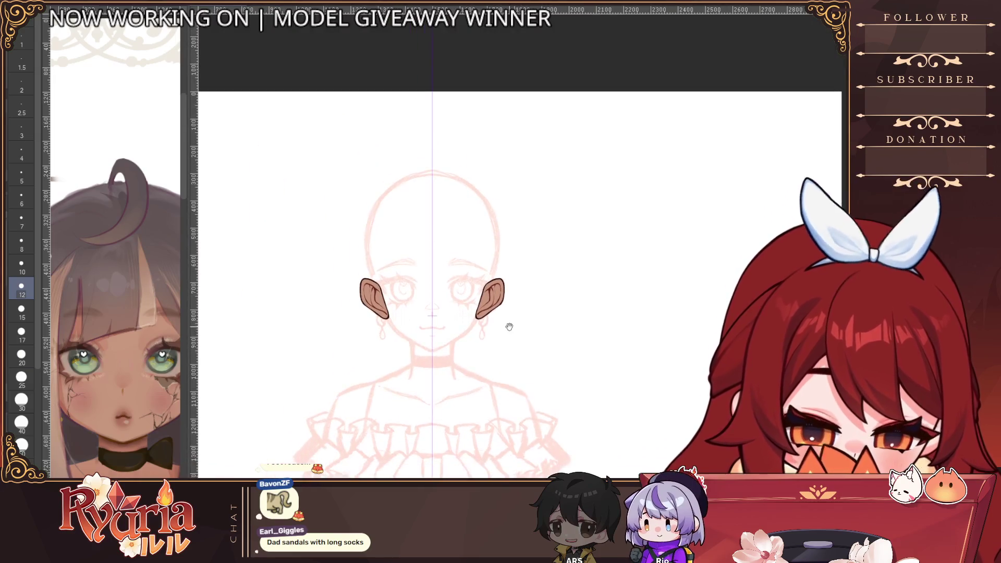
scroll(408, 306, up, 5)
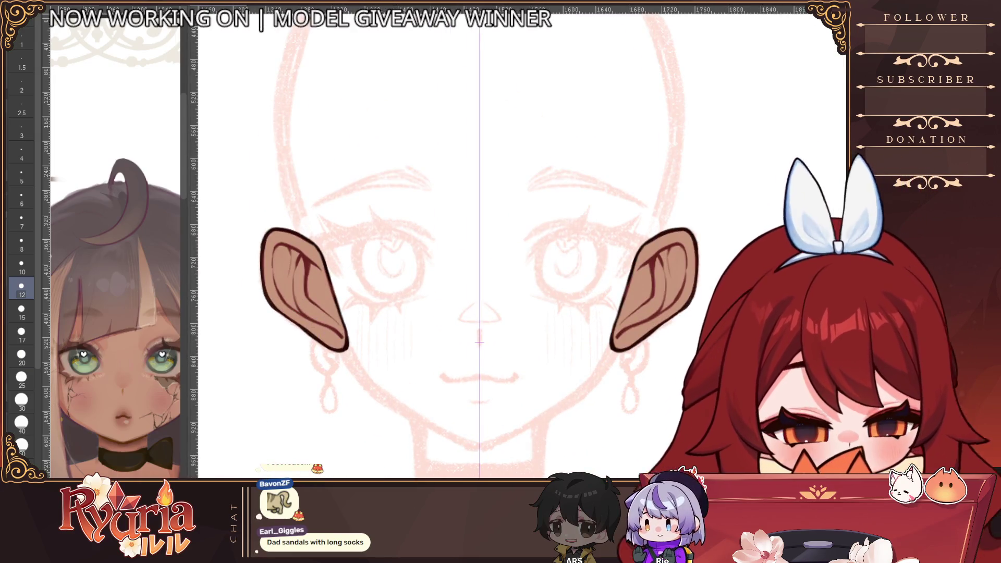
scroll(389, 381, down, 3)
scroll(449, 402, up, 4)
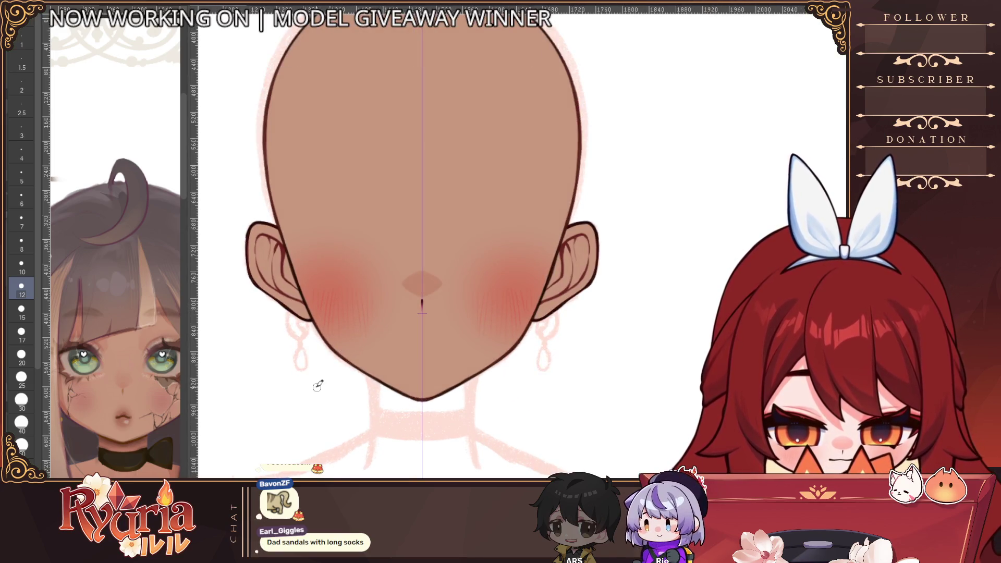
scroll(334, 386, down, 2)
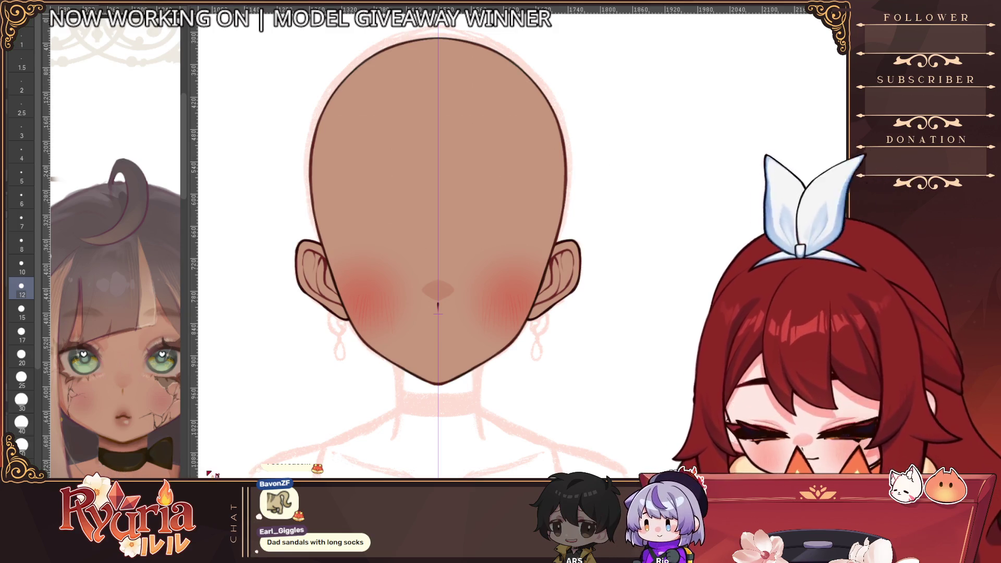
scroll(352, 331, up, 2)
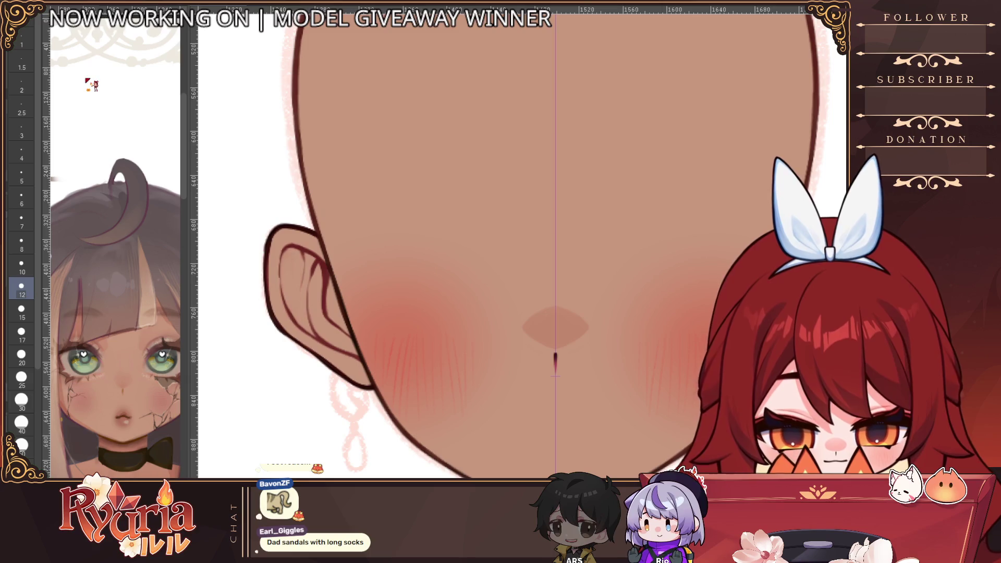
key(bracketright)
mouse_move(305, 276)
mouse_down()
mouse_move(305, 308)
mouse_move(285, 277)
mouse_move(306, 326)
mouse_up()
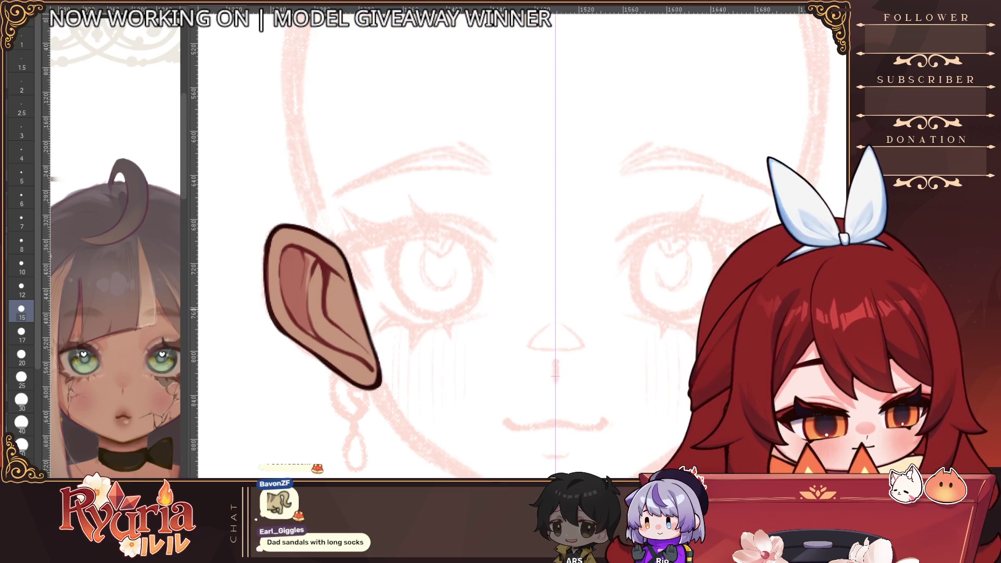
key(bracketleft)
drag(321, 281, 313, 326)
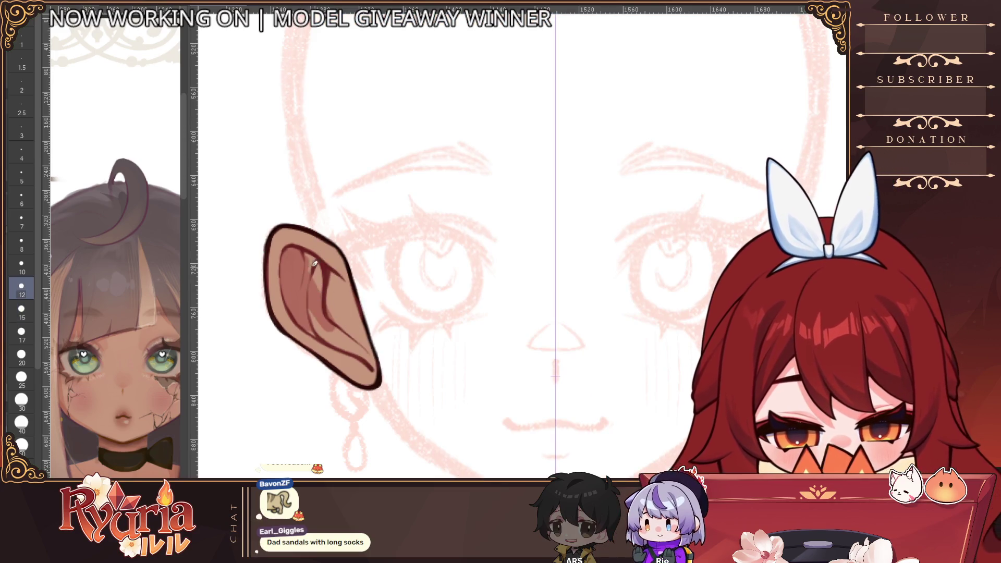
Shade along the inner ear fold and darken its upper part at brush size 6.
mouse_move(302, 246)
mouse_down()
mouse_move(314, 315)
mouse_move(377, 369)
mouse_up()
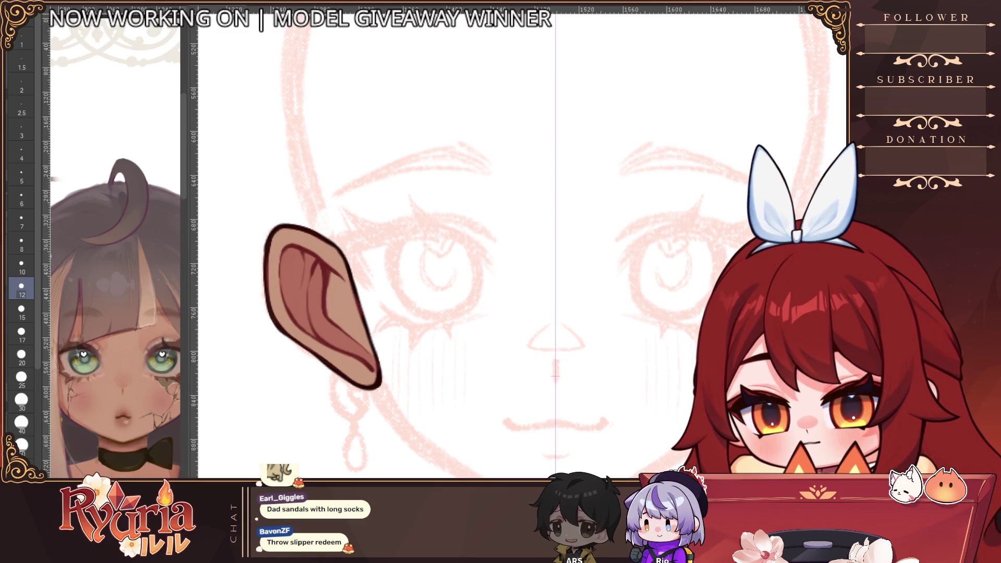
key(bracketleft)
key(bracketleft)
key(bracketleft)
key(bracketleft)
key(bracketleft)
key(bracketleft)
key(bracketright)
key(bracketright)
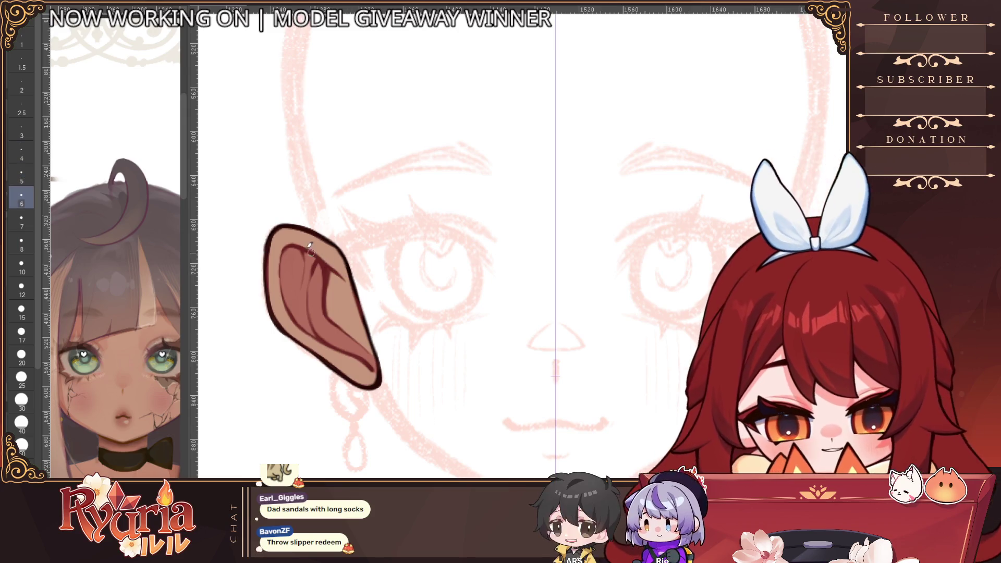
key(bracketleft)
key(bracketleft)
key(bracketleft)
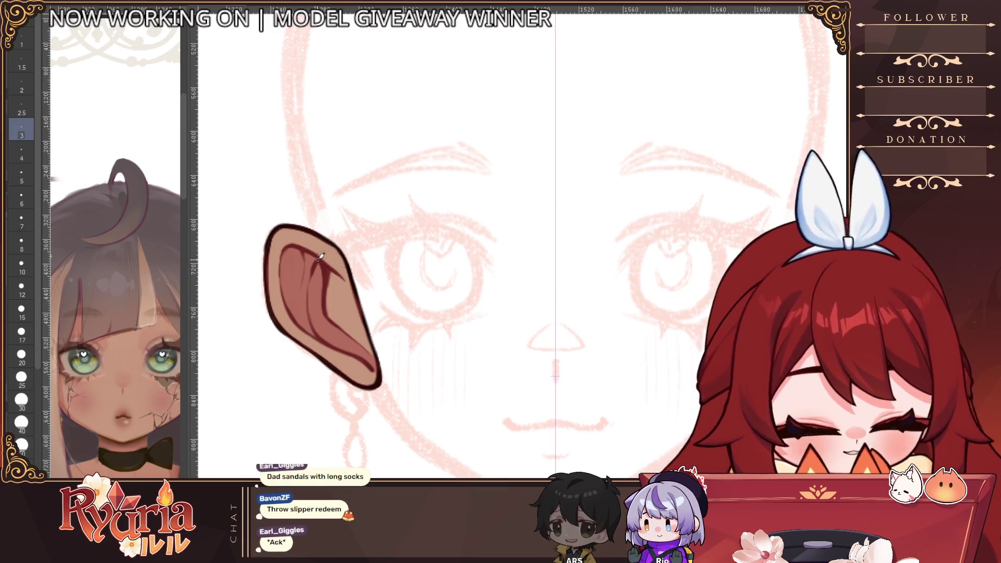
drag(333, 267, 352, 287)
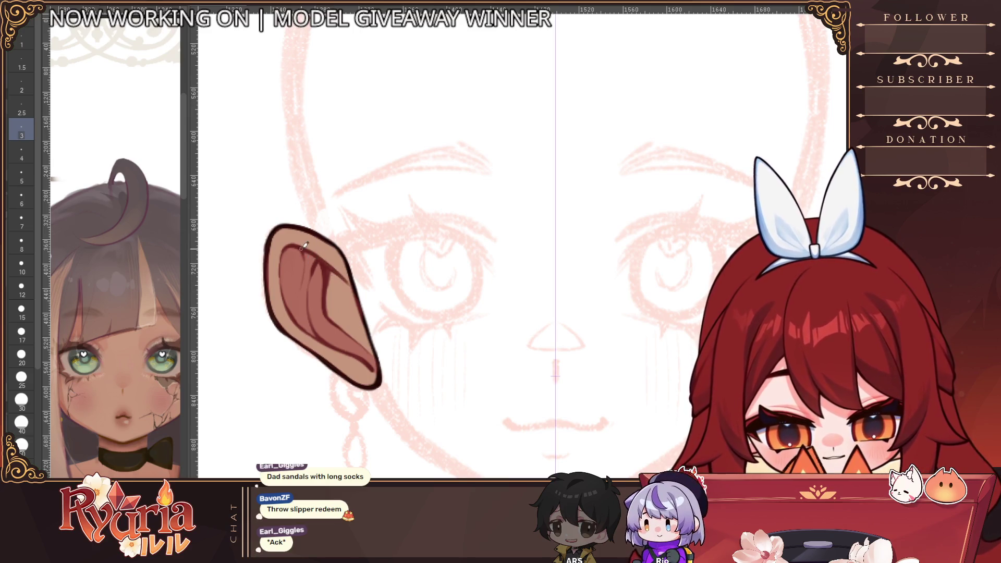
drag(305, 246, 322, 266)
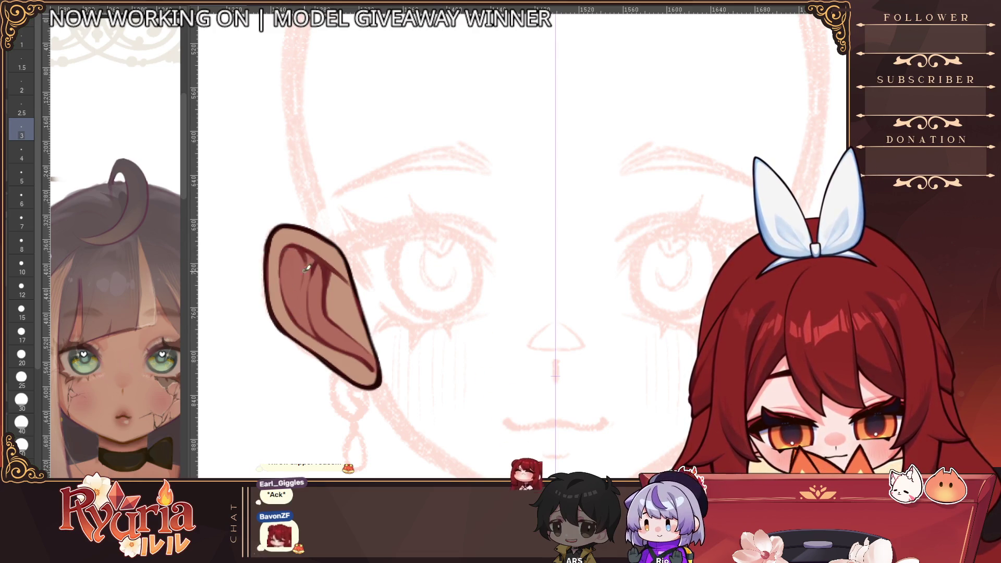
Shade down the left ear's outer edge, mirrored onto the right ear.
key(bracketright)
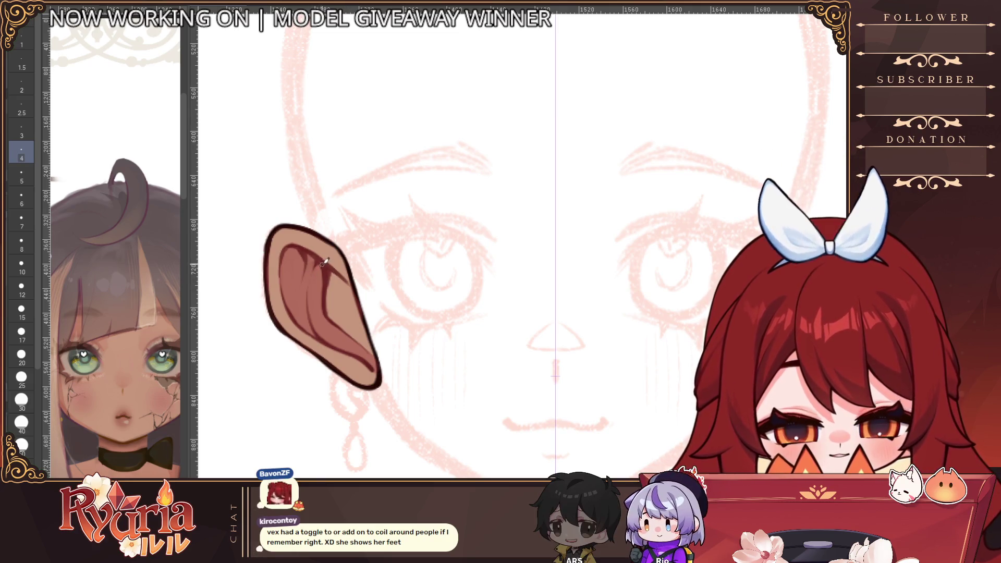
key(bracketleft)
scroll(317, 268, down, 3)
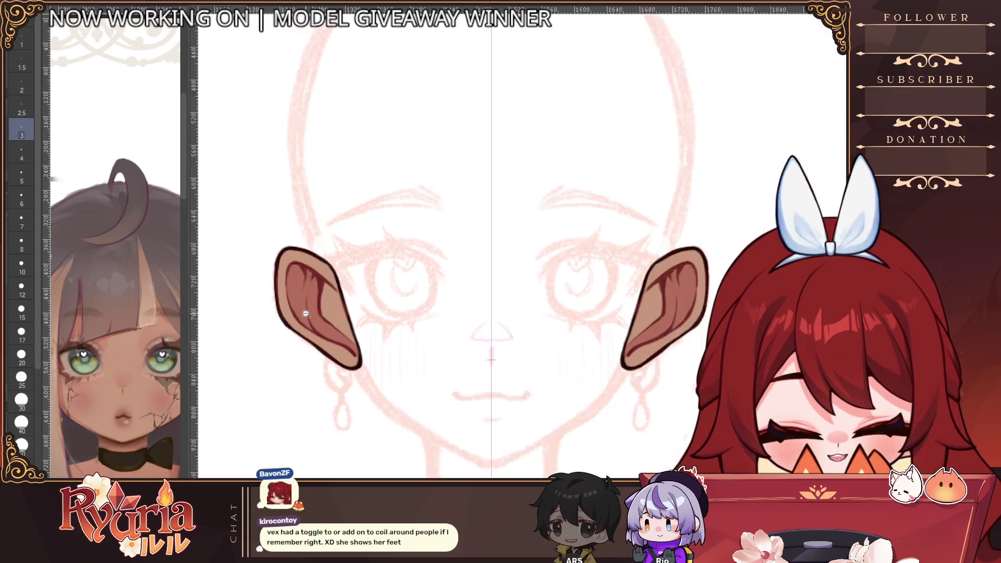
scroll(321, 269, up, 1)
key(bracketright)
key(bracketright)
key(bracketright)
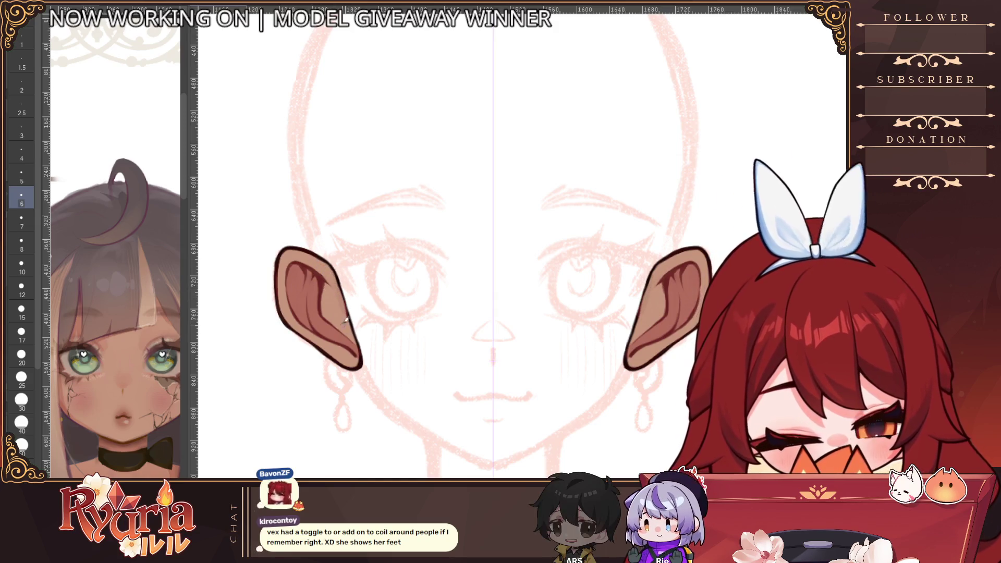
key(bracketleft)
key(bracketleft)
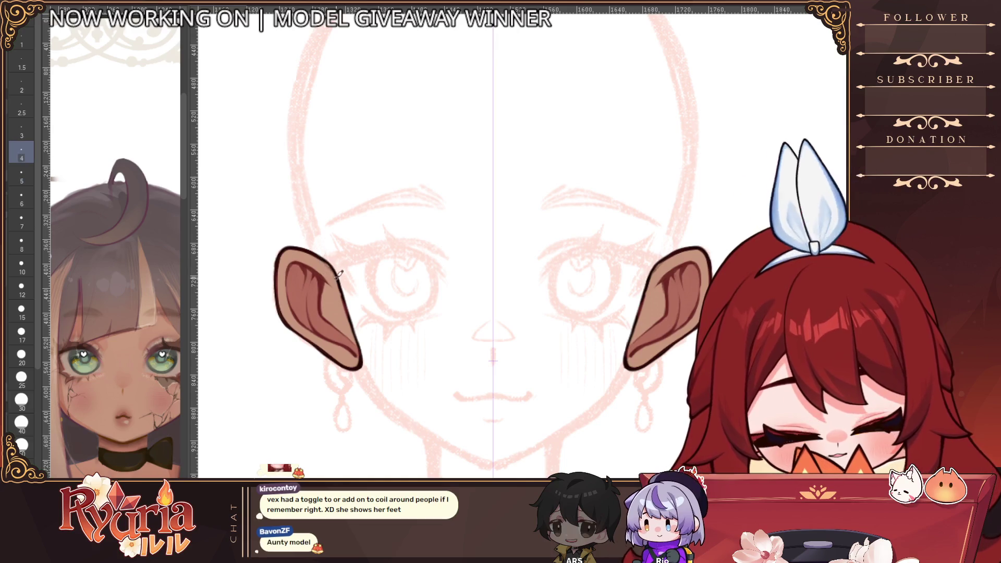
drag(324, 254, 355, 319)
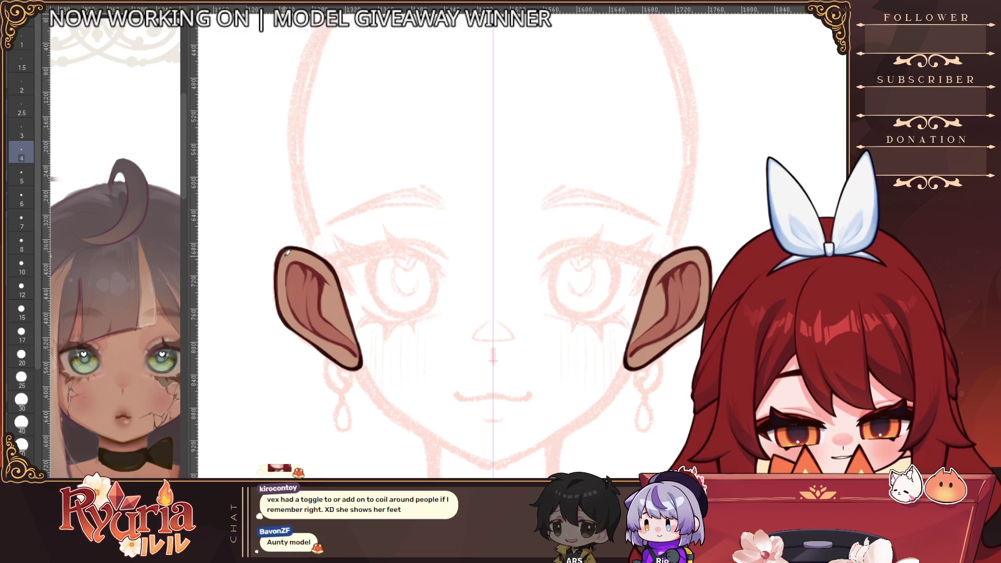
scroll(288, 328, down, 3)
Frame the left ear and paint dark shading inside its inner fold with a fine brush.
scroll(420, 319, up, 5)
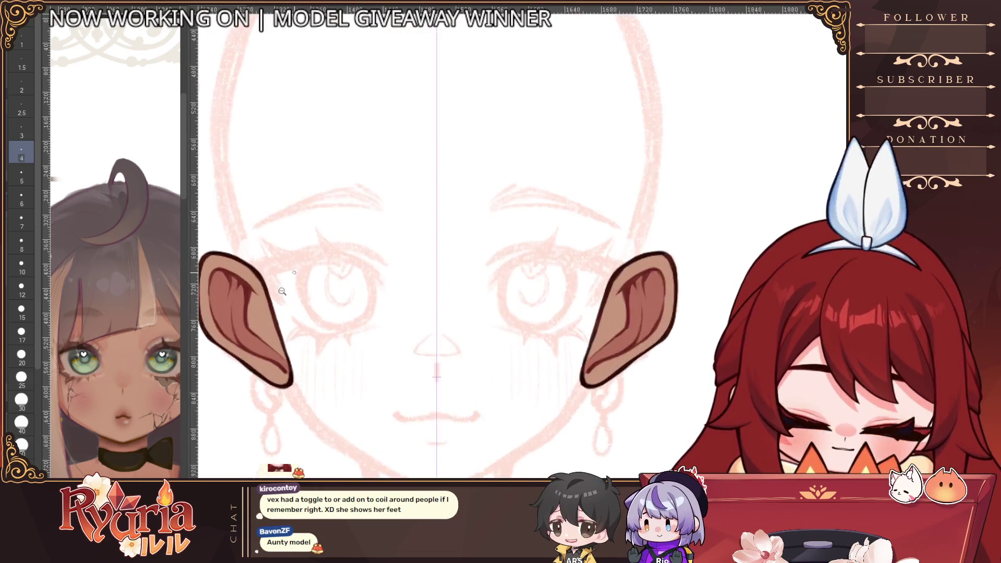
drag(420, 320, 444, 318)
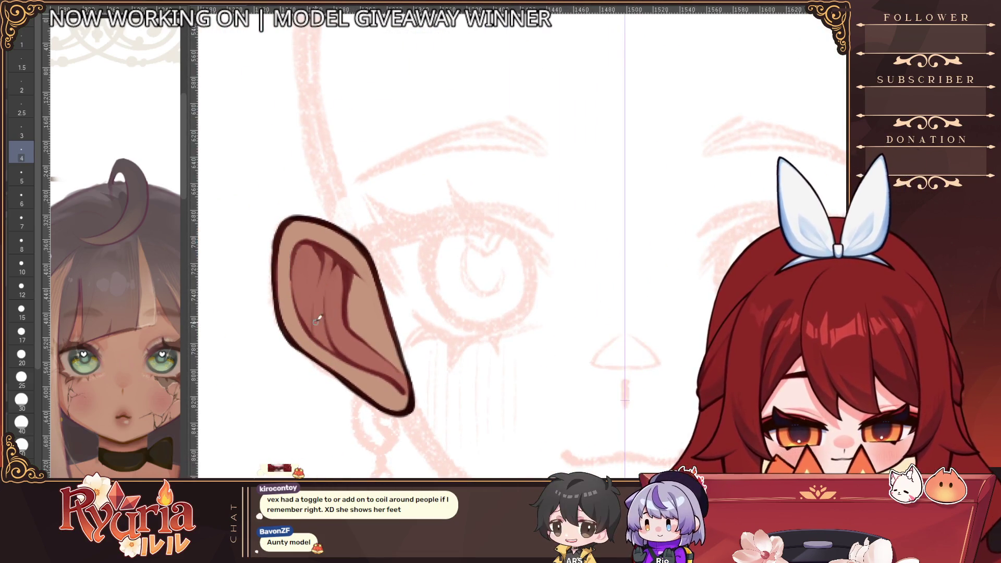
key(bracketleft)
key(bracketleft)
key(bracketleft)
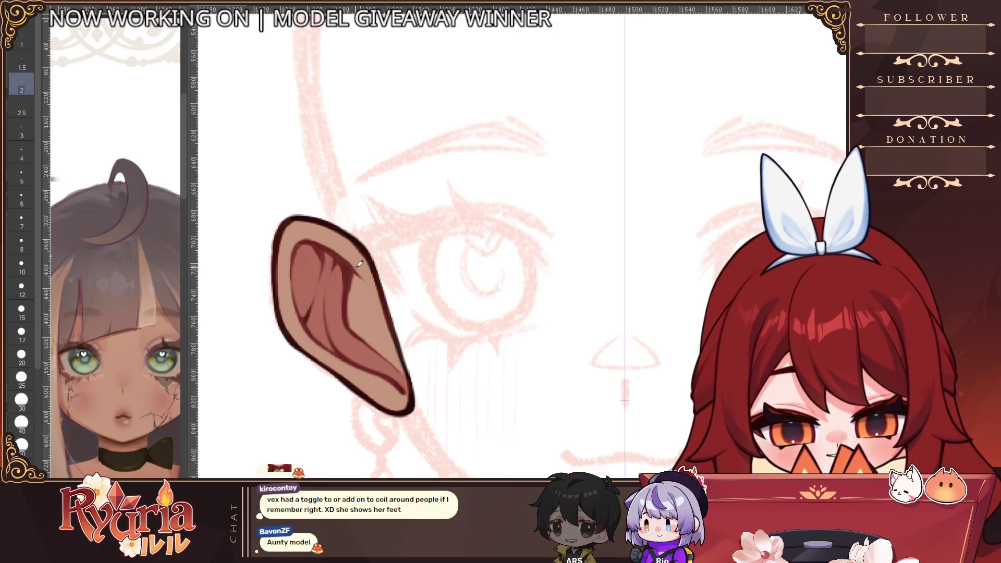
key(bracketright)
key(bracketright)
key(bracketright)
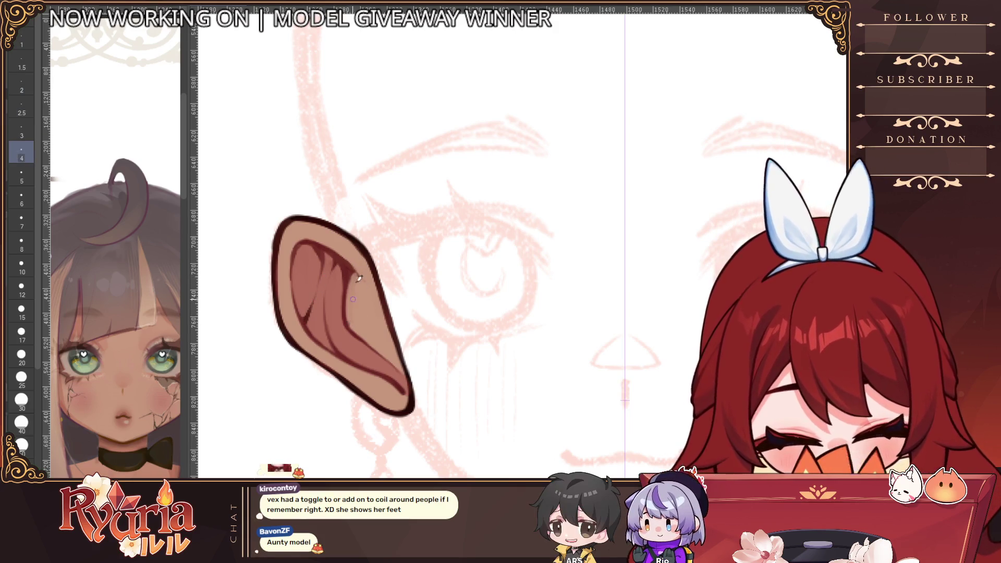
key(bracketright)
key(bracketright)
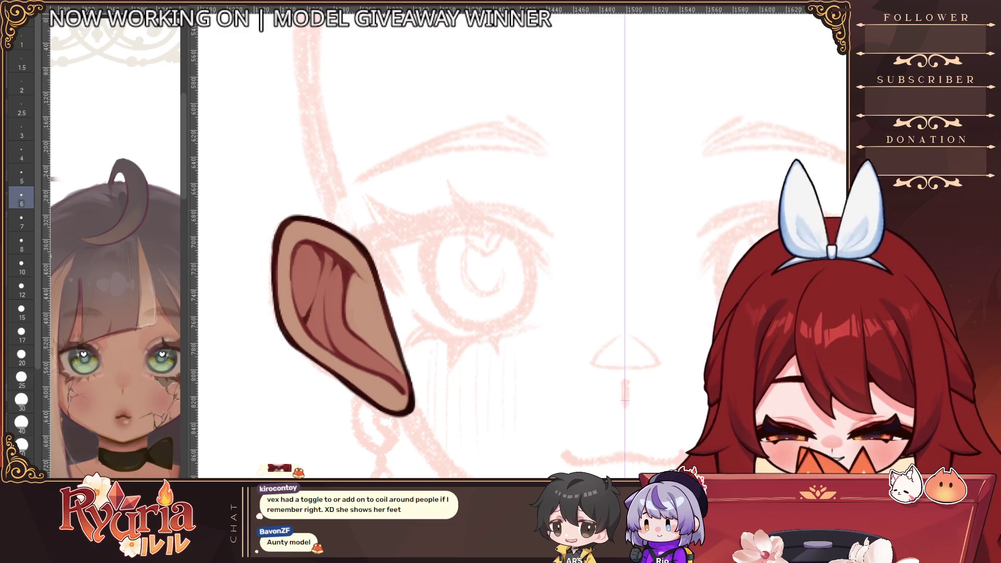
key(bracketleft)
key(bracketleft)
key(bracketleft)
scroll(373, 277, down, 5)
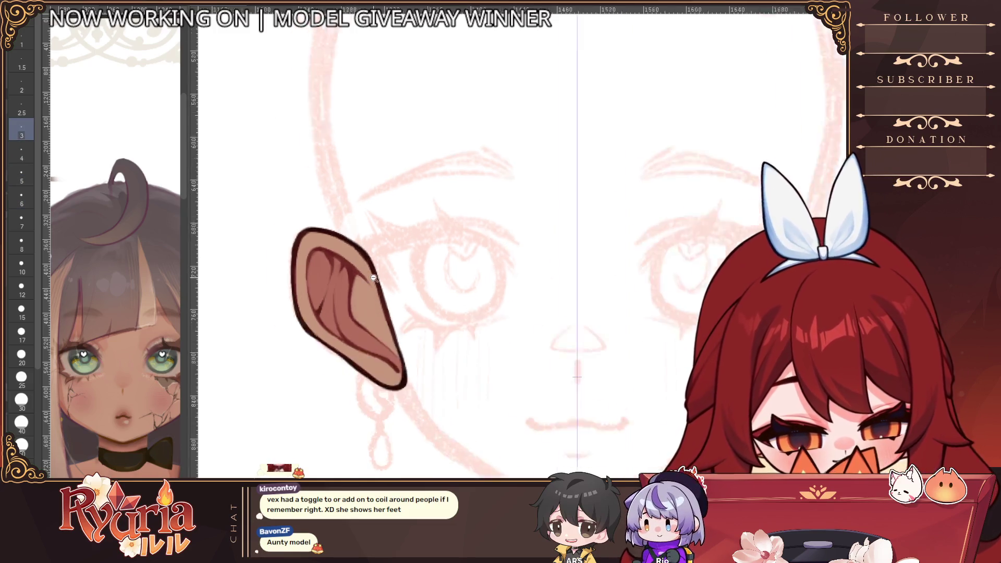
scroll(373, 278, down, 2)
scroll(370, 281, up, 8)
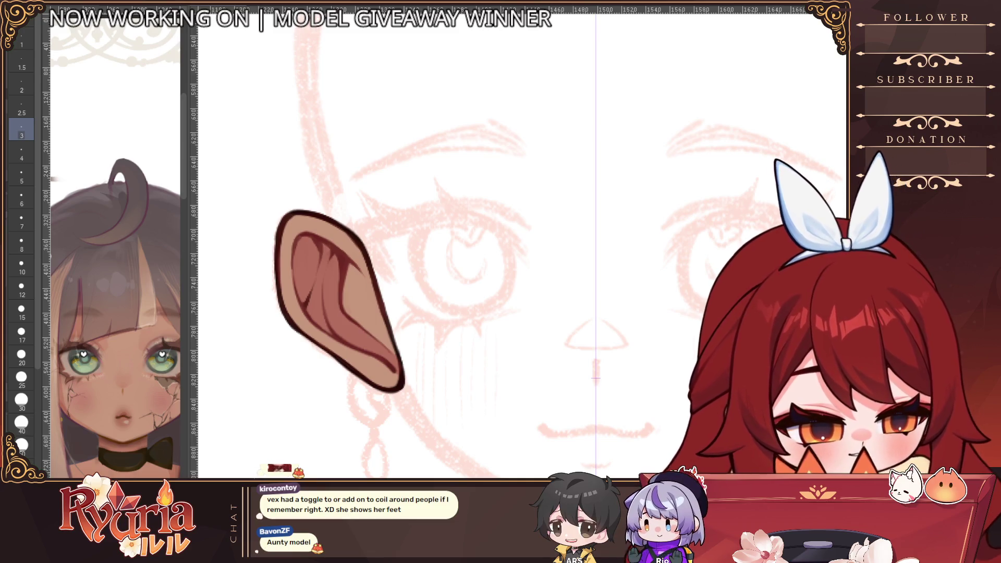
key(bracketright)
key(bracketright)
key(bracketright)
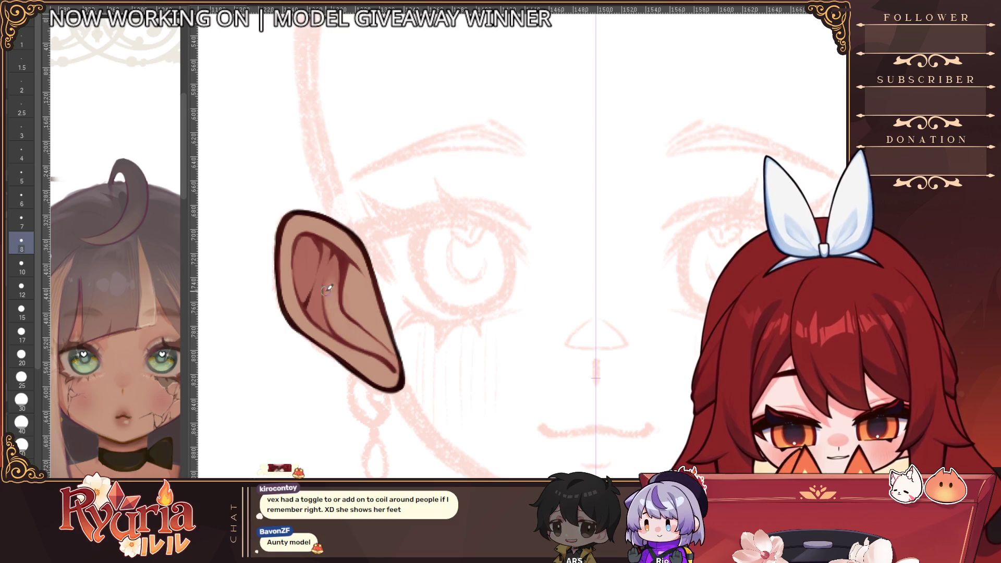
key(bracketleft)
key(bracketleft)
key(bracketleft)
key(bracketright)
key(bracketright)
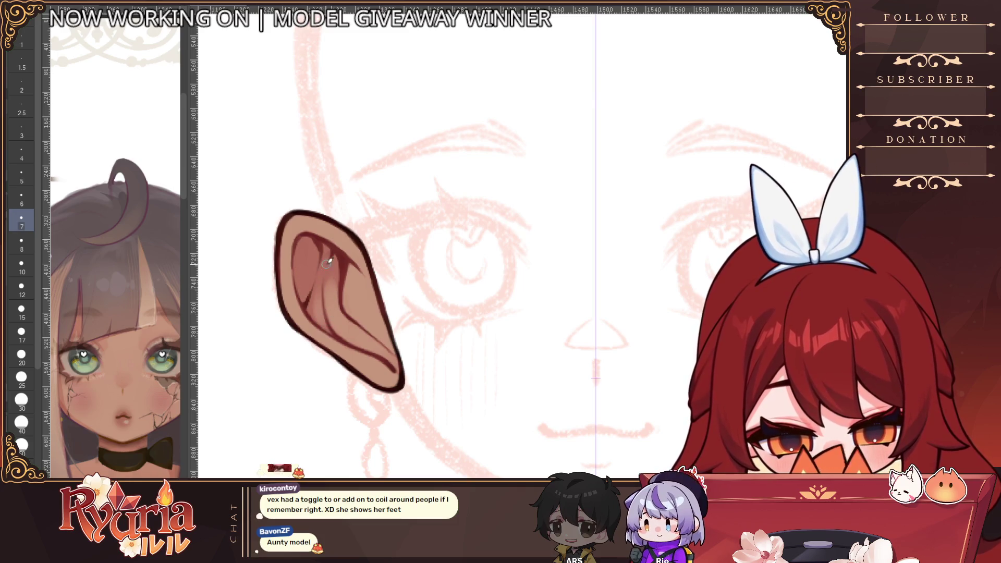
key(bracketleft)
key(bracketleft)
key(bracketleft)
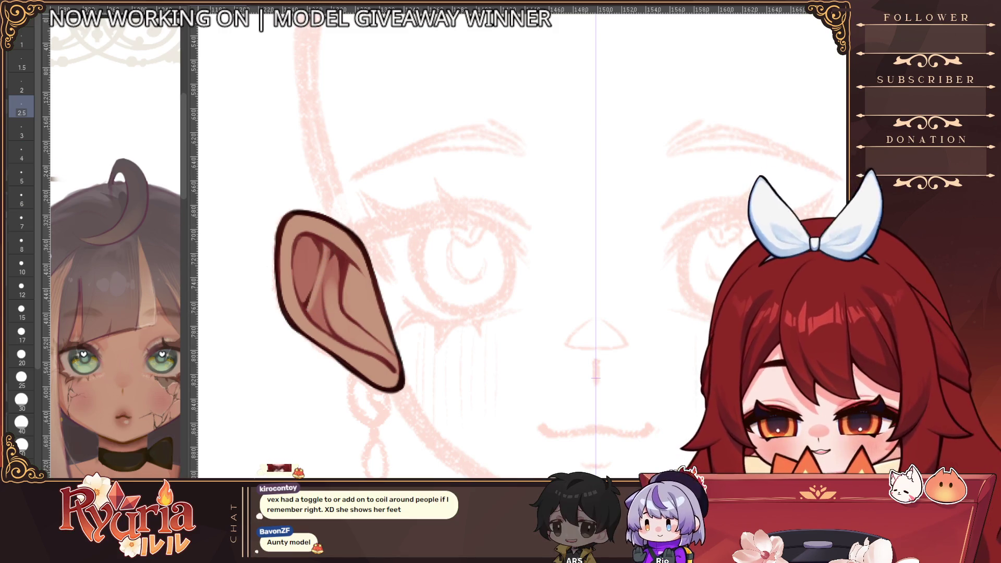
key(bracketright)
key(bracketright)
key(bracketright)
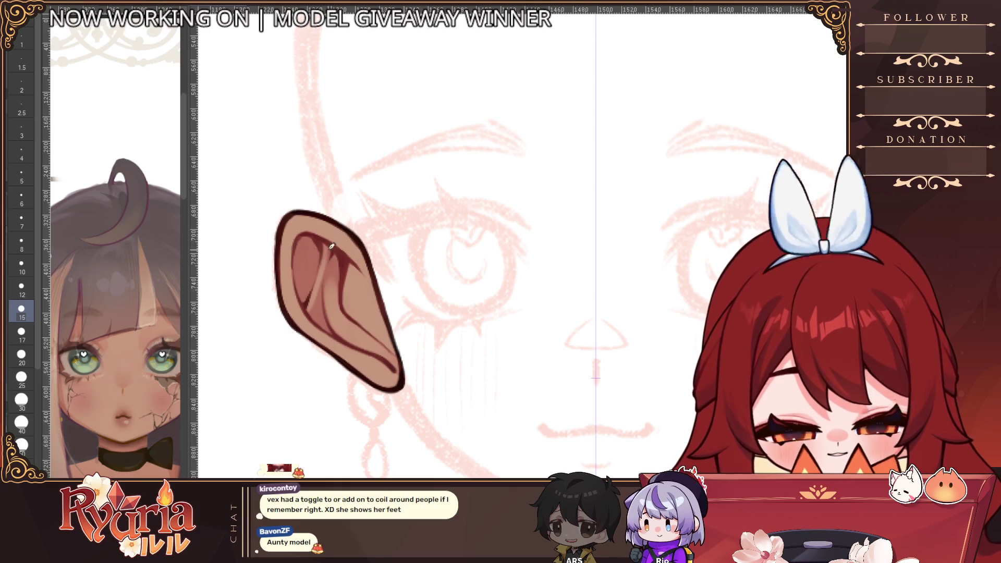
key(bracketleft)
key(bracketleft)
key(bracketleft)
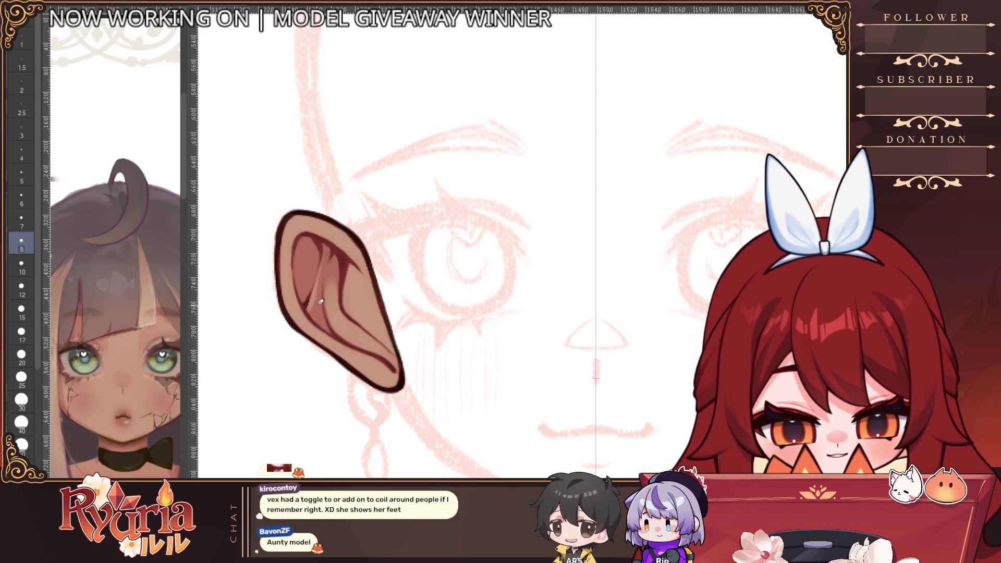
key(bracketleft)
key(bracketleft)
mouse_move(334, 282)
mouse_down()
mouse_move(330, 317)
mouse_move(346, 324)
mouse_up()
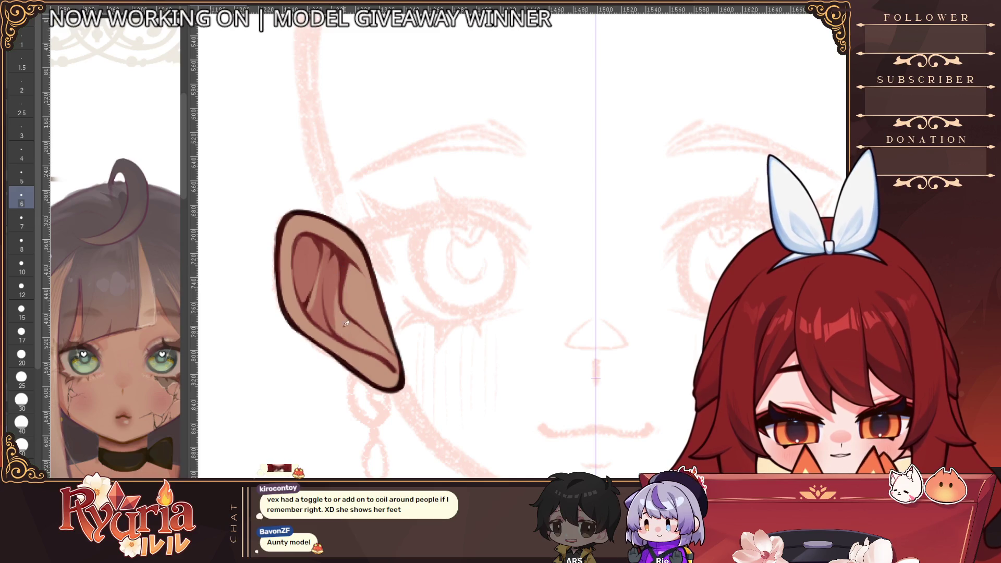
Darken the ear's outer edge and upper rim, adding small dark marks near the rim.
scroll(351, 290, down, 5)
scroll(351, 245, up, 5)
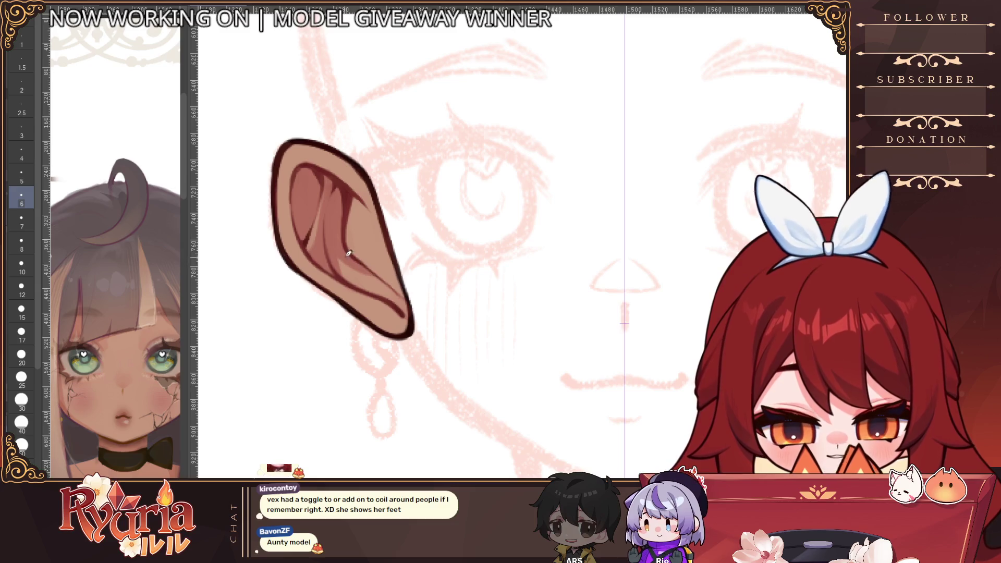
key(bracketright)
key(bracketright)
key(bracketright)
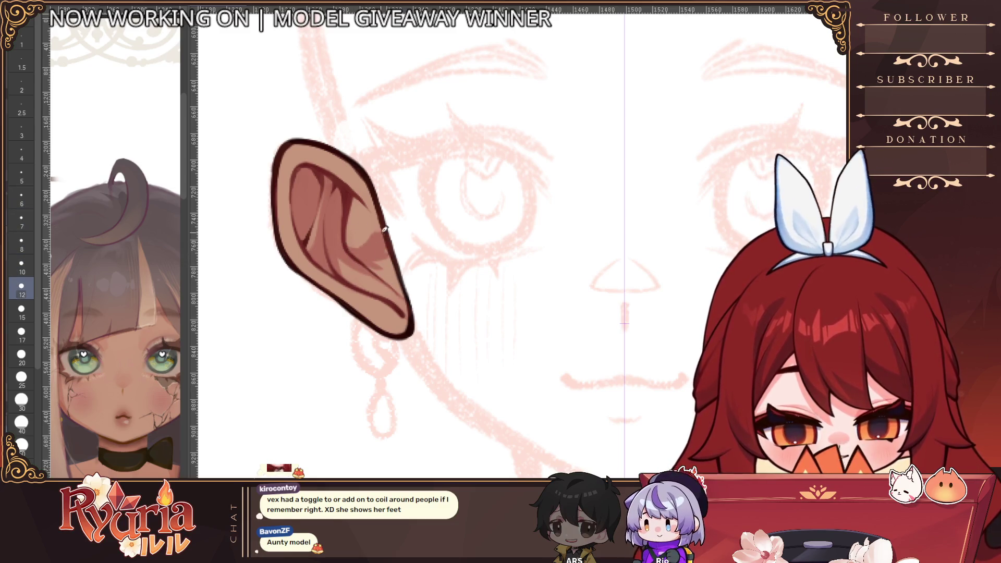
drag(385, 263, 408, 287)
mouse_move(364, 160)
mouse_down()
mouse_move(365, 197)
mouse_move(326, 165)
mouse_move(349, 156)
mouse_move(339, 170)
mouse_up()
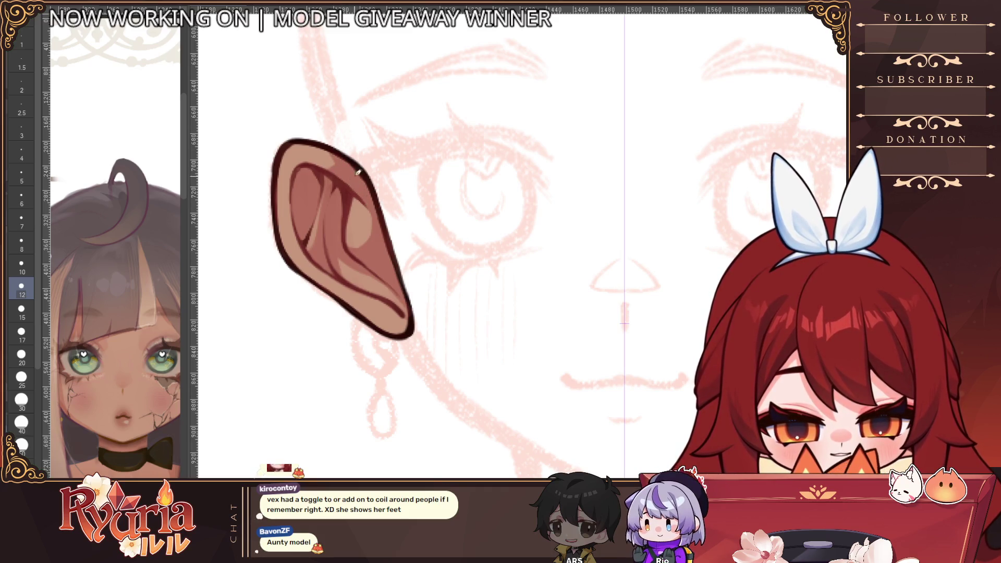
scroll(405, 211, up, 2)
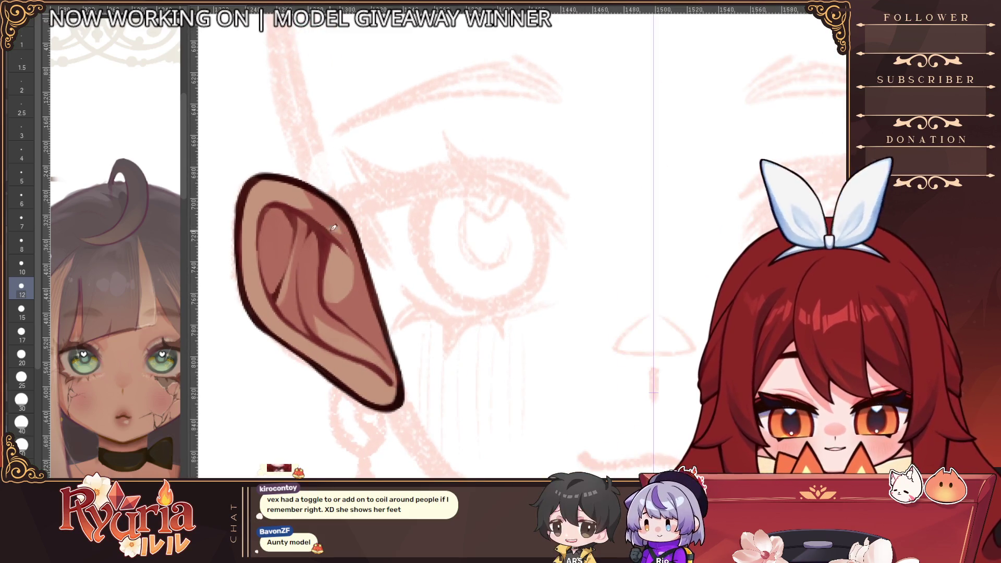
key(bracketleft)
key(bracketleft)
mouse_move(288, 171)
mouse_down()
mouse_move(296, 194)
mouse_move(291, 182)
mouse_move(284, 196)
mouse_up()
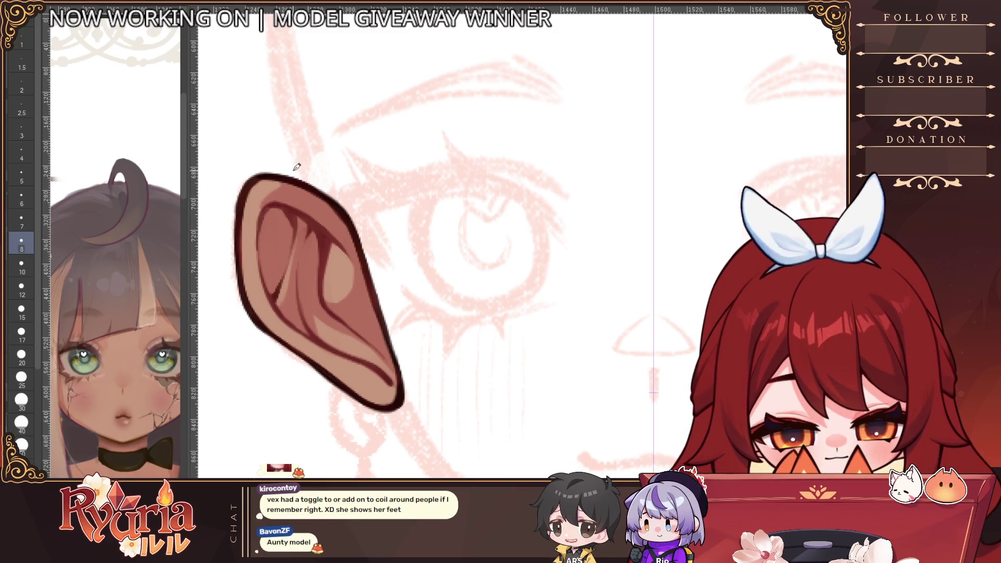
key(bracketleft)
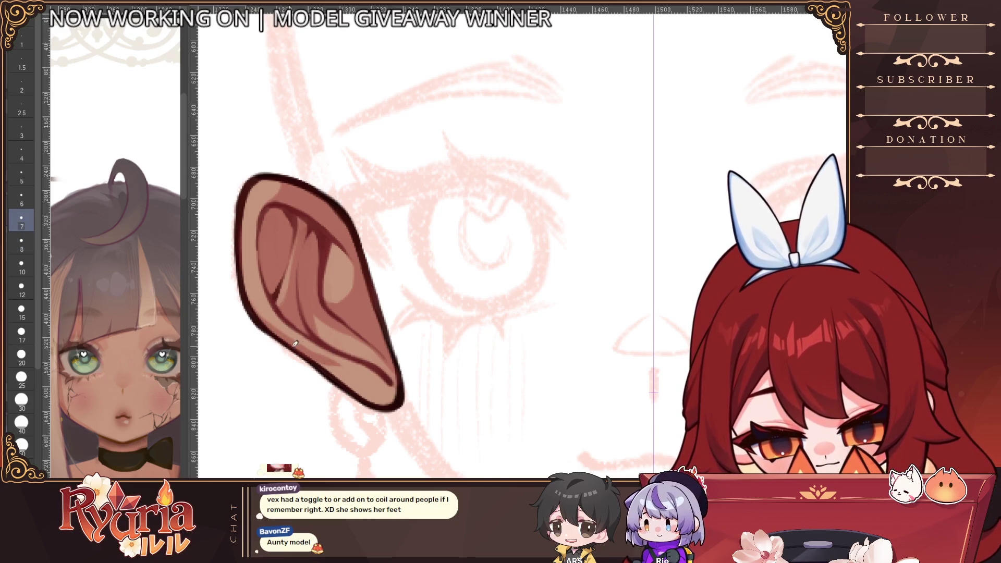
key(bracketleft)
key(bracketleft)
key(bracketleft)
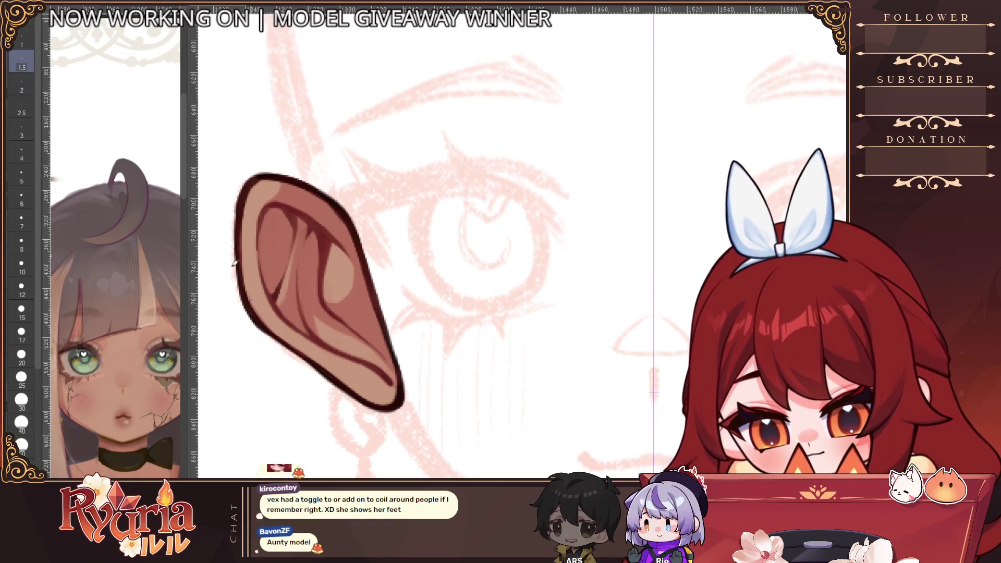
key(bracketright)
key(bracketright)
key(bracketright)
key(bracketright)
key(bracketright)
key(bracketright)
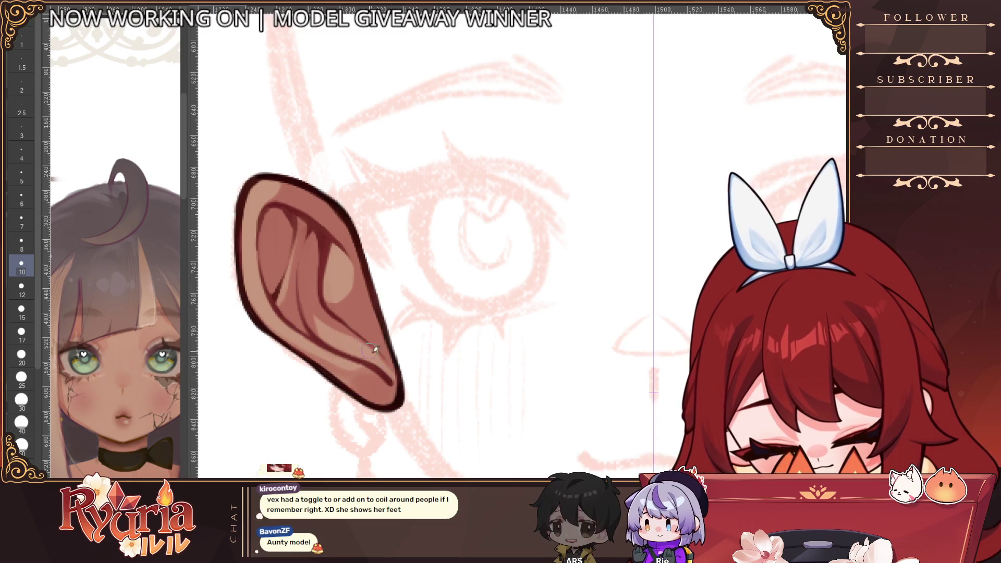
scroll(412, 395, down, 3)
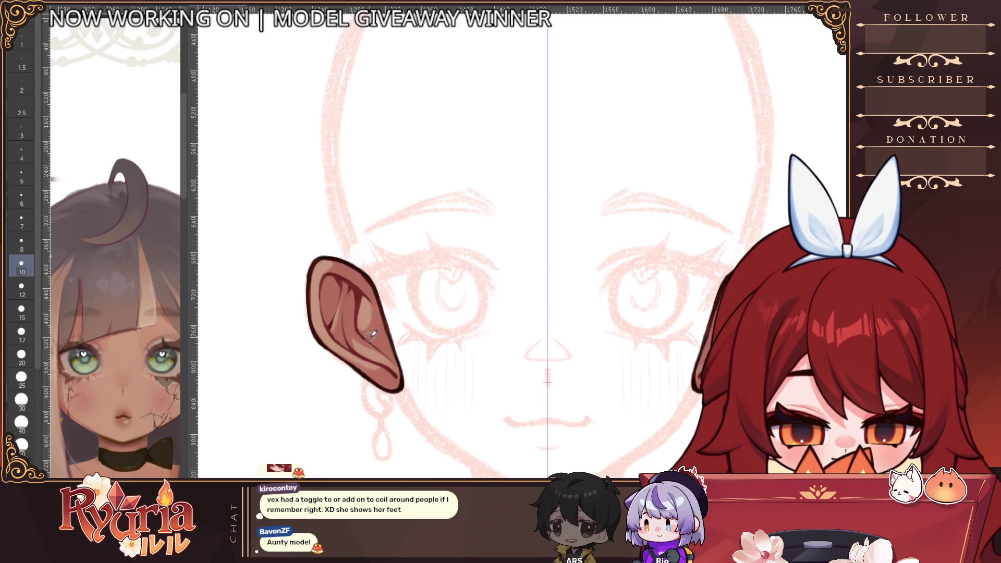
Zoom in and out over the face to review the shaded ears with the face layers showing.
scroll(386, 313, down, 3)
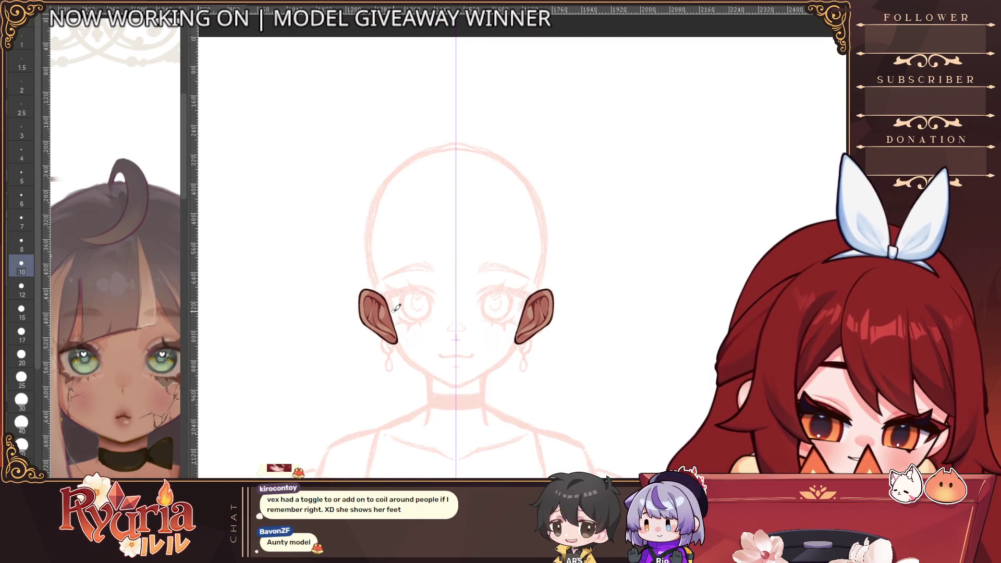
scroll(394, 313, up, 2)
scroll(392, 320, up, 3)
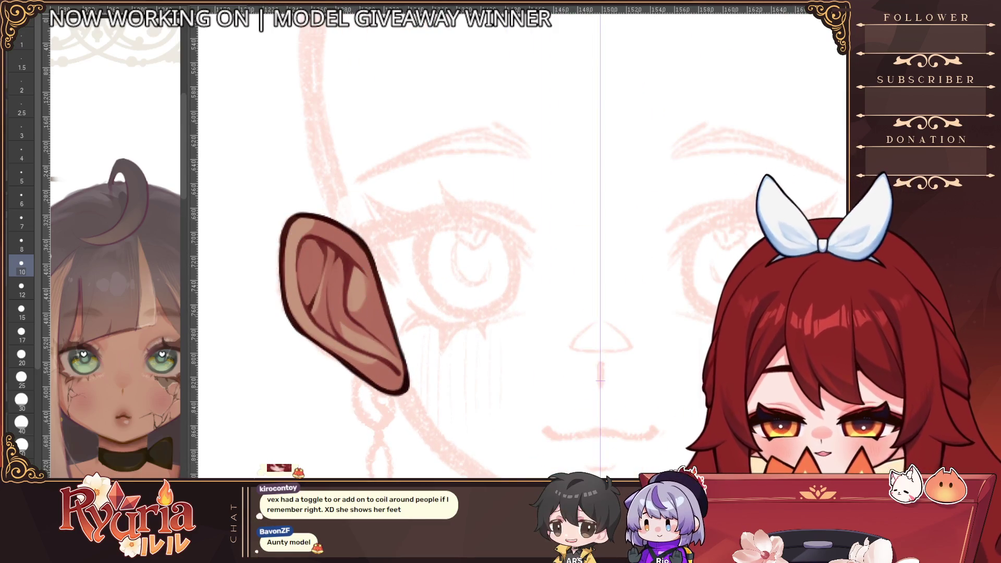
key(bracketright)
key(bracketright)
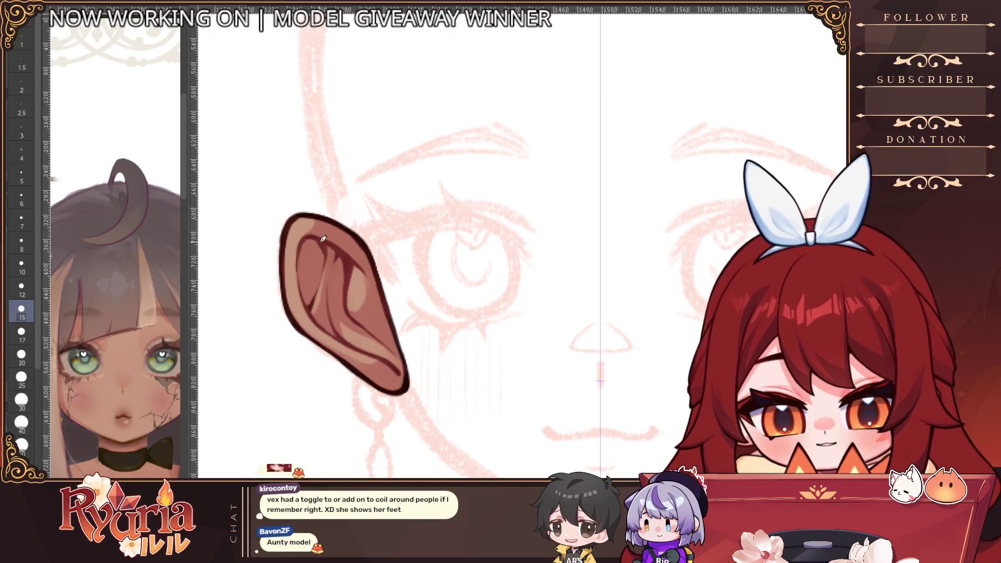
key(bracketleft)
key(bracketleft)
key(bracketleft)
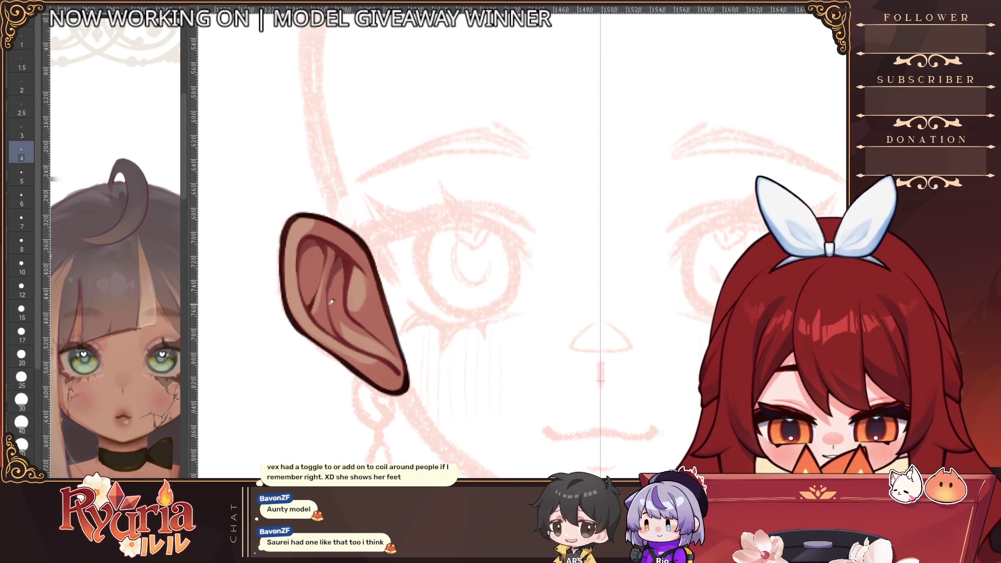
scroll(351, 304, down, 5)
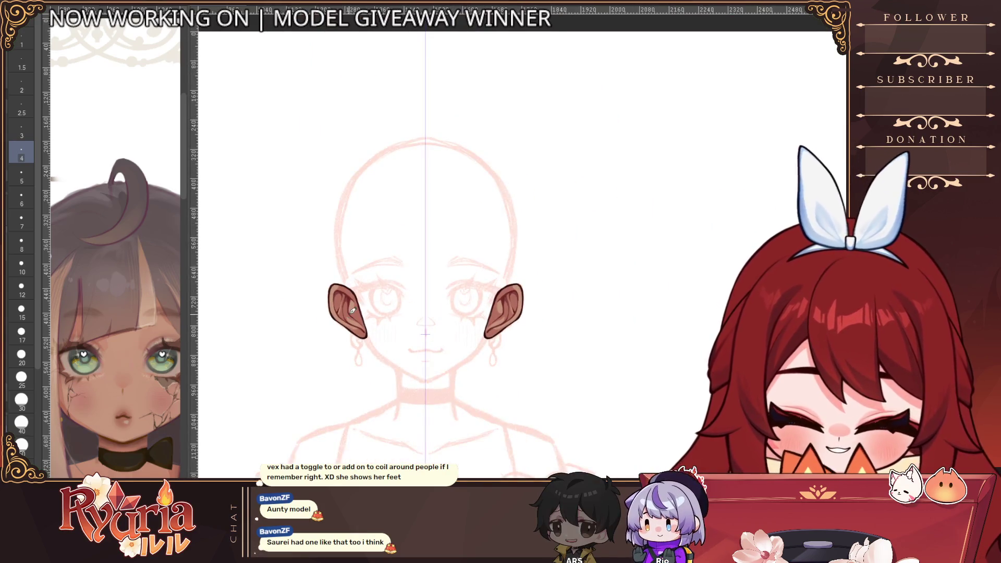
scroll(353, 310, up, 5)
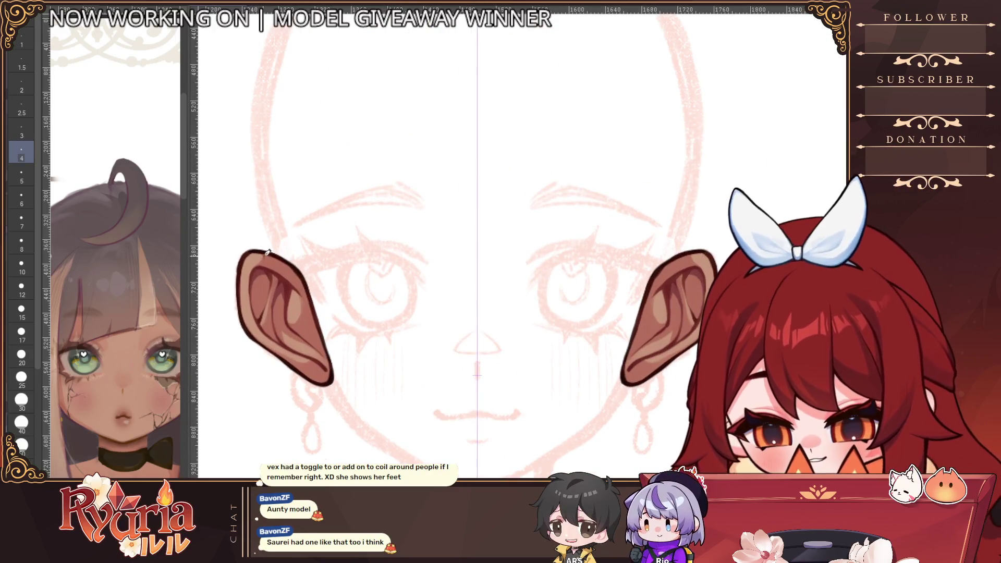
key(bracketright)
key(bracketright)
key(bracketright)
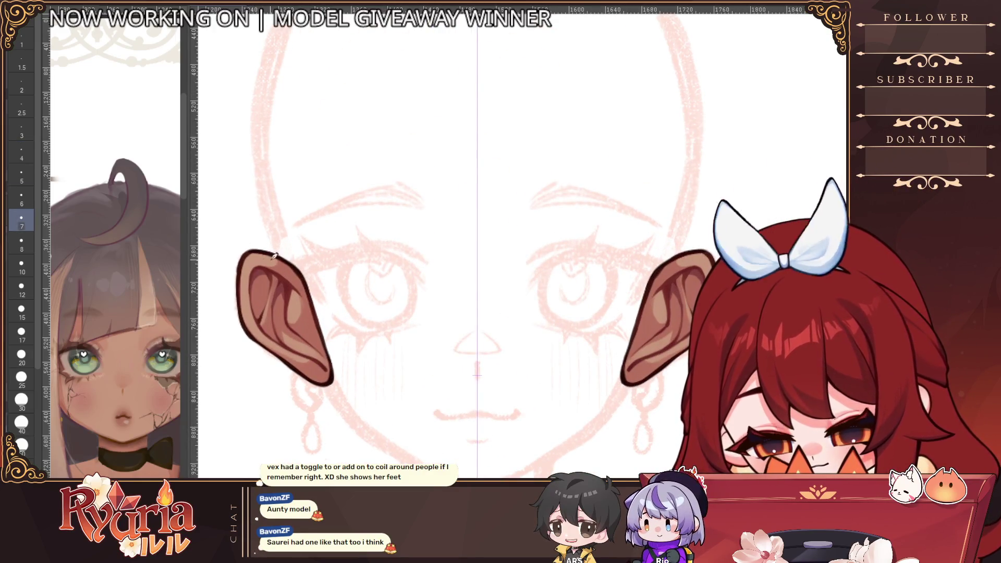
scroll(272, 251, down, 5)
scroll(268, 244, up, 4)
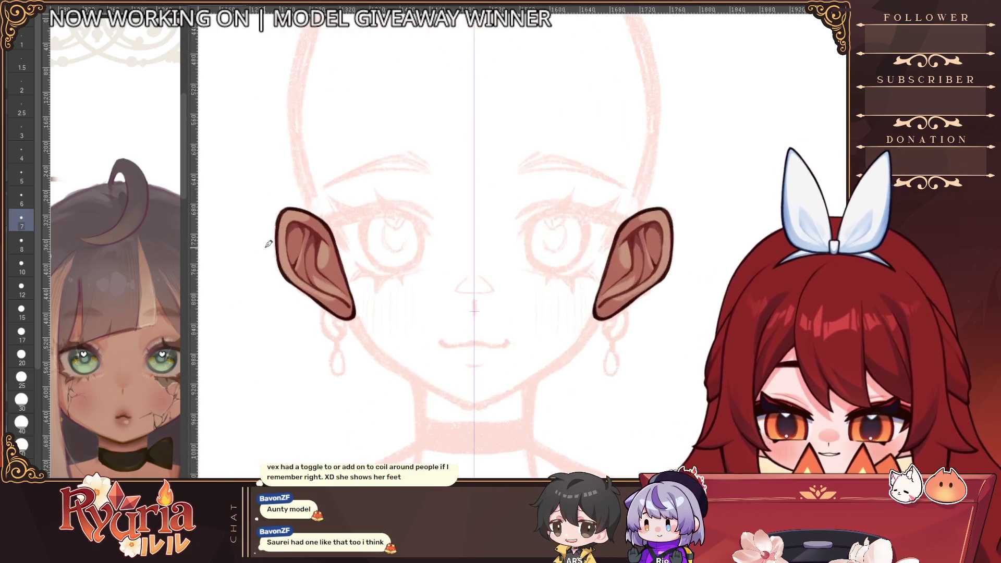
scroll(292, 266, up, 2)
scroll(329, 295, up, 1)
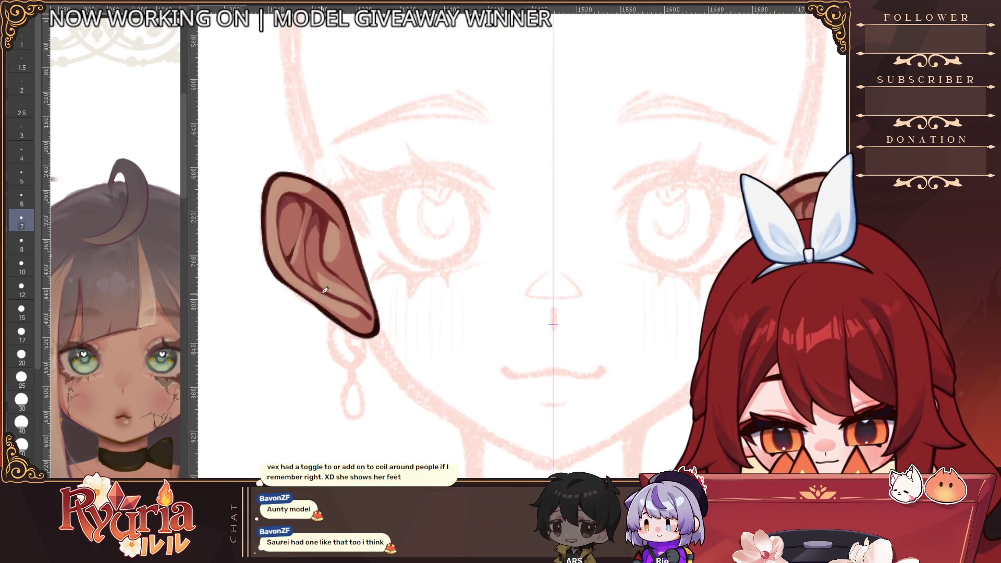
scroll(324, 290, down, 6)
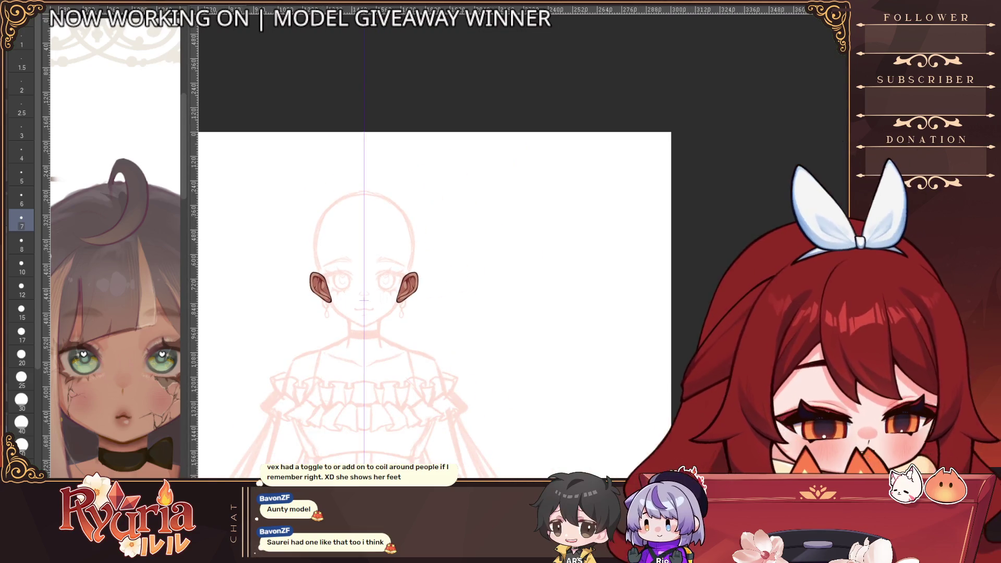
scroll(513, 283, up, 1)
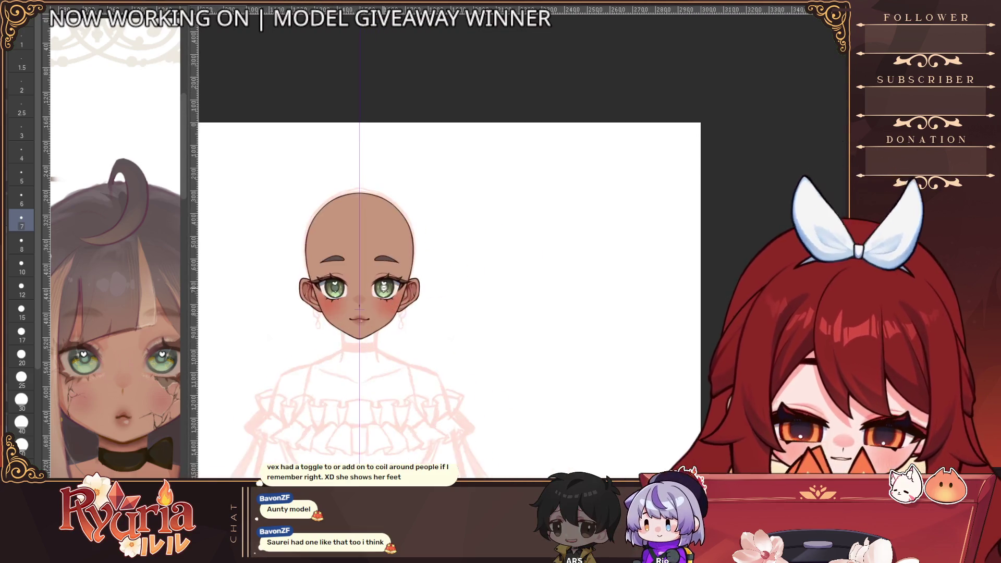
Pan the Sub View reference until the gold hoop earring image is in view.
scroll(500, 366, up, 2)
scroll(499, 366, up, 1)
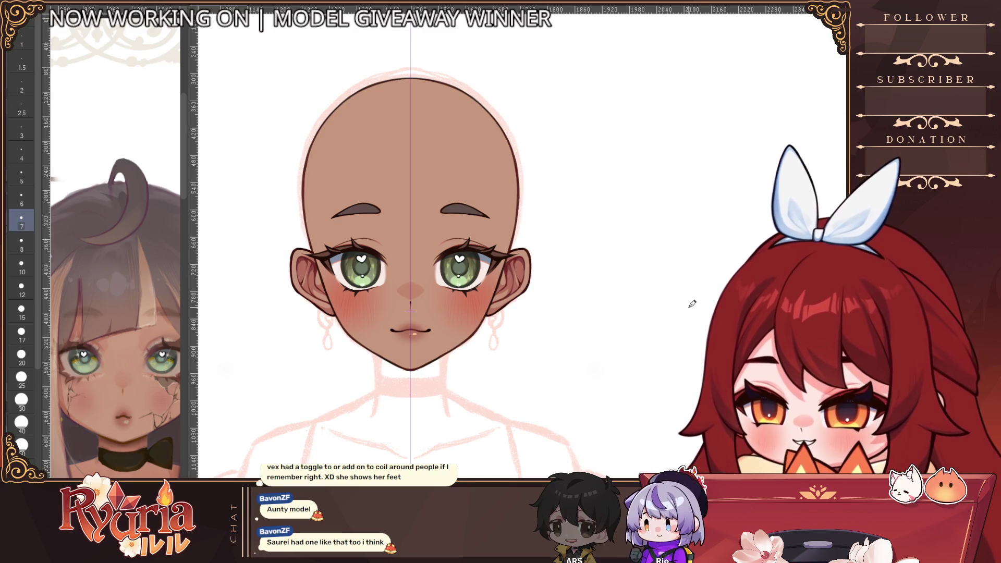
drag(162, 427, 74, 435)
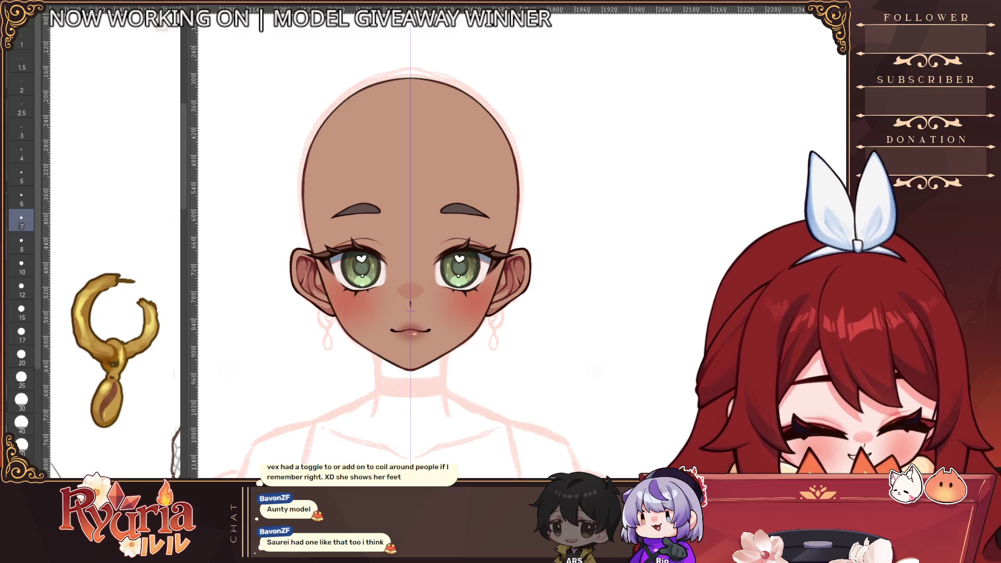
Try several gold hoop strokes below the left ear at different brush sizes, undoing each.
key(bracketright)
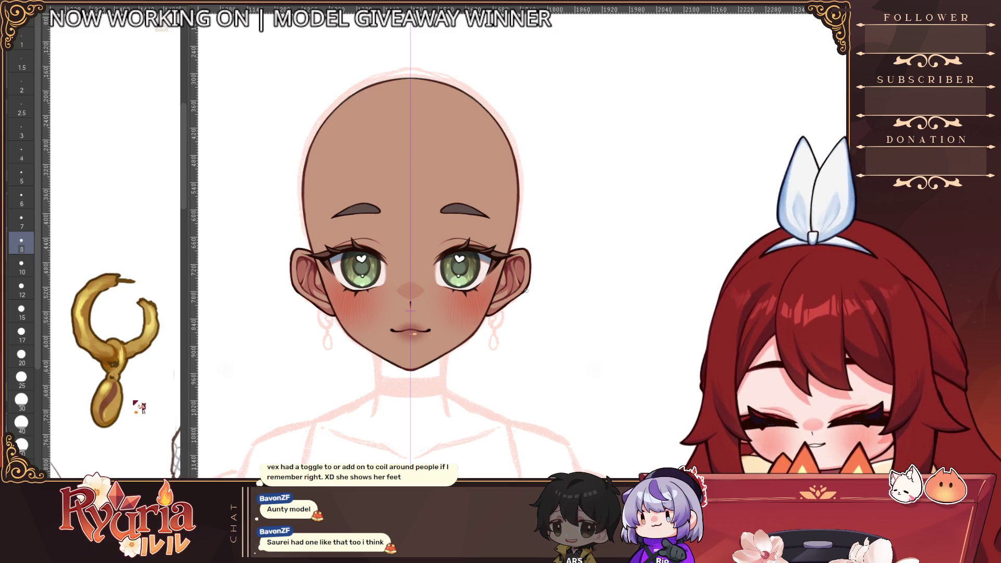
scroll(107, 326, up, 2)
scroll(342, 332, up, 5)
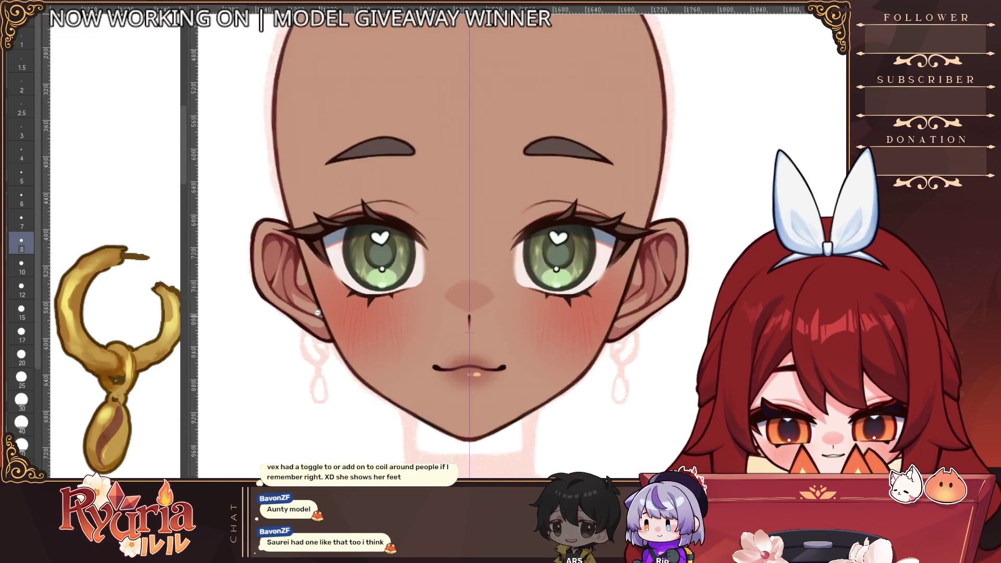
mouse_move(321, 329)
mouse_down()
mouse_move(313, 360)
mouse_move(324, 367)
mouse_up()
key(bracketright)
key(bracketright)
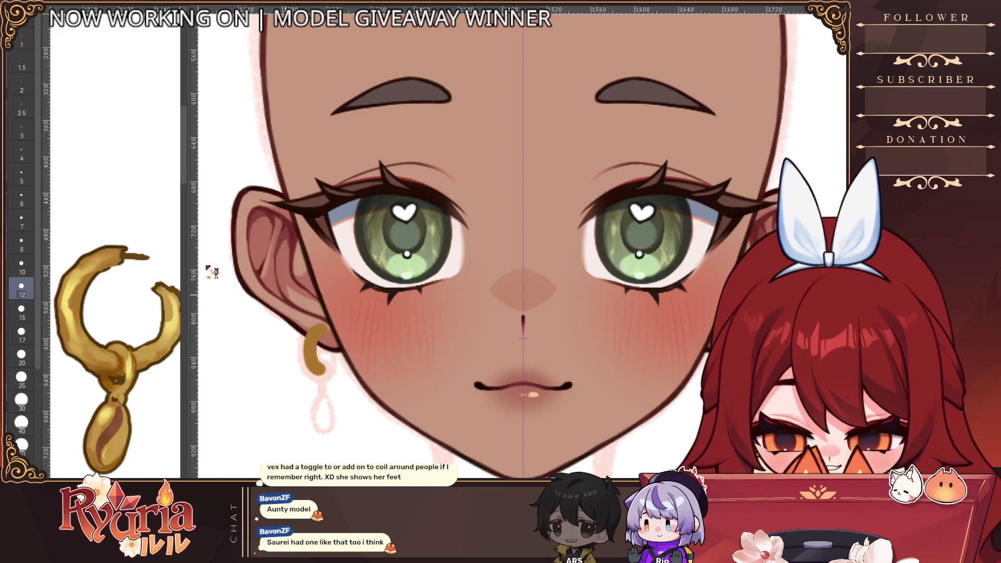
key(ctrl+z)
key(bracketright)
key(bracketright)
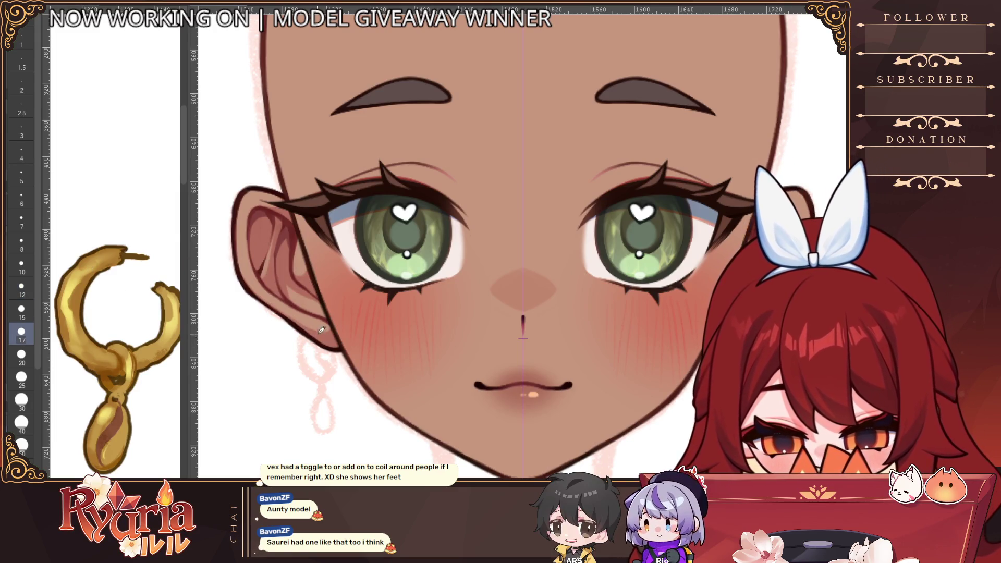
drag(321, 330, 323, 334)
key(ctrl+z)
key(bracketleft)
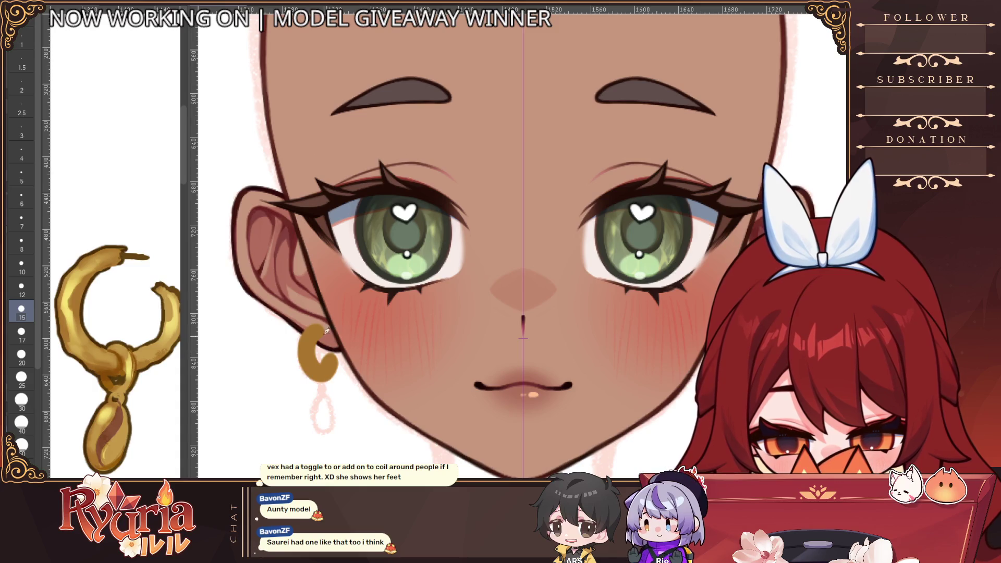
key(ctrl+z)
mouse_move(323, 328)
mouse_down()
mouse_move(313, 359)
mouse_move(331, 365)
mouse_move(316, 368)
mouse_move(336, 350)
mouse_move(315, 326)
mouse_move(336, 346)
mouse_move(331, 365)
mouse_up()
key(ctrl+z)
Redraw the earring with a thicker brush as a solid gold C-shaped hoop under the ear.
click(21, 265)
key(ctrl+z)
key(ctrl+z)
click(21, 356)
key(ctrl+z)
key(bracketleft)
key(bracketleft)
drag(313, 326, 331, 364)
key(ctrl+z)
key(ctrl+z)
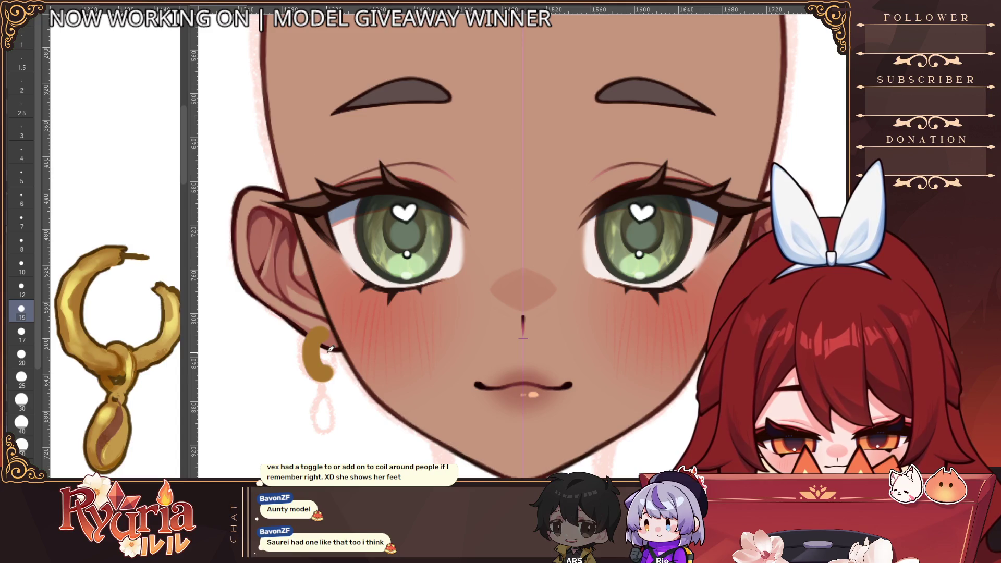
key(ctrl+z)
drag(312, 327, 330, 373)
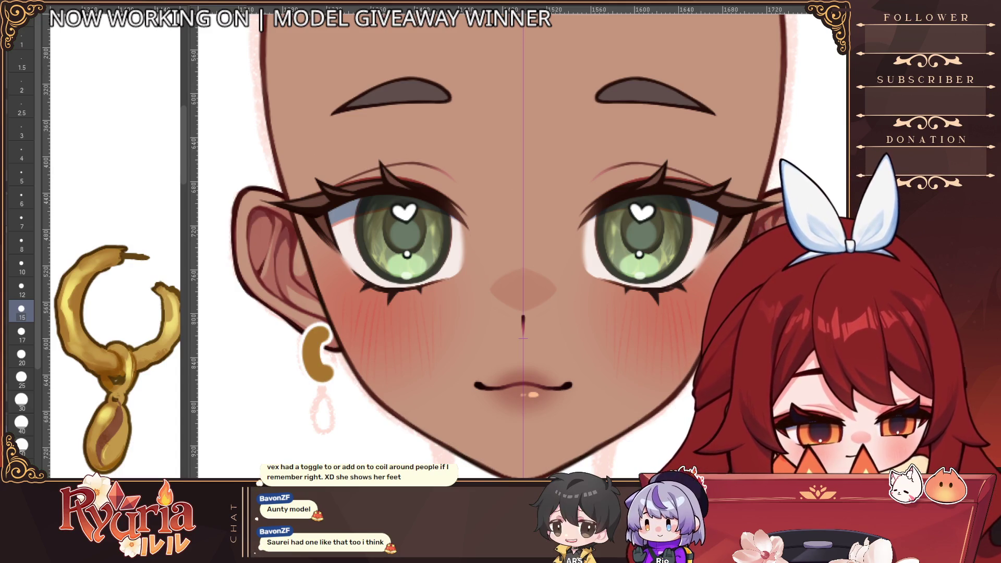
key(ctrl+z)
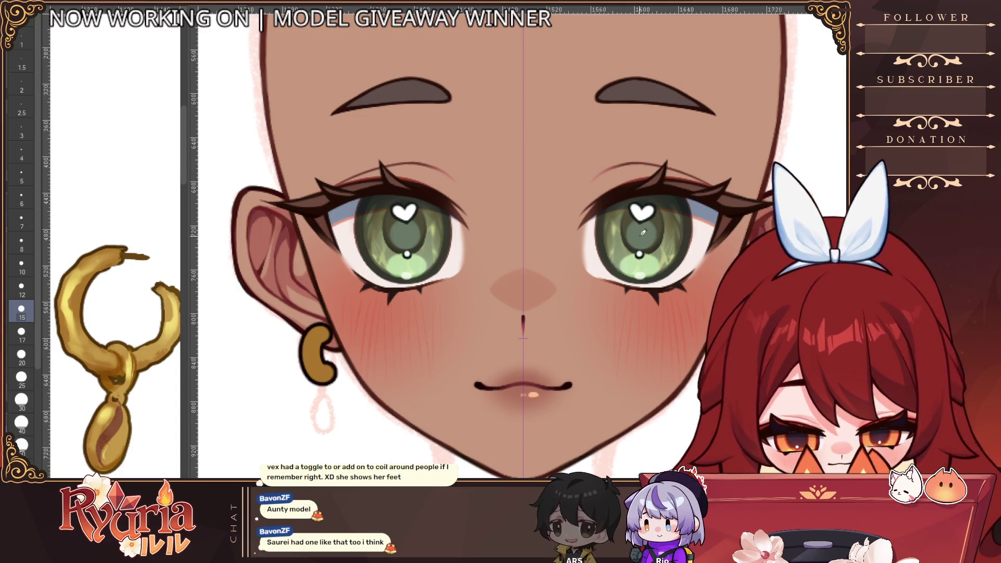
scroll(643, 232, down, 5)
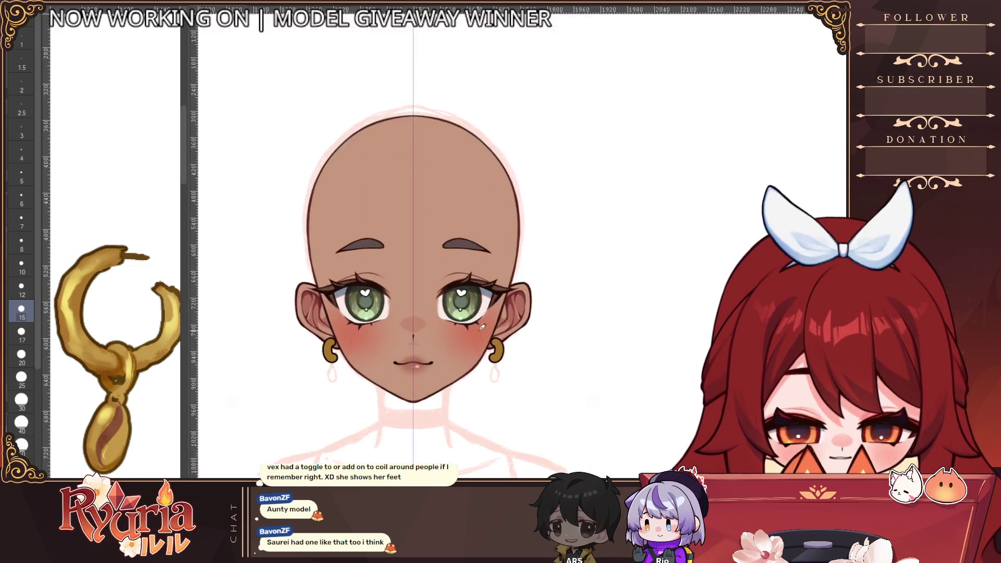
Lighten both gold hoops, then undo so only the pink earring sketches remain.
scroll(483, 327, up, 2)
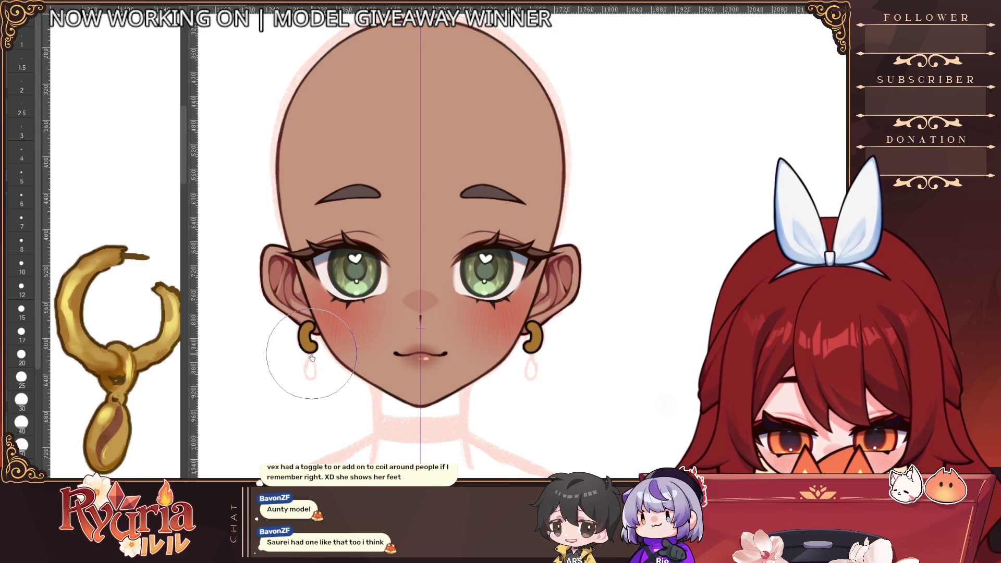
click(309, 340)
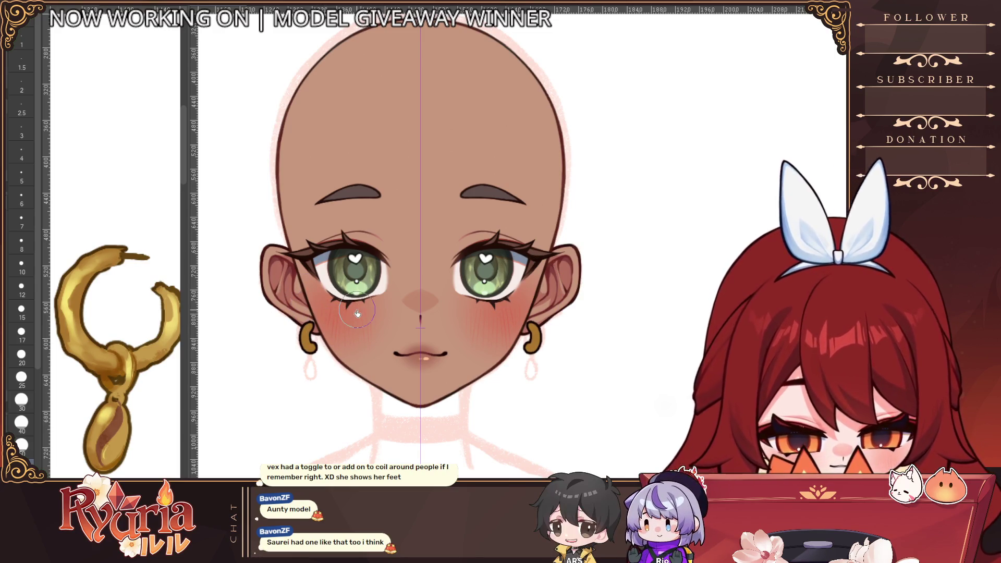
scroll(540, 355, down, 2)
scroll(540, 355, up, 3)
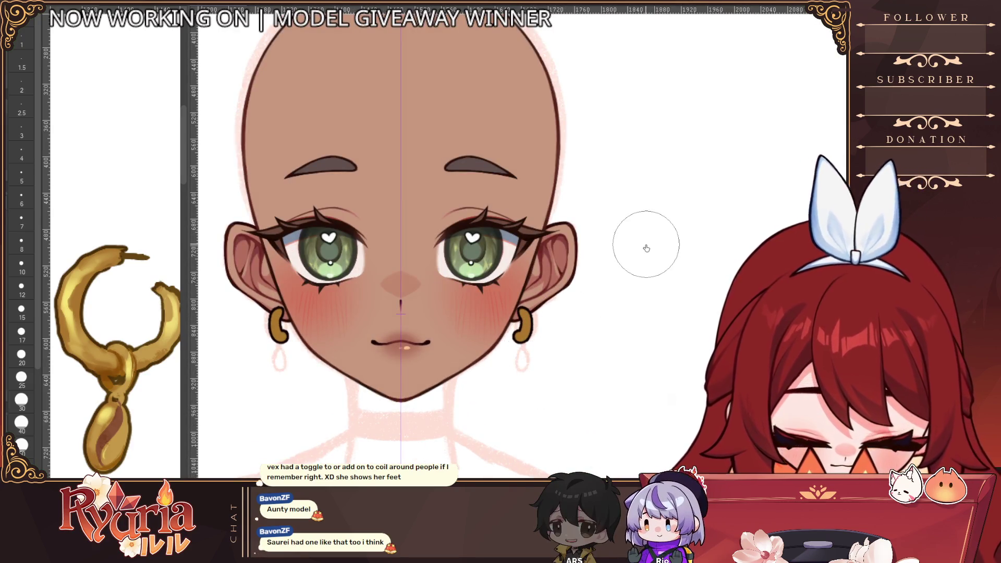
key(ctrl+z)
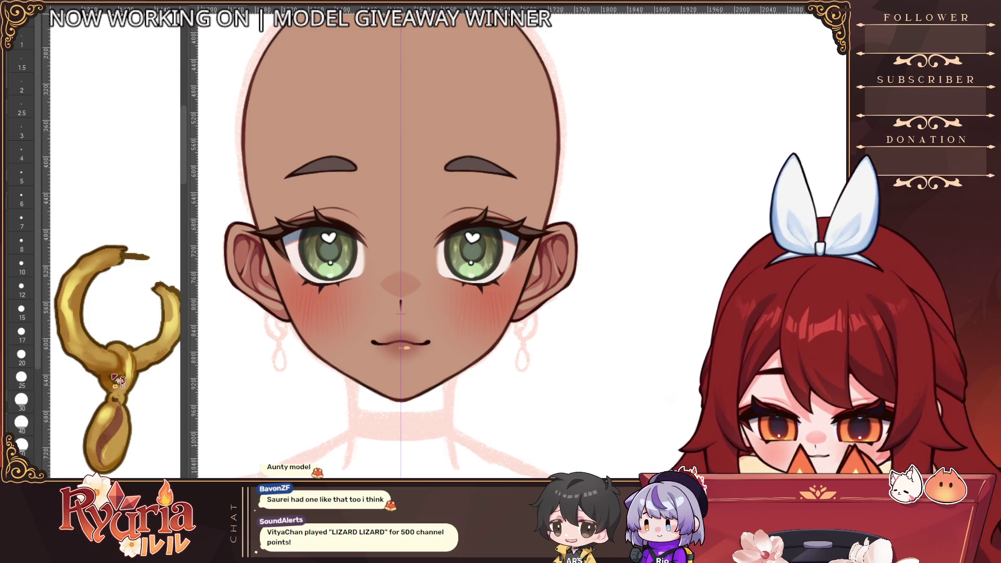
Paint the gold hoop on the left earlobe at brush size 15, retrying its shape.
click(22, 311)
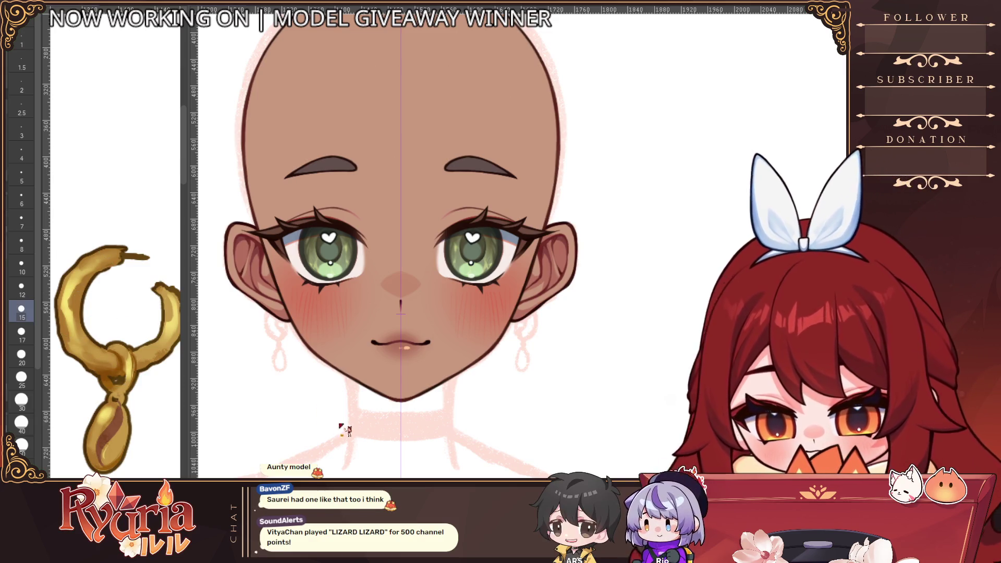
scroll(287, 315, up, 1)
scroll(271, 296, down, 1)
drag(276, 307, 263, 348)
scroll(270, 311, up, 1)
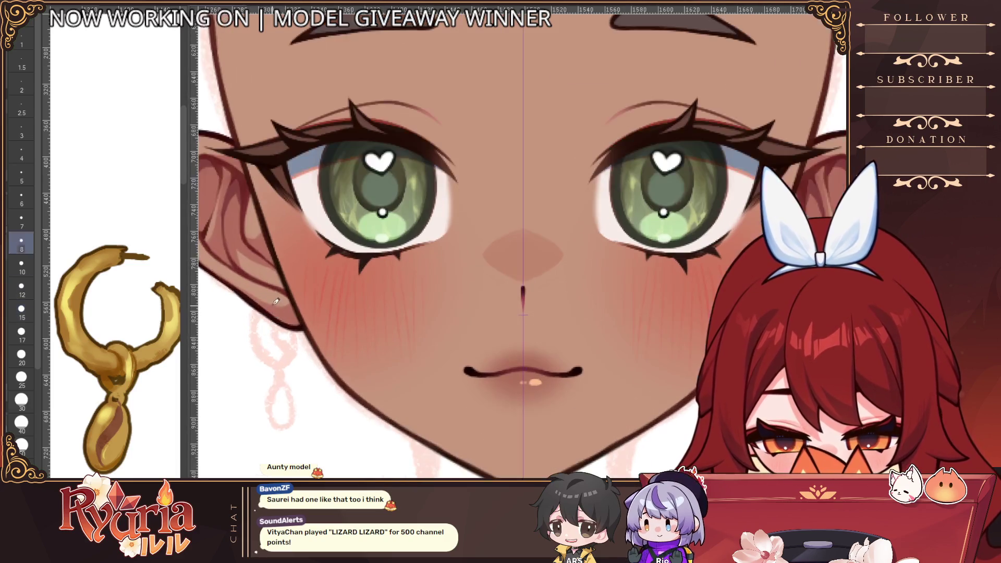
key(bracketleft)
key(bracketleft)
key(bracketleft)
key(ctrl+z)
mouse_move(279, 298)
mouse_down()
mouse_move(257, 325)
mouse_move(292, 359)
mouse_move(275, 297)
mouse_move(284, 364)
mouse_move(286, 334)
mouse_move(273, 319)
mouse_move(260, 327)
mouse_move(277, 357)
mouse_move(284, 342)
mouse_up()
key(ctrl+z)
key(bracketright)
key(bracketright)
key(bracketright)
key(bracketright)
key(bracketright)
key(bracketright)
key(ctrl+z)
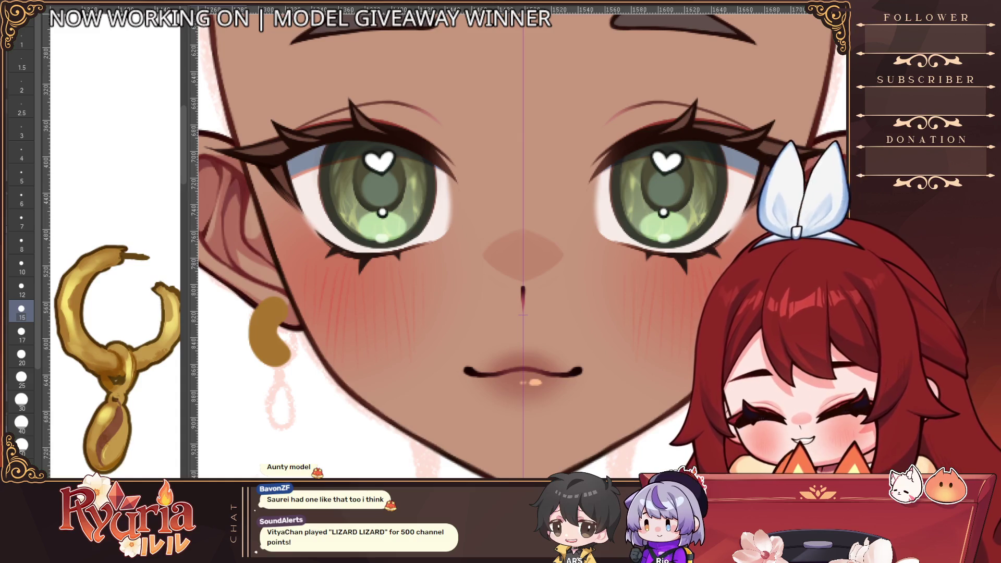
key(bracketleft)
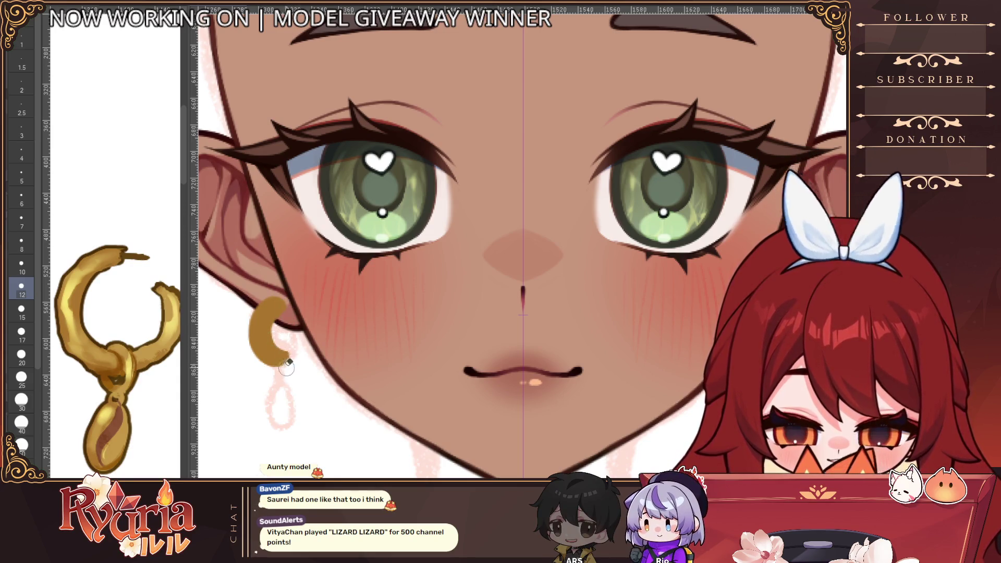
Switch to a smaller brush and settle on the thinner dark earring outline.
scroll(280, 340, down, 5)
scroll(284, 423, up, 3)
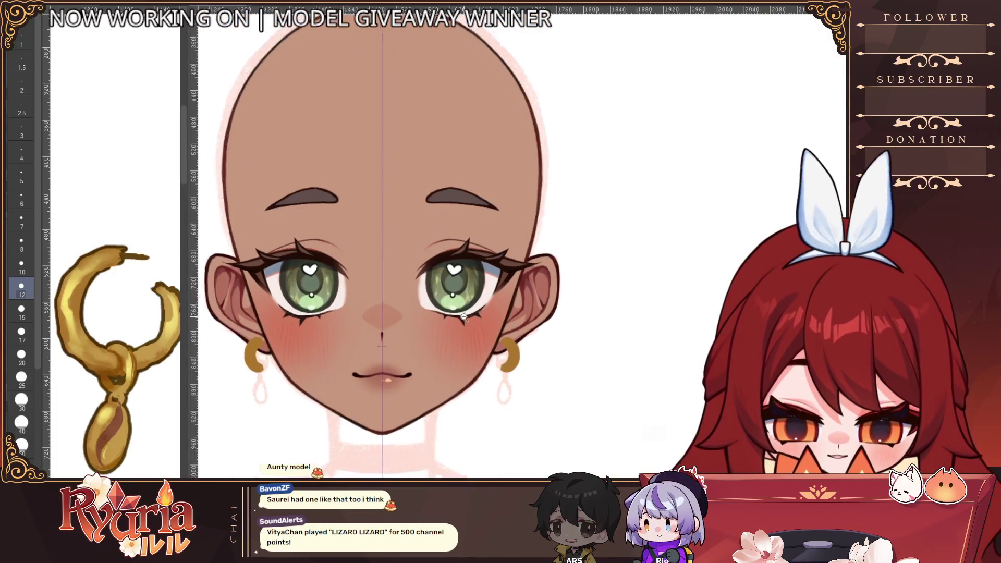
scroll(285, 423, up, 3)
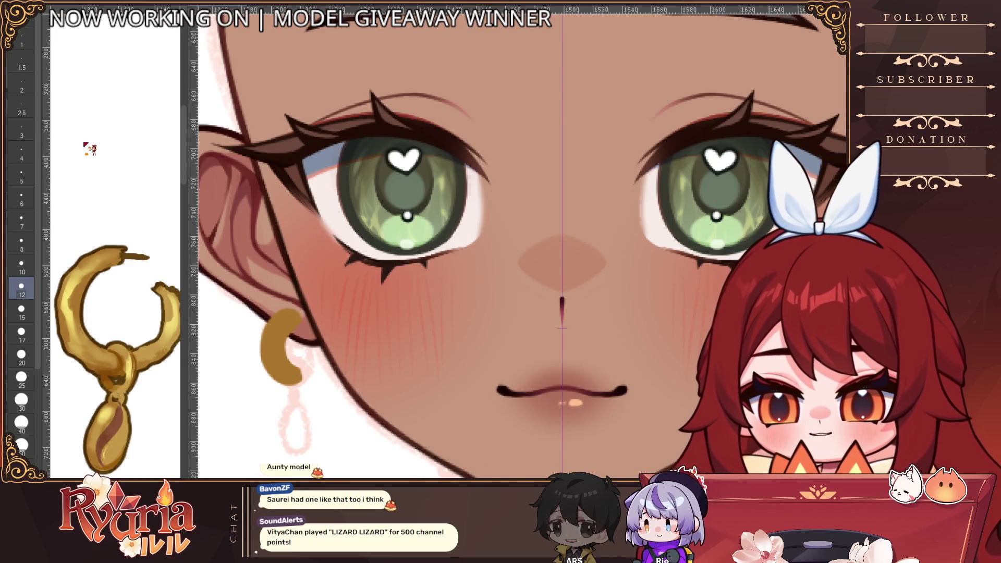
scroll(237, 350, up, 2)
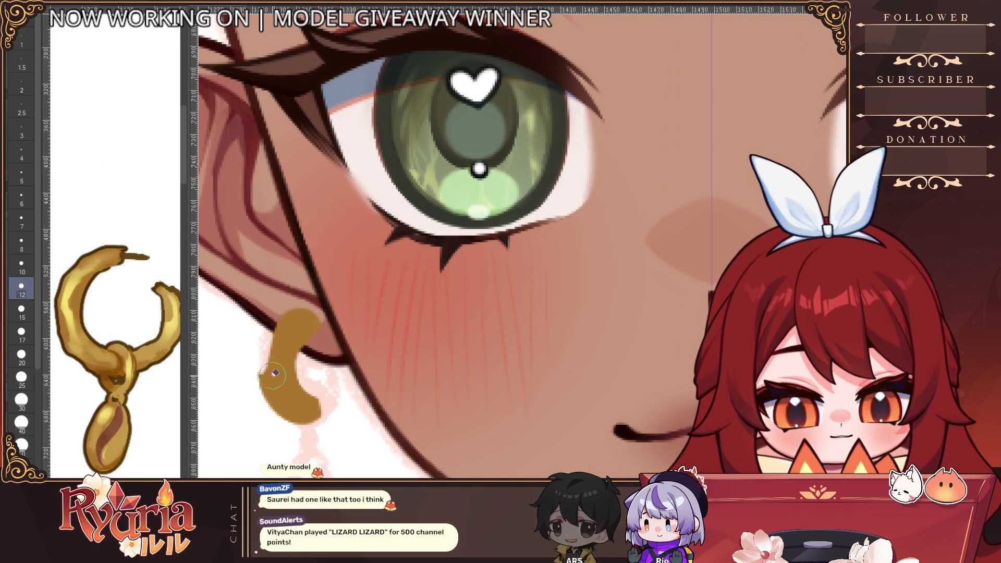
click(21, 219)
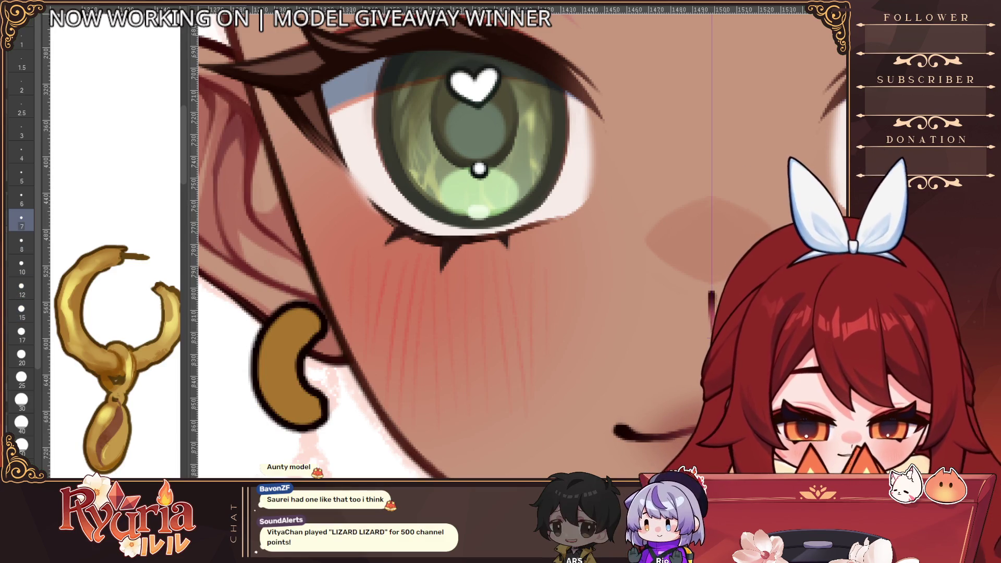
key(ctrl+z)
key(ctrl+z)
key(ctrl+y)
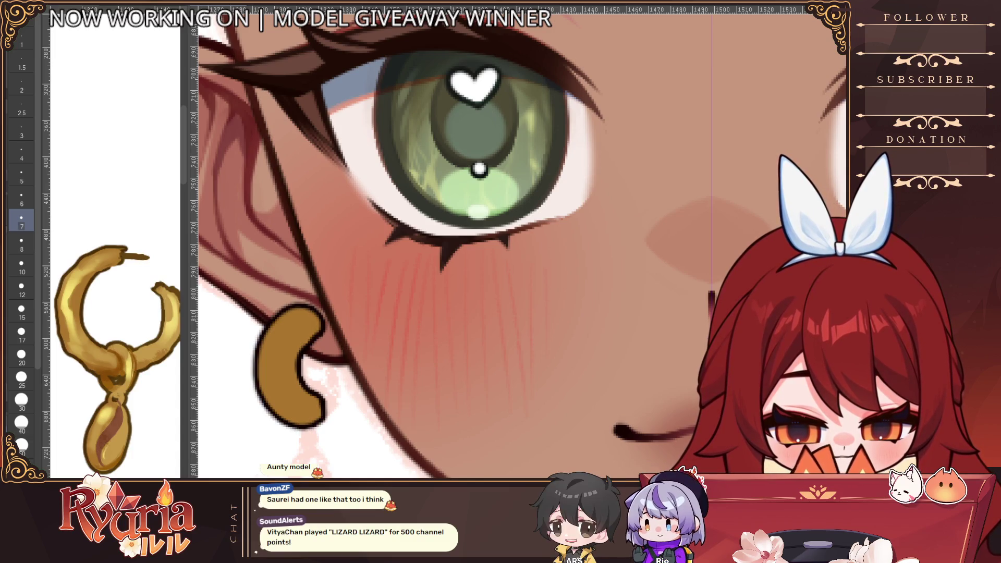
scroll(365, 396, down, 5)
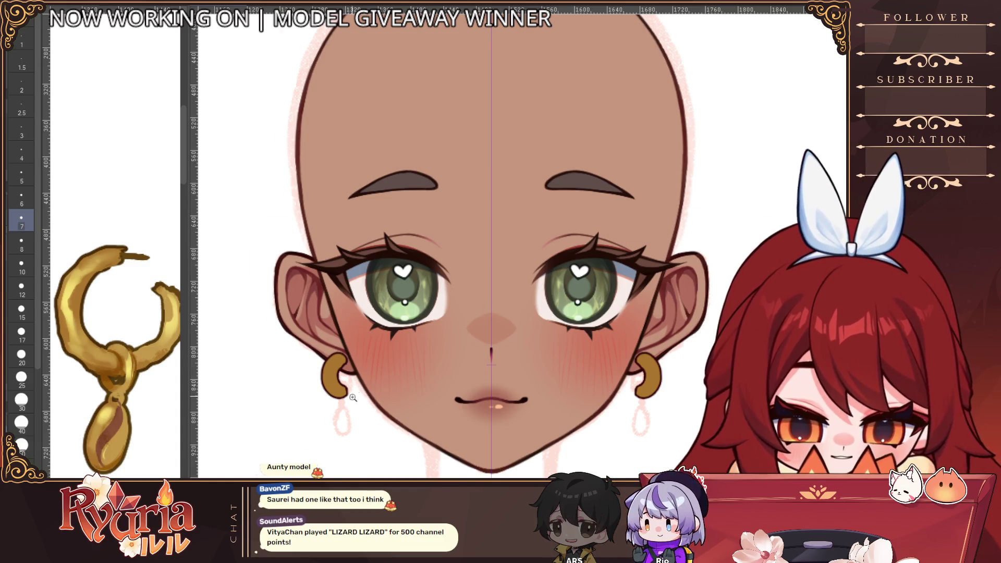
Stroke the earring ring's right side with a small brush, then hide the painted ear layer.
scroll(353, 398, down, 1)
mouse_move(353, 386)
mouse_down()
mouse_move(367, 383)
mouse_move(348, 387)
mouse_move(364, 349)
mouse_move(333, 418)
mouse_up()
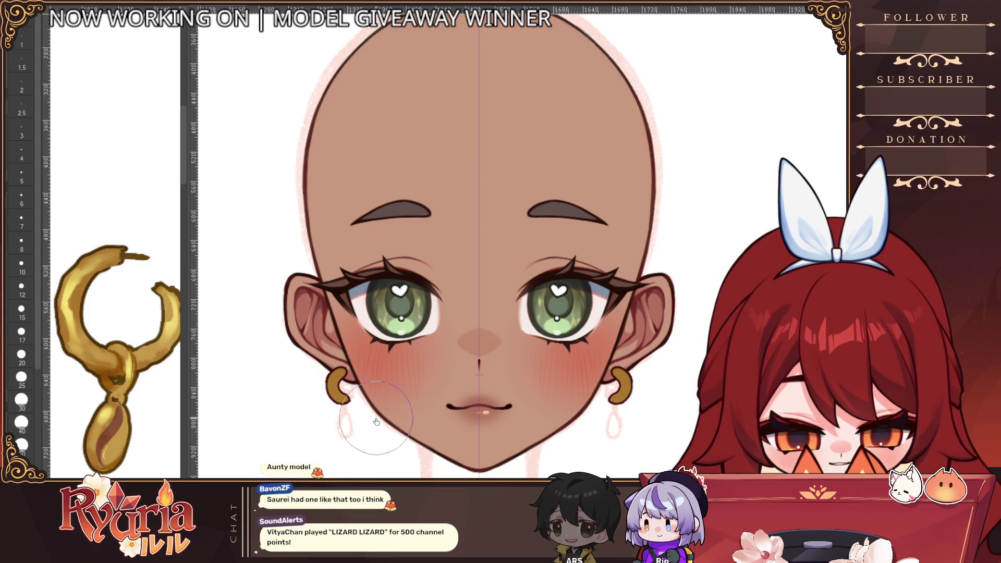
scroll(391, 436, down, 2)
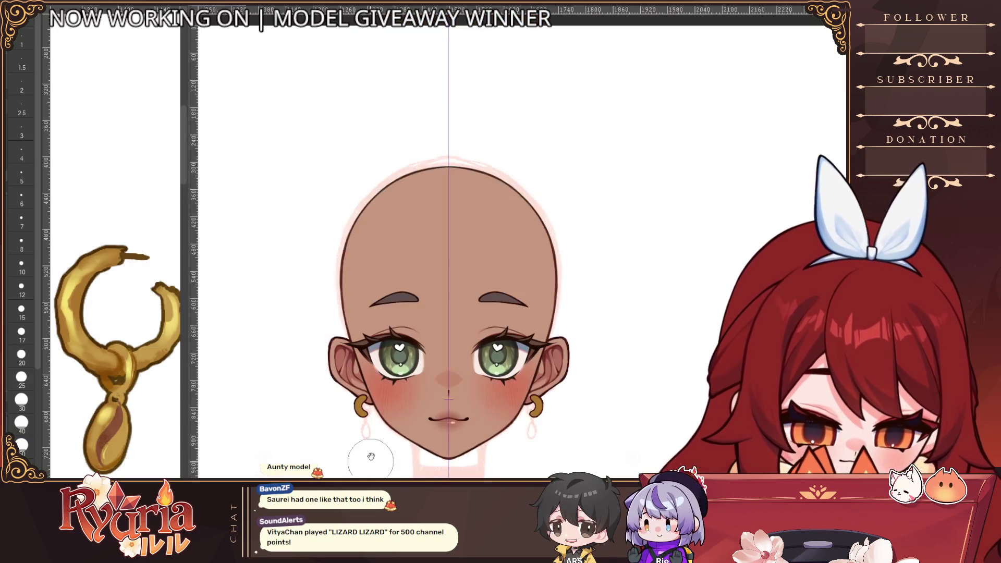
scroll(364, 422, up, 5)
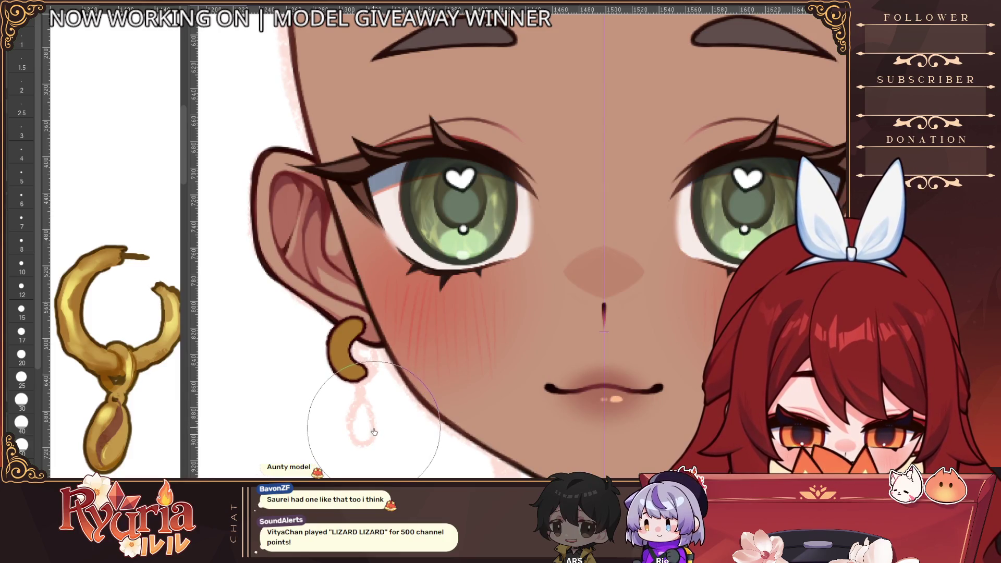
key(bracketleft)
key(bracketleft)
key(bracketleft)
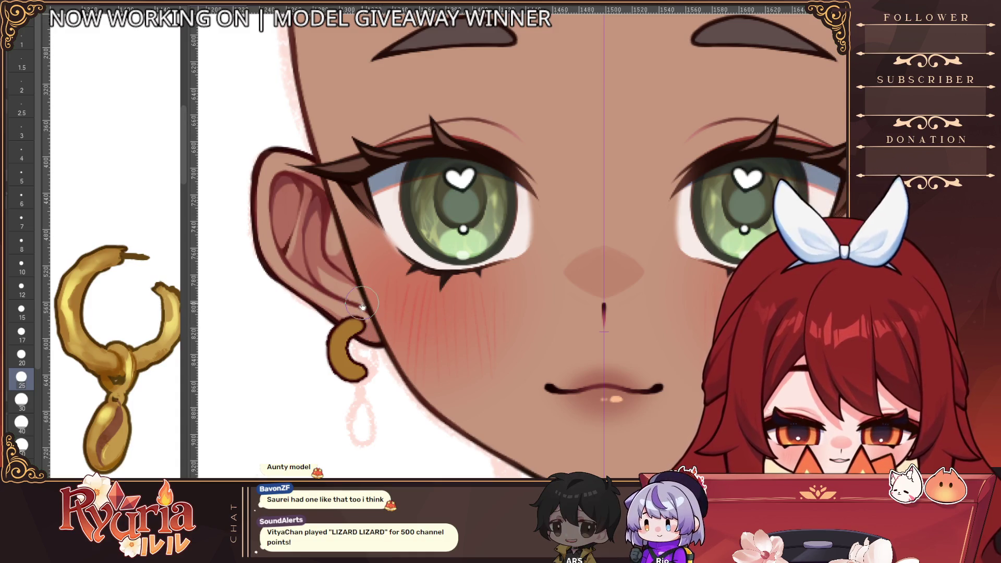
scroll(358, 315, down, 1)
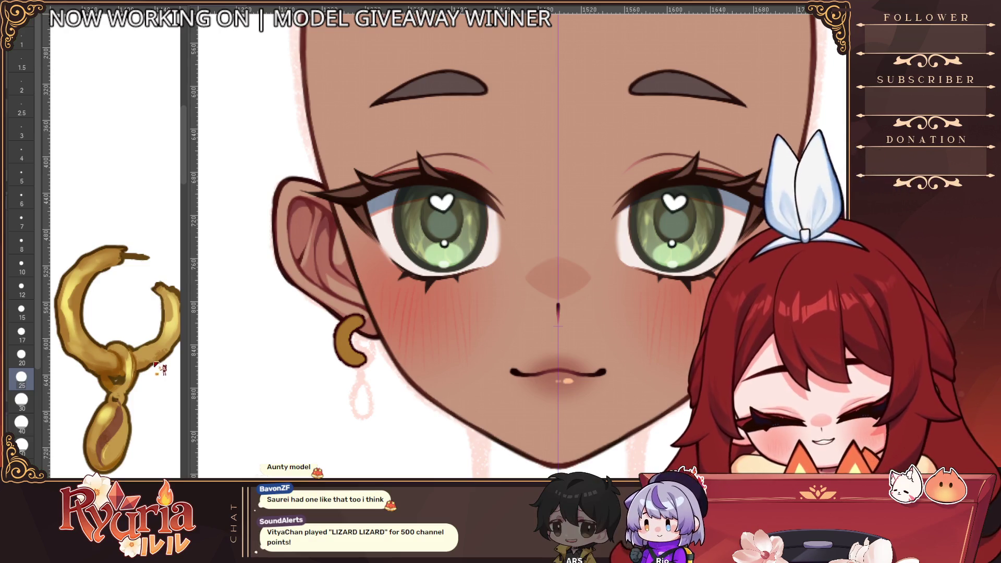
key(bracketleft)
key(bracketleft)
key(bracketleft)
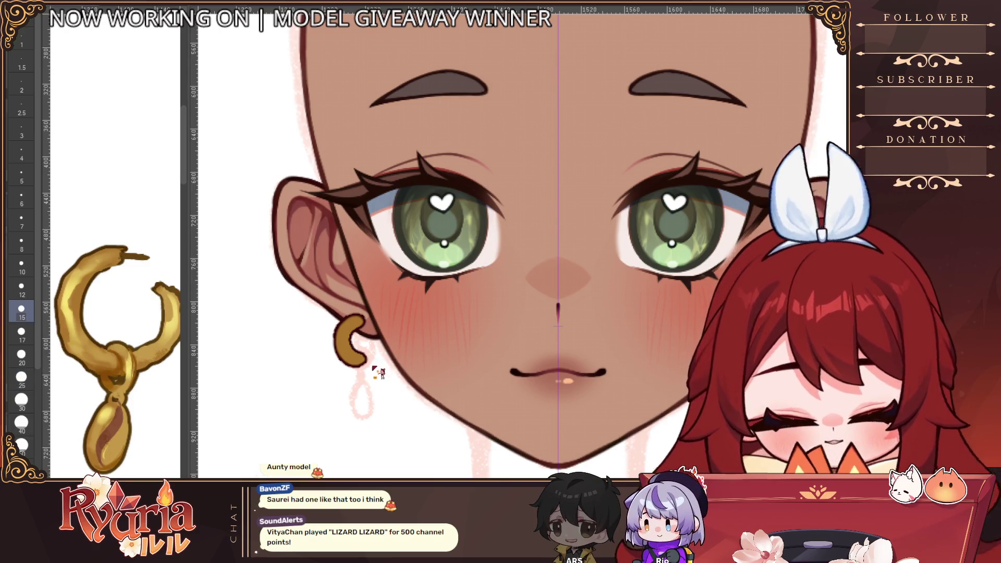
key(bracketleft)
key(bracketleft)
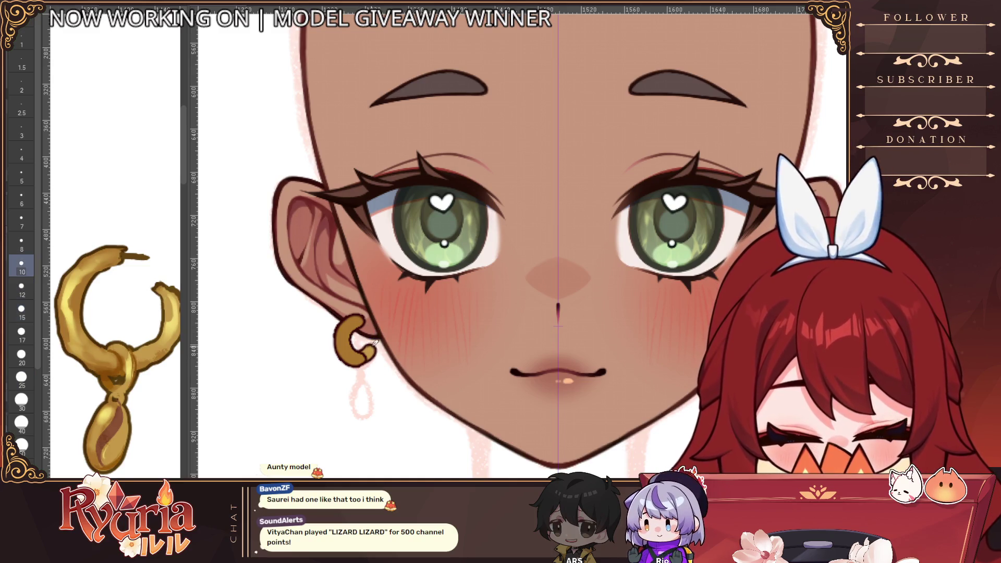
key(bracketleft)
drag(365, 355, 373, 329)
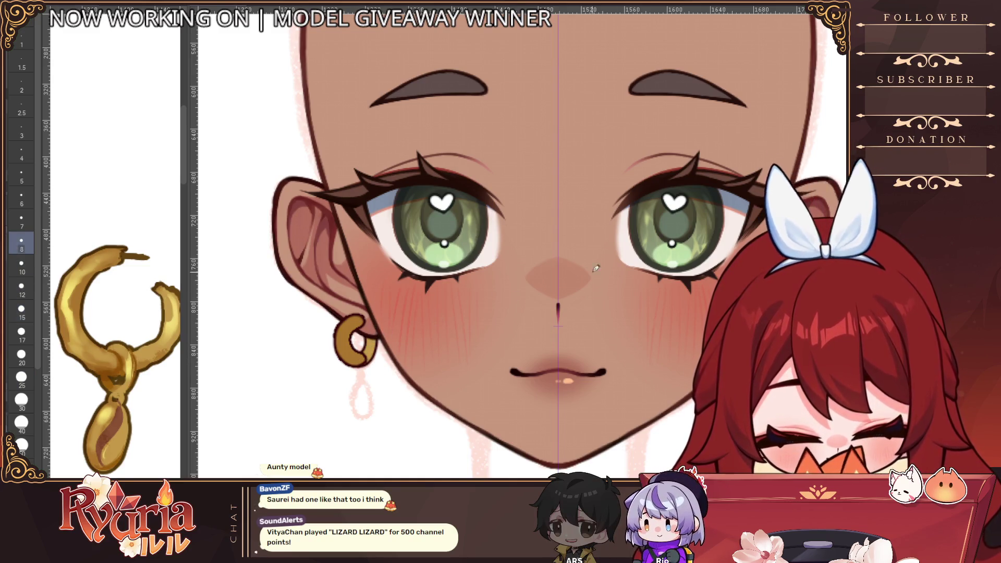
key(Delete)
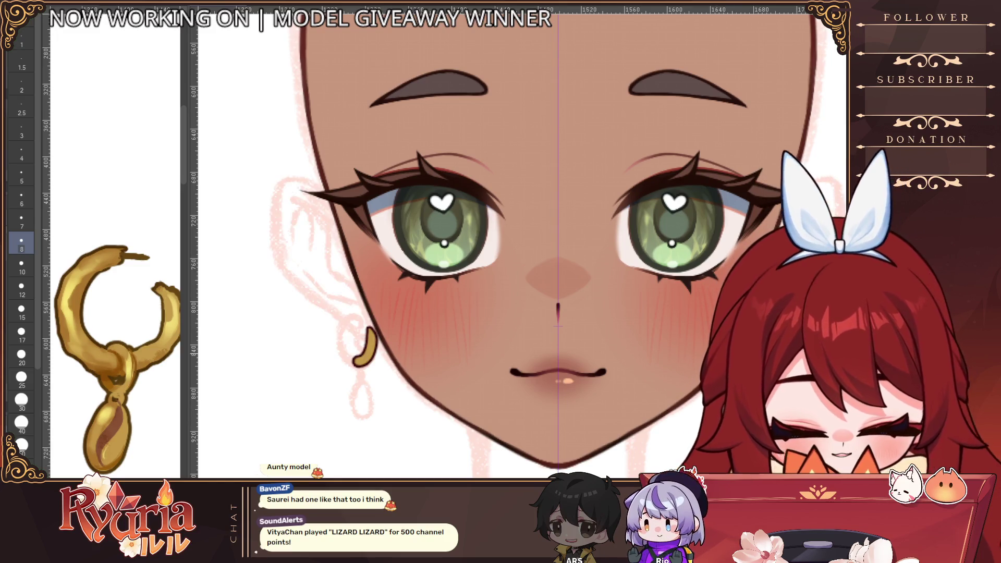
Repaint the earring's right half and smooth its inner edge into a closed gold ring.
mouse_move(365, 316)
mouse_down()
mouse_move(345, 365)
mouse_move(378, 333)
mouse_move(358, 314)
mouse_move(359, 384)
mouse_move(368, 323)
mouse_up()
scroll(398, 348, up, 2)
key(Delete)
mouse_move(347, 386)
mouse_down()
mouse_move(368, 331)
mouse_move(360, 375)
mouse_move(356, 314)
mouse_move(367, 323)
mouse_move(365, 355)
mouse_up()
alt+click(398, 335)
scroll(399, 335, down, 5)
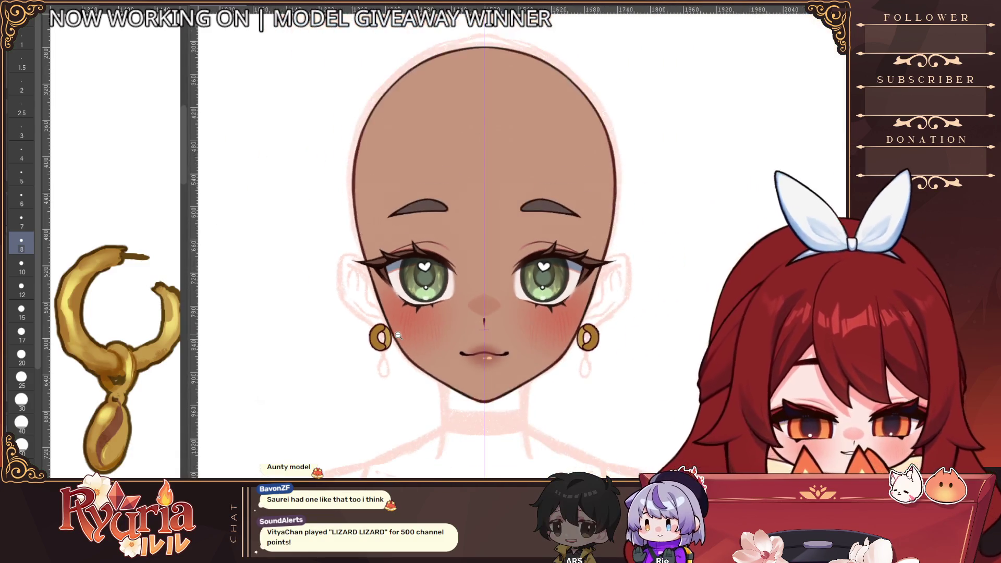
scroll(364, 327, up, 5)
drag(363, 328, 366, 362)
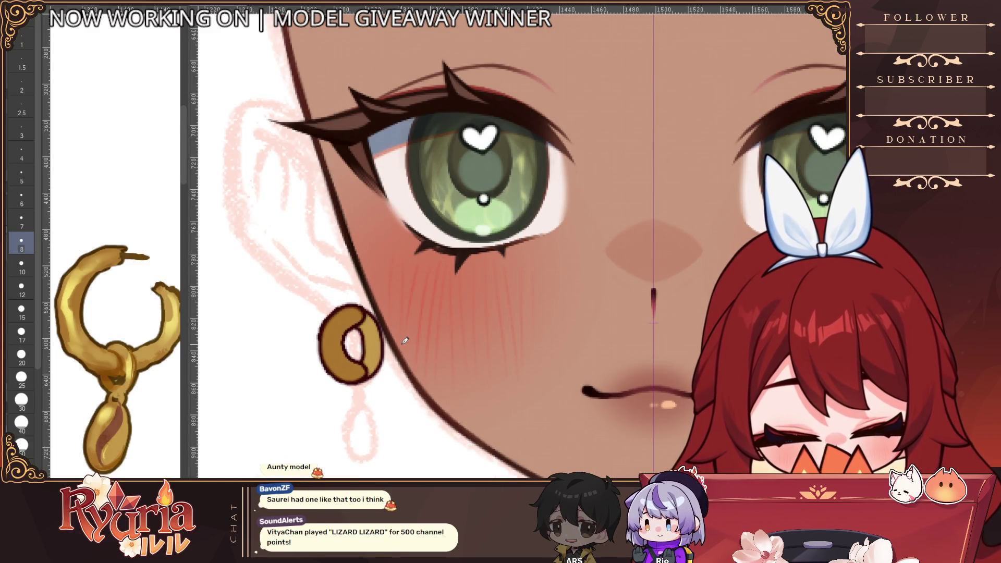
scroll(404, 340, down, 3)
scroll(405, 340, up, 3)
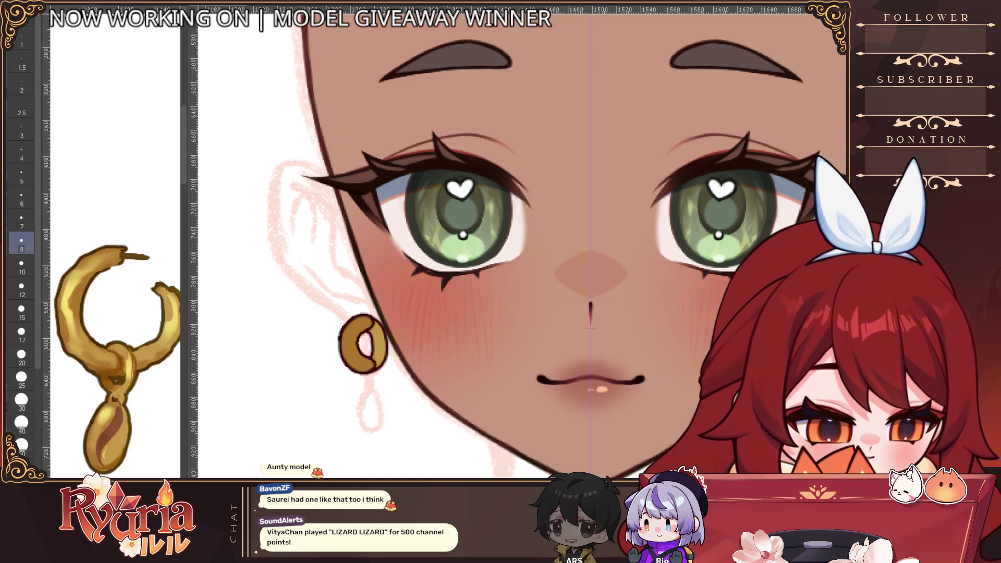
Retry a highlight stroke on the left gold hoop and frame it with a finer brush.
scroll(360, 385, up, 2)
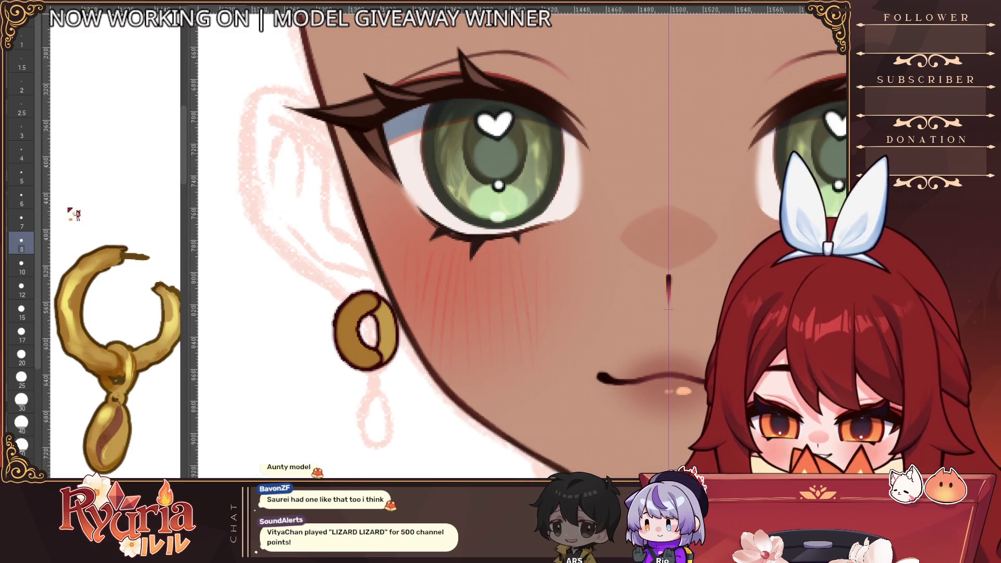
scroll(367, 329, up, 1)
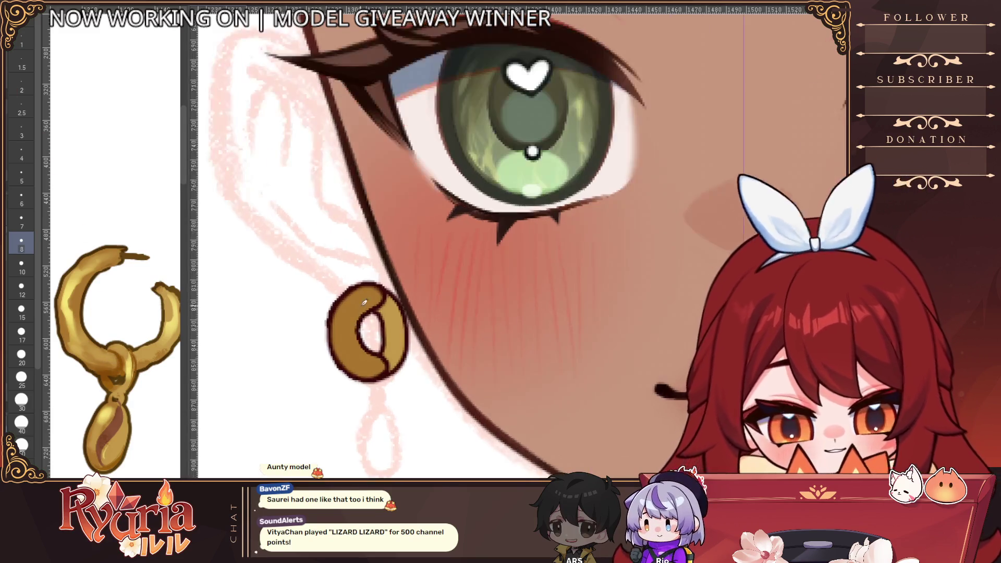
key(bracketleft)
key(bracketleft)
key(bracketleft)
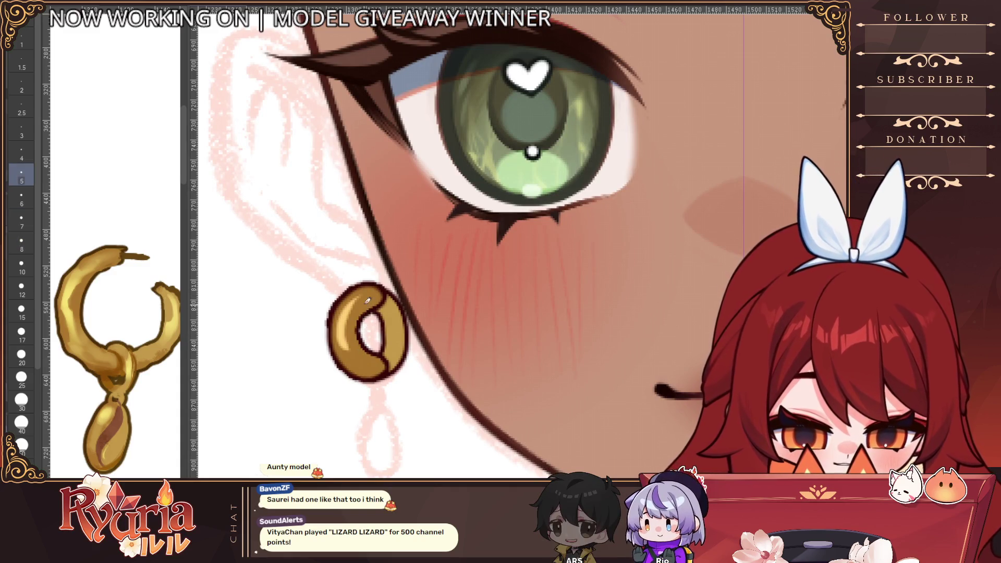
key(ctrl+z)
key(ctrl+y)
key(ctrl+z)
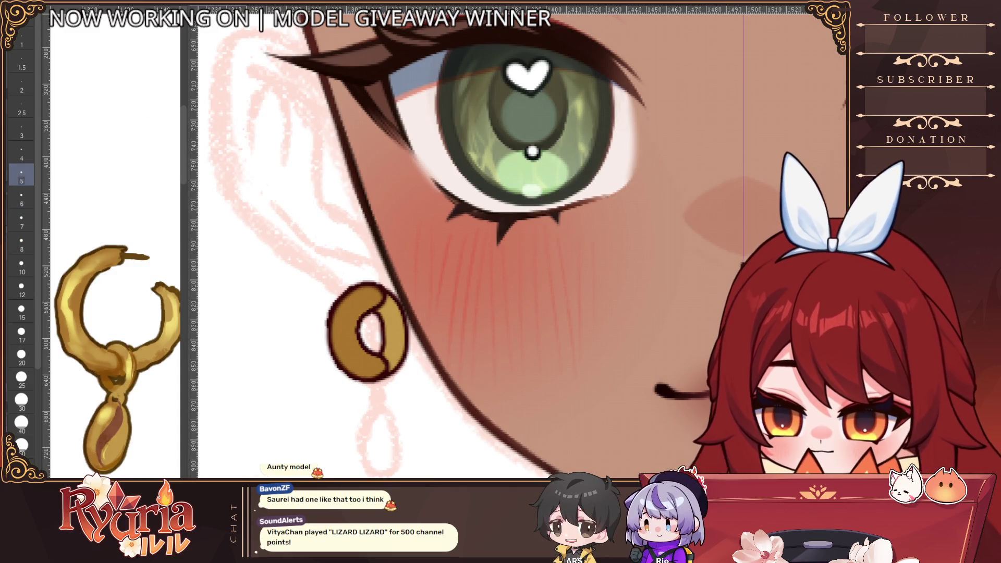
key(bracketleft)
key(bracketleft)
key(bracketleft)
scroll(365, 323, up, 1)
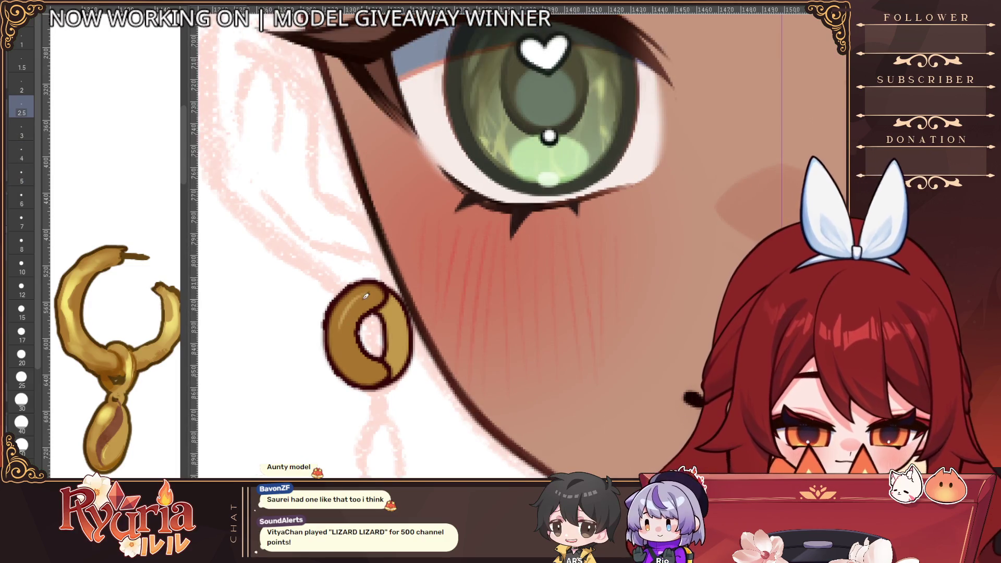
key(bracketright)
key(bracketright)
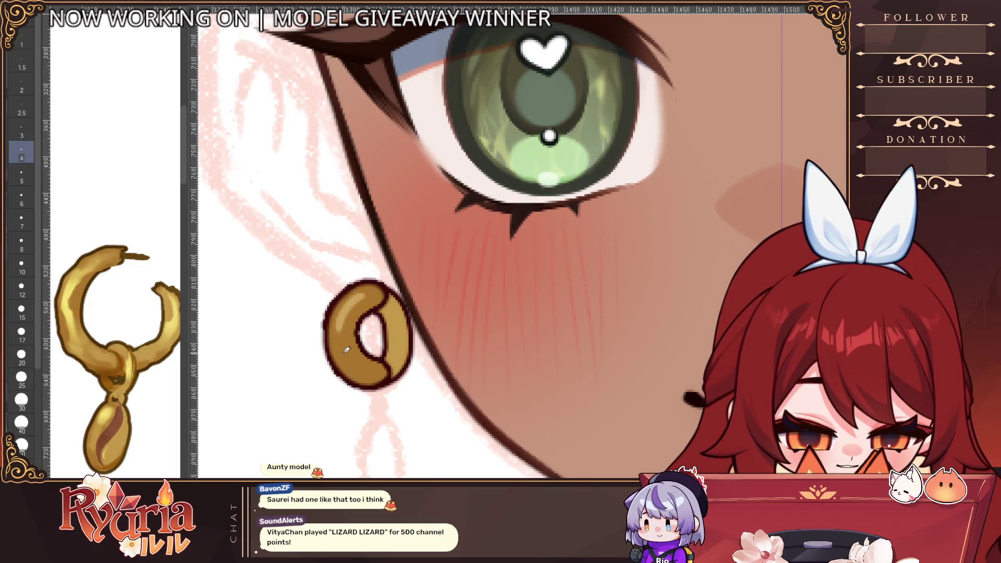
drag(419, 400, 401, 381)
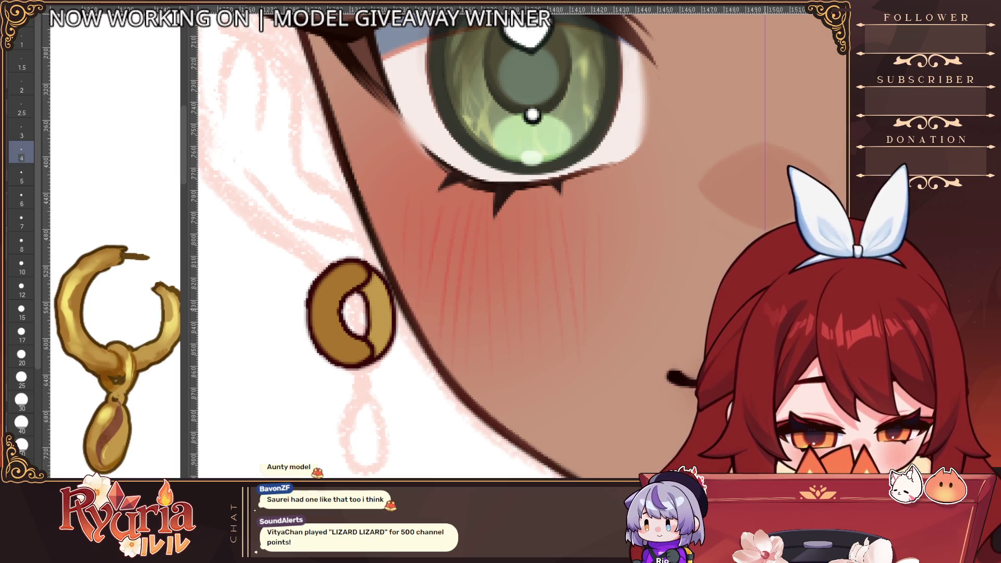
key(bracketright)
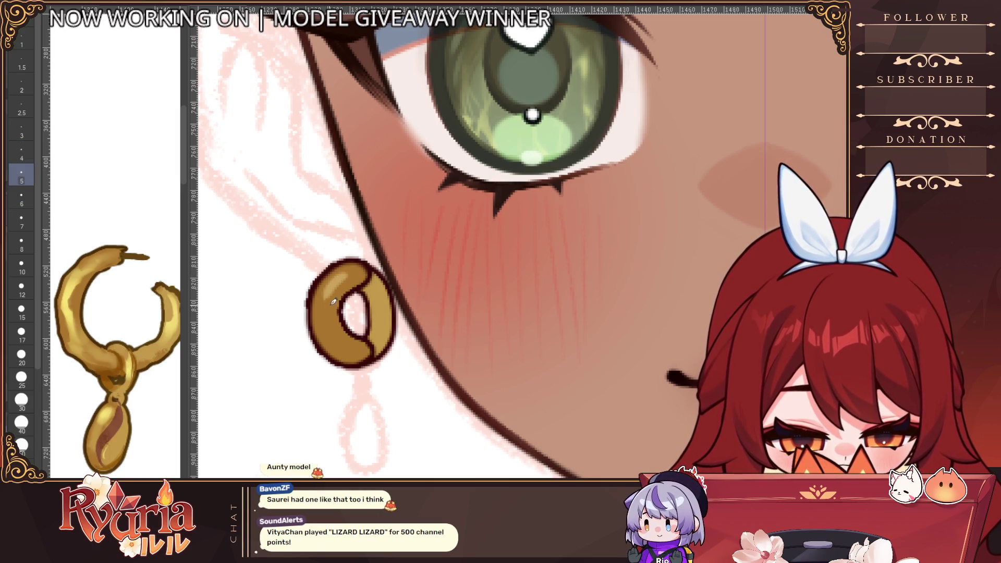
scroll(358, 309, up, 2)
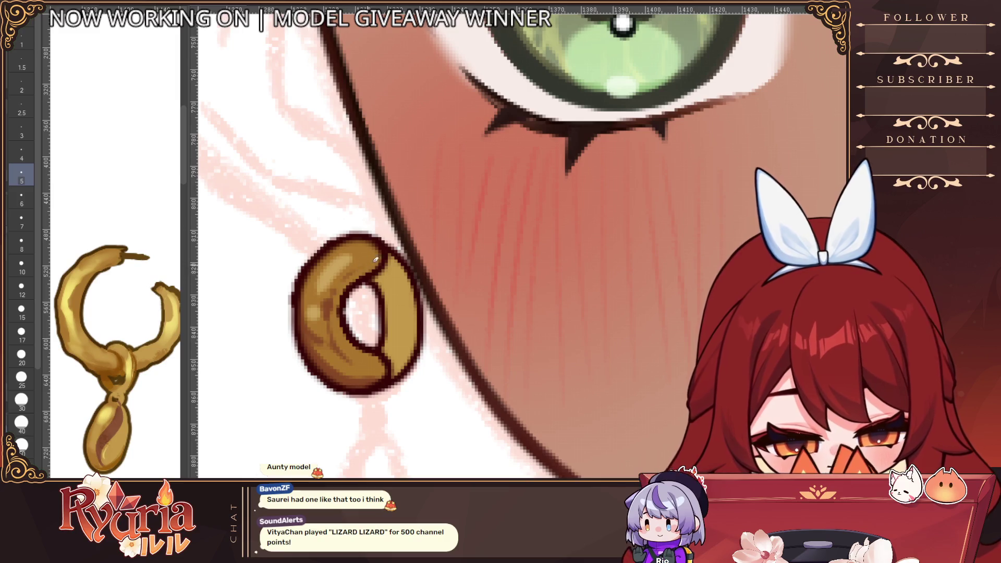
scroll(425, 154, down, 5)
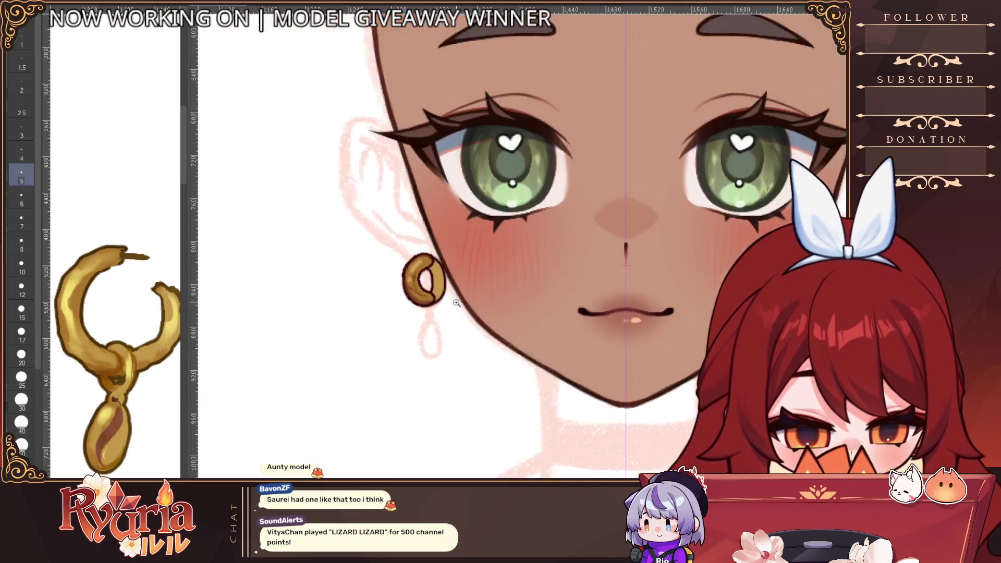
Darken the left gold ring's inner right side with a dark brown stroke at size 15.
scroll(447, 290, up, 5)
scroll(426, 334, down, 2)
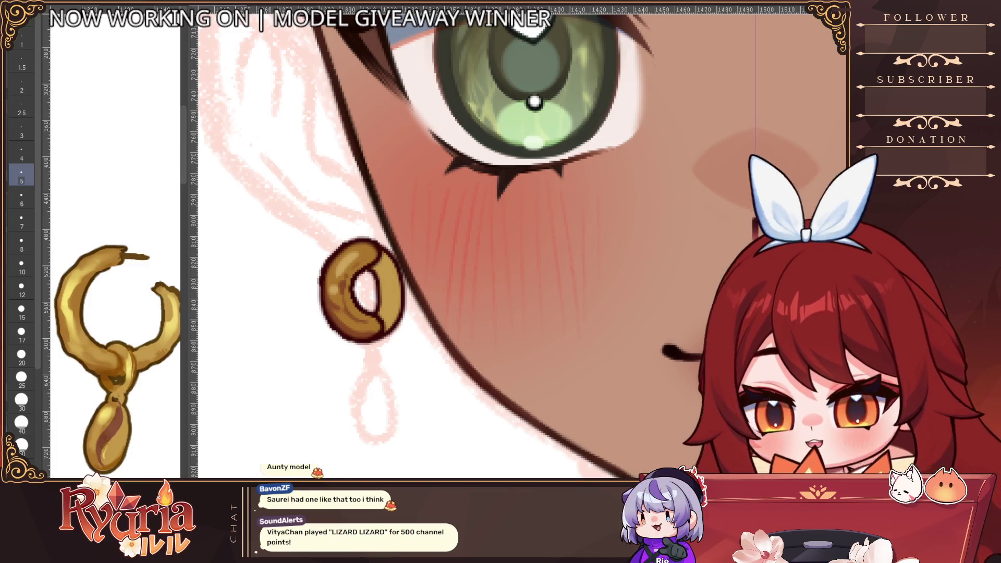
key(bracketright)
key(bracketright)
key(bracketright)
drag(392, 263, 386, 331)
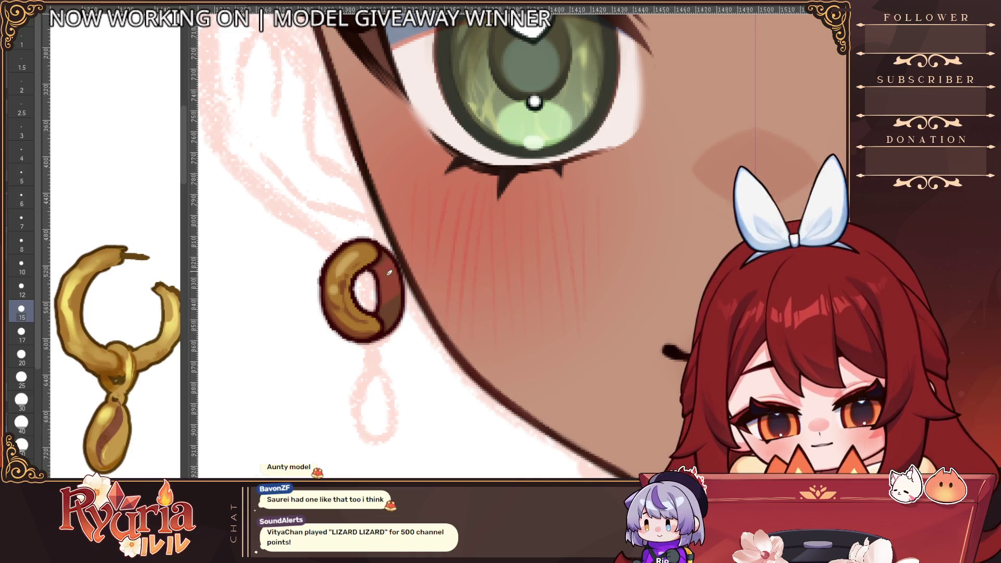
scroll(533, 355, down, 4)
scroll(534, 355, down, 3)
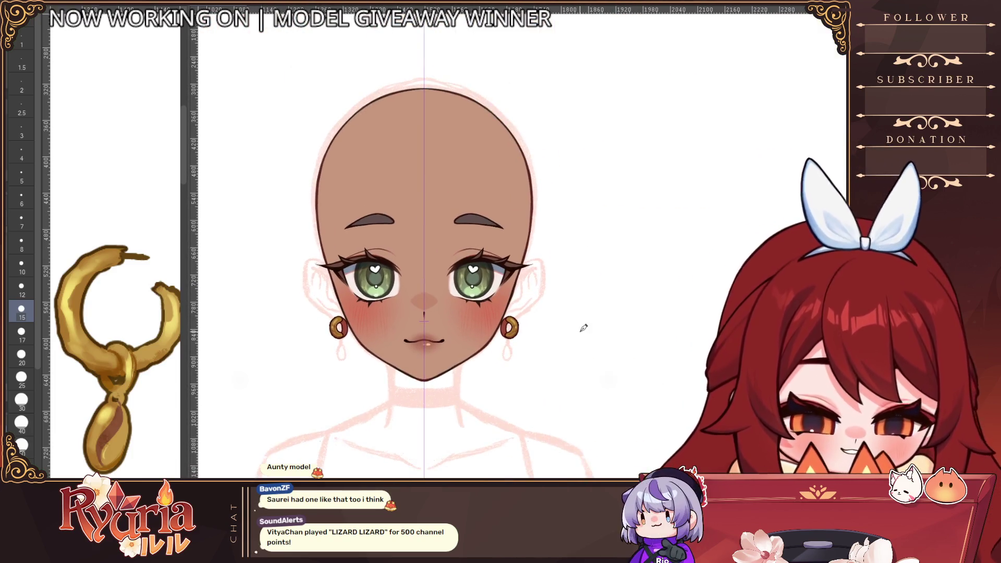
scroll(369, 384, down, 2)
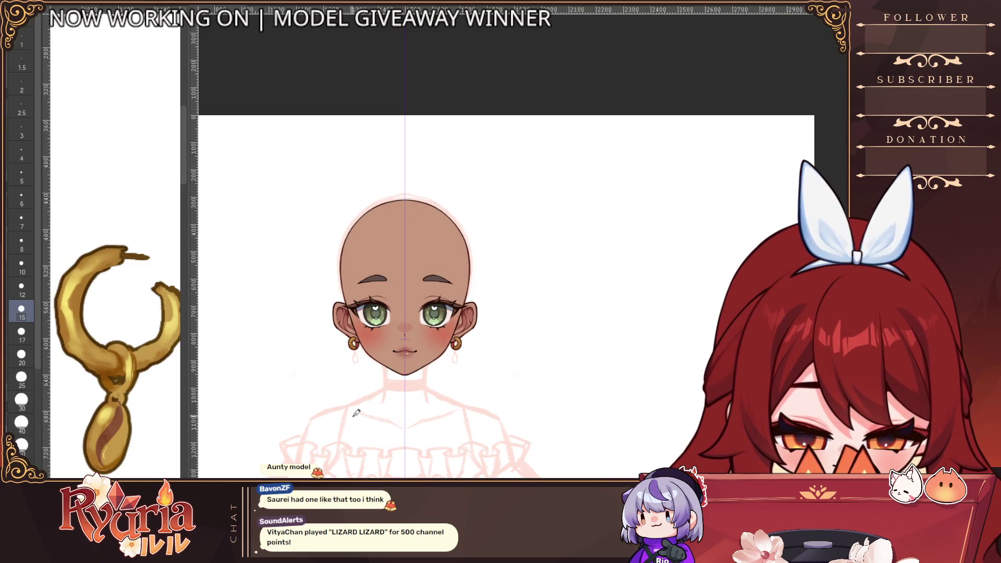
scroll(356, 413, up, 5)
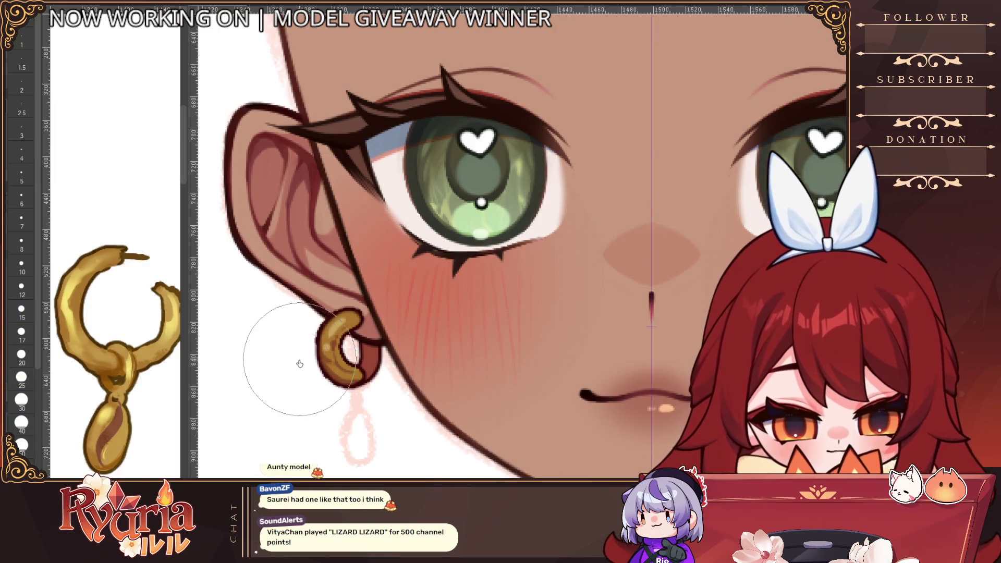
With a small brush, trace a dark outline along the earring's inner and left edges.
key(bracketleft)
key(bracketleft)
key(bracketleft)
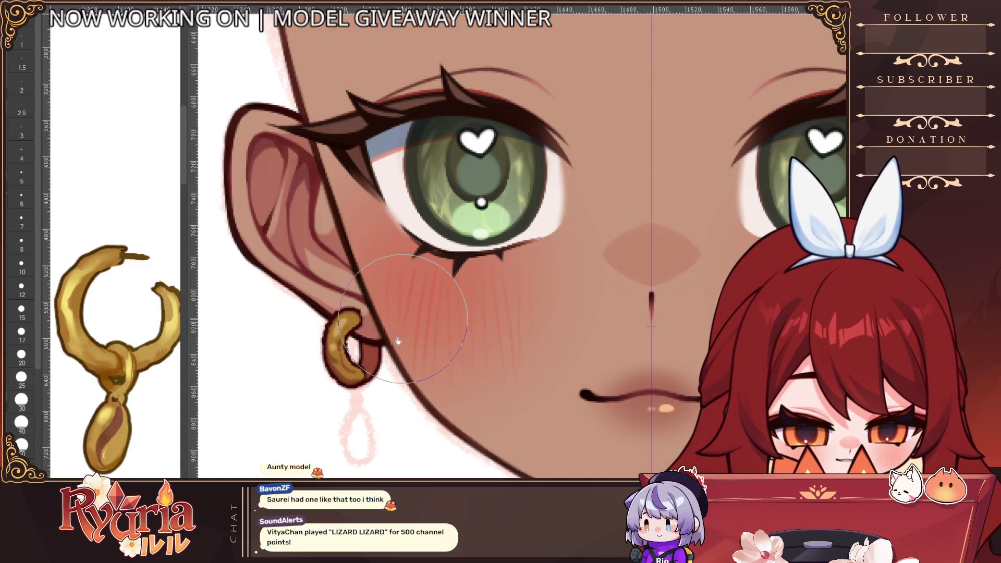
key(bracketright)
key(bracketright)
key(bracketright)
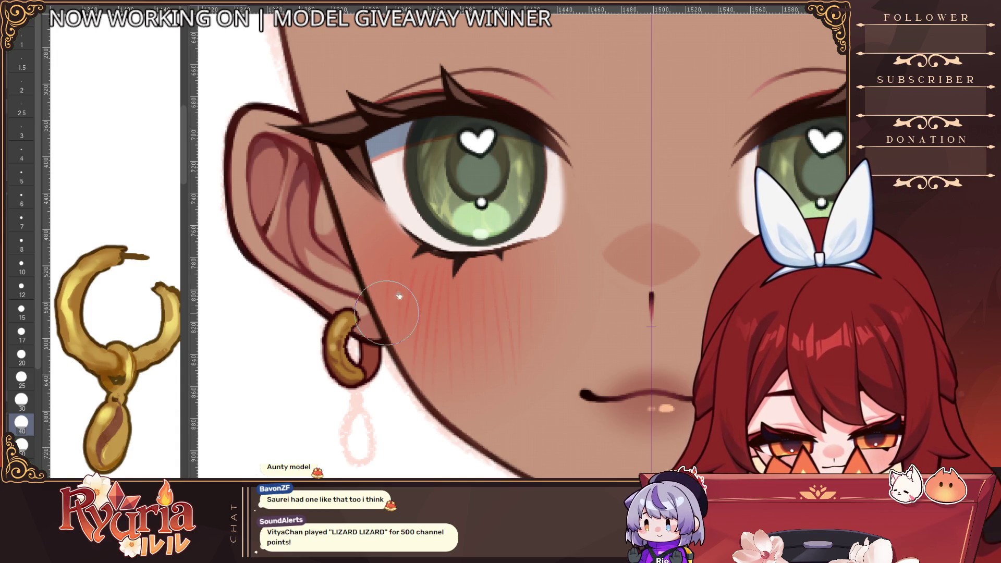
key(bracketleft)
key(bracketleft)
key(bracketleft)
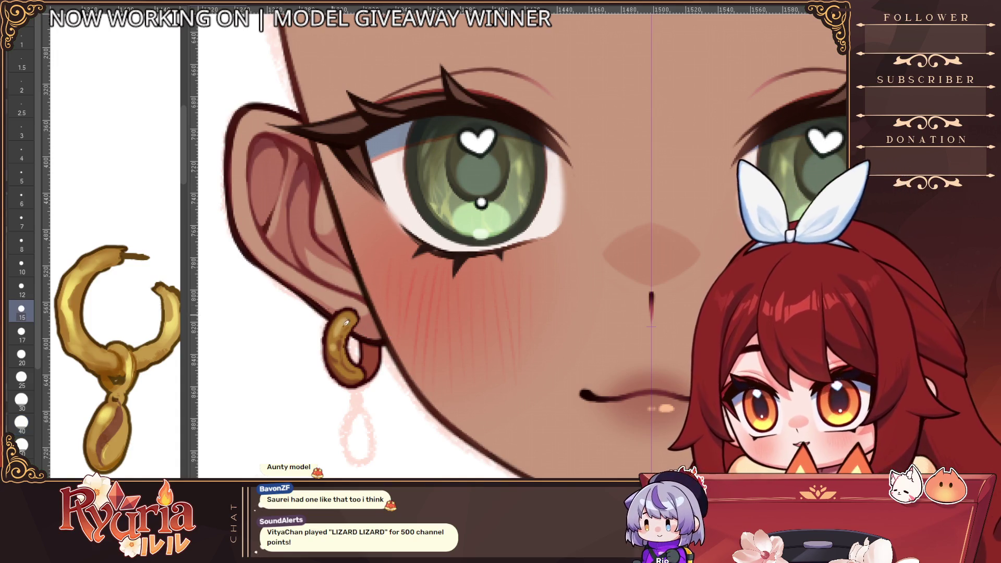
scroll(359, 324, up, 3)
key(bracketleft)
key(bracketleft)
key(bracketleft)
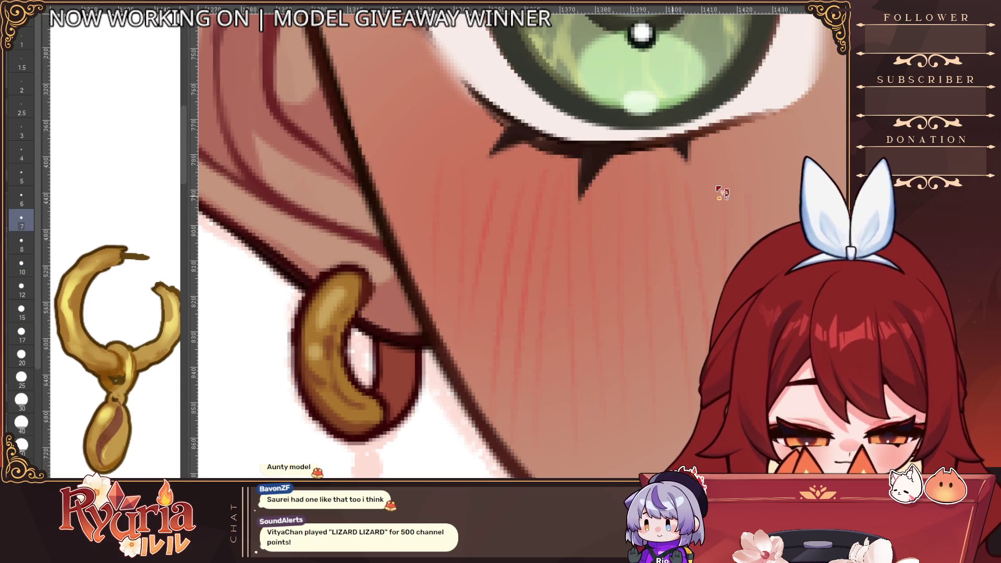
key(bracketleft)
key(bracketleft)
key(bracketleft)
drag(368, 284, 344, 380)
mouse_move(325, 282)
mouse_down()
mouse_move(294, 326)
mouse_move(334, 435)
mouse_move(365, 446)
mouse_move(394, 417)
mouse_move(371, 345)
mouse_up()
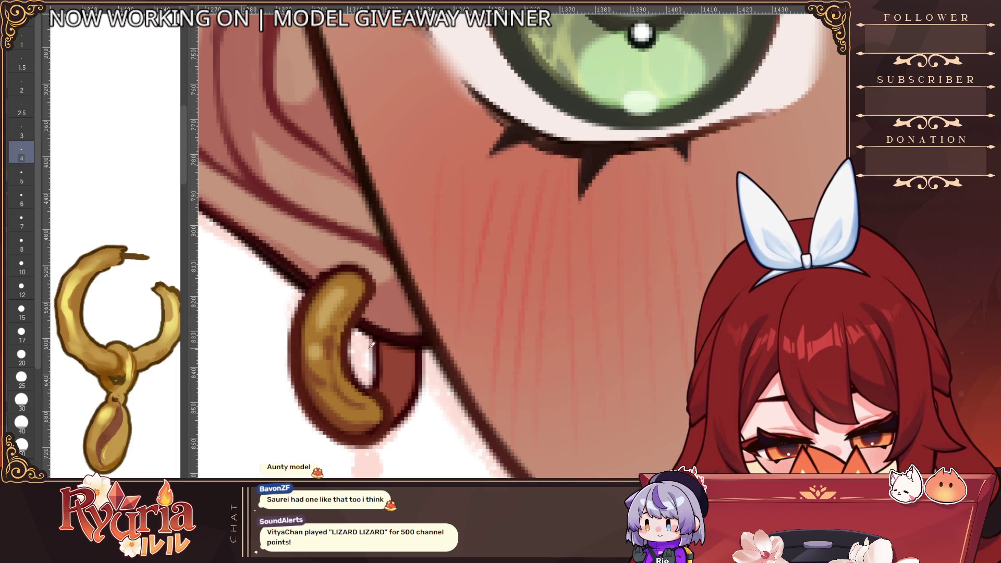
Paint gold over the earring's lower-right edge and shade along its lower curve.
scroll(372, 345, down, 5)
scroll(372, 345, up, 1)
scroll(374, 383, up, 4)
key(])
mouse_move(373, 383)
mouse_down()
mouse_move(381, 365)
mouse_move(367, 388)
mouse_move(399, 366)
mouse_up()
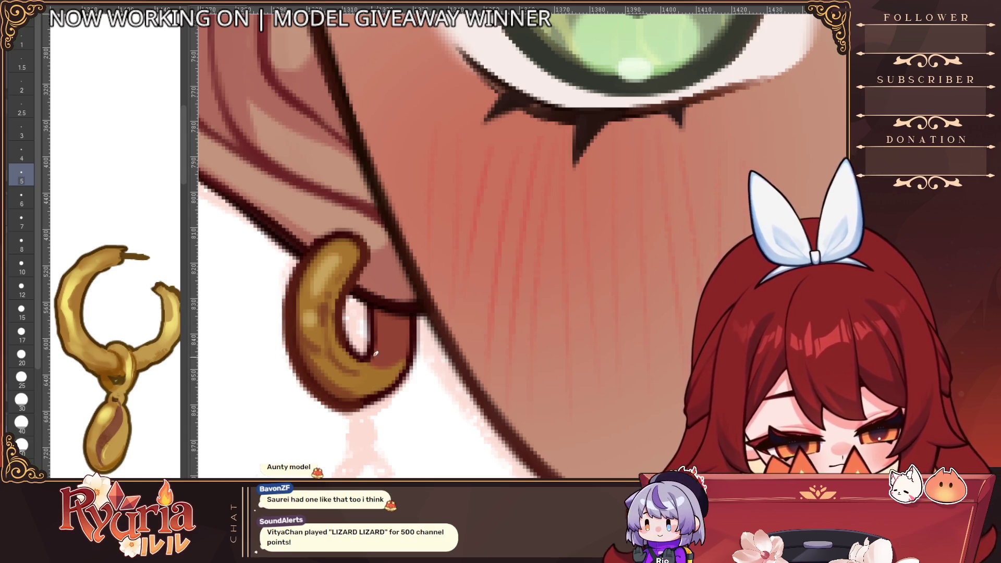
key(bracketleft)
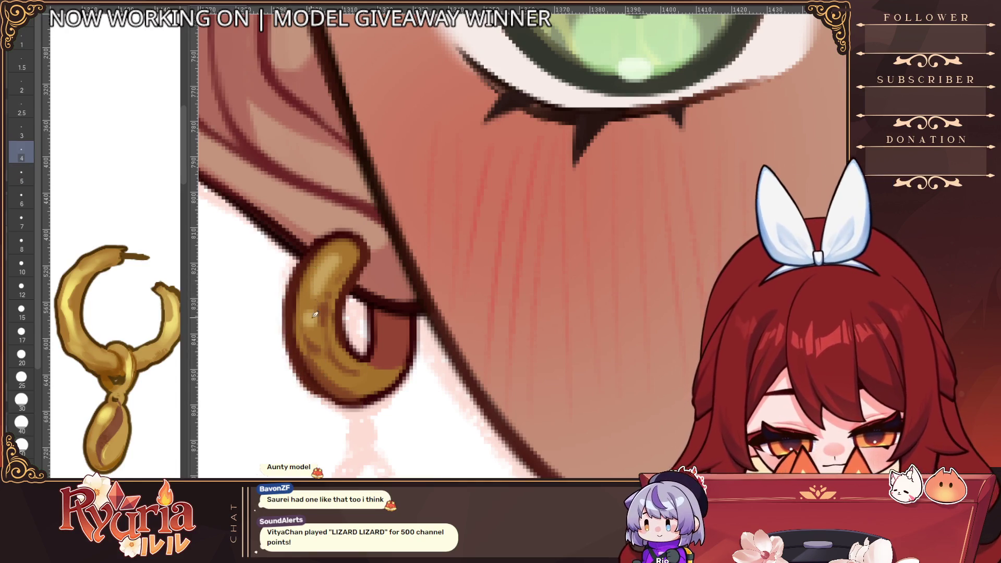
scroll(441, 198, down, 5)
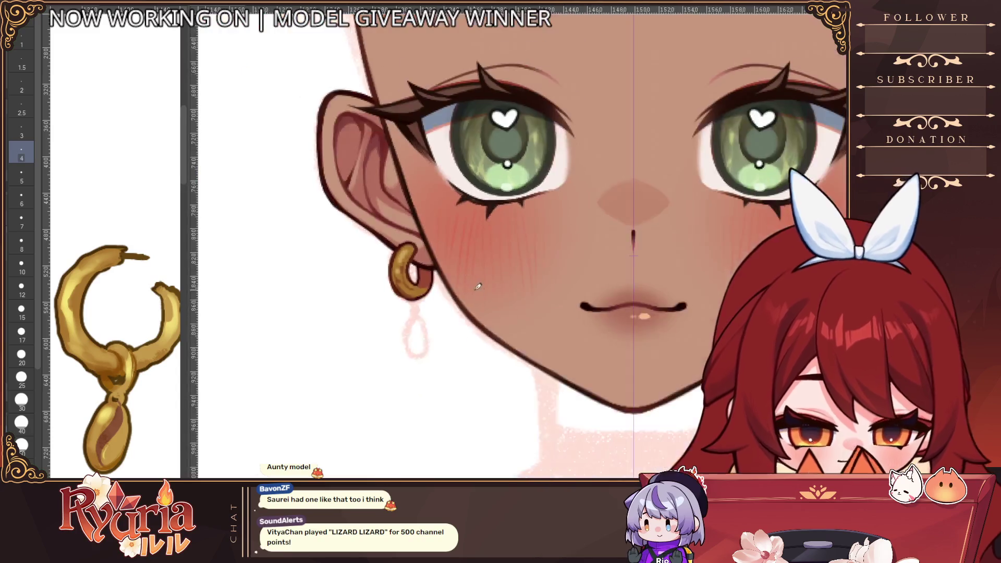
scroll(360, 344, up, 3)
scroll(311, 301, up, 2)
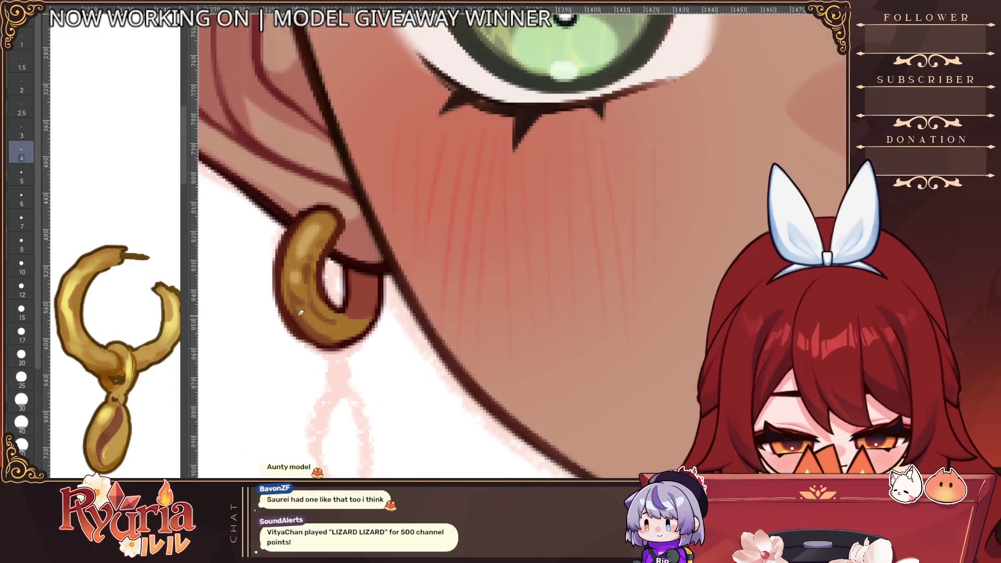
drag(295, 312, 334, 339)
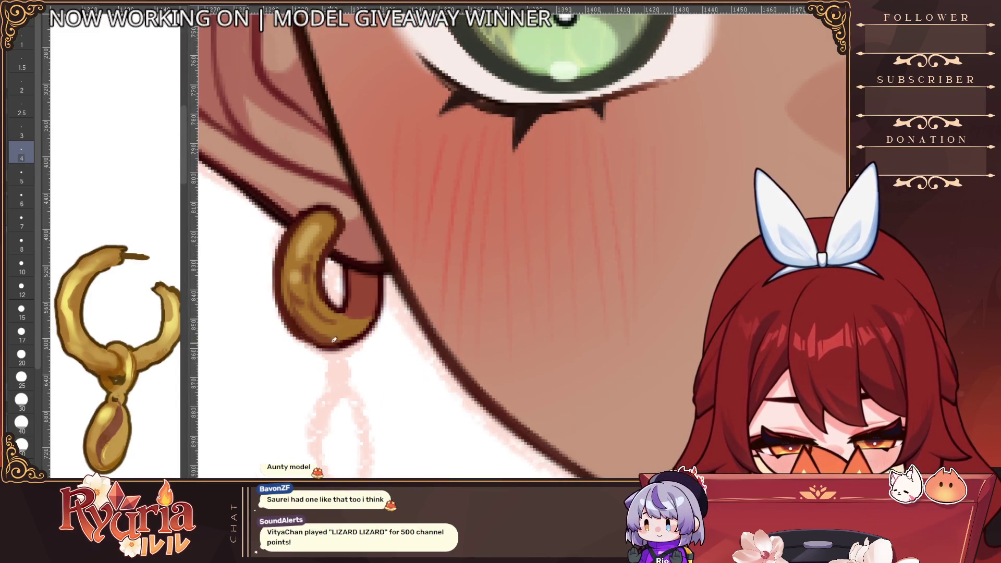
With a slightly larger brush, shade the earring's inner and lower curve.
key(bracketright)
key(bracketright)
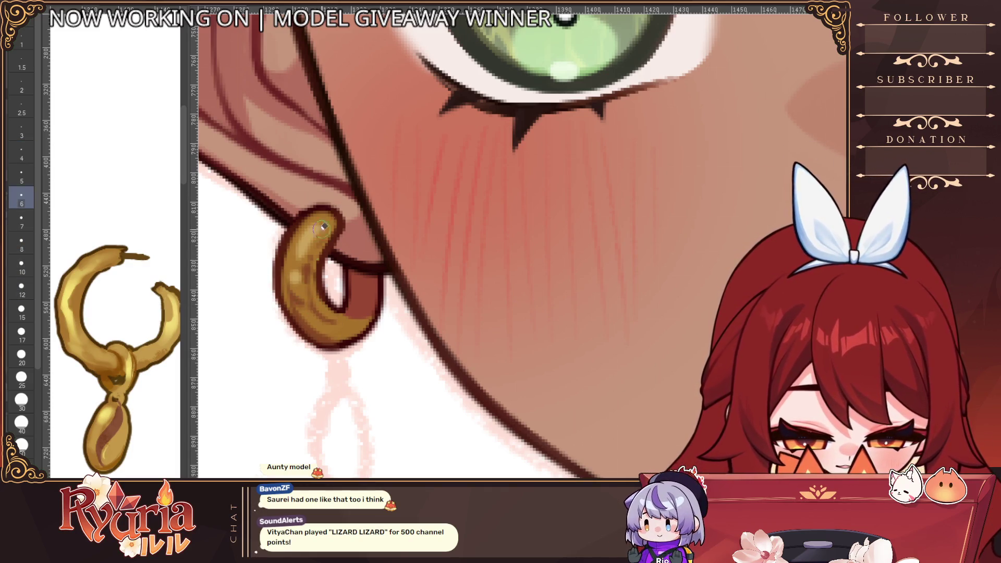
scroll(357, 267, up, 1)
mouse_move(358, 268)
mouse_down()
mouse_move(287, 281)
mouse_move(293, 290)
mouse_move(281, 261)
mouse_move(381, 340)
mouse_up()
scroll(381, 340, down, 2)
scroll(365, 197, up, 1)
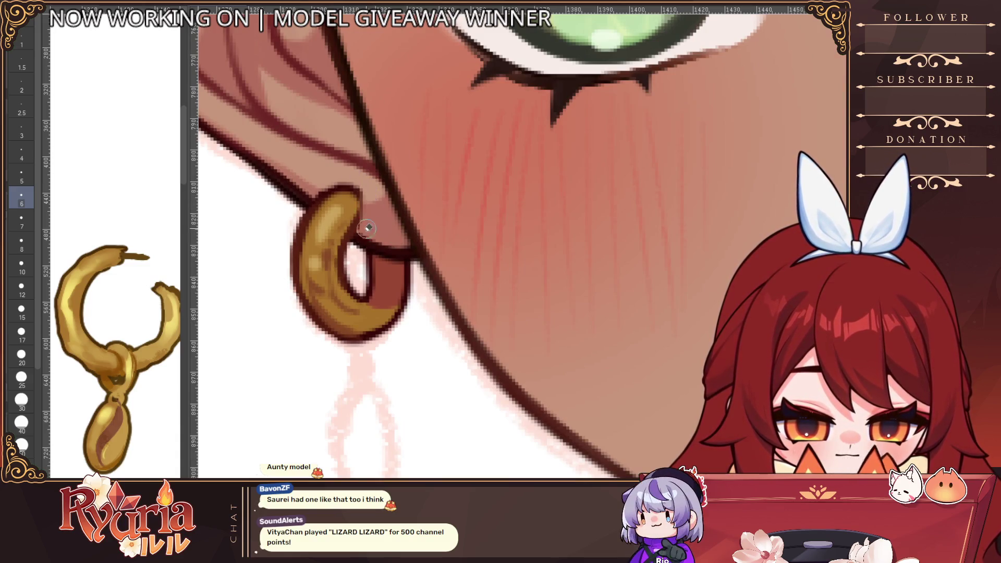
scroll(367, 227, down, 5)
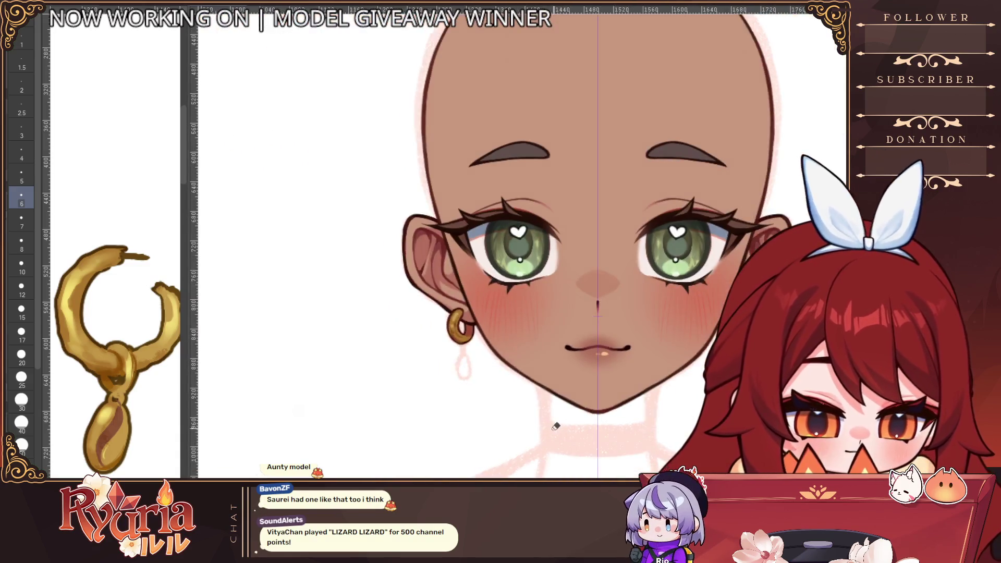
scroll(264, 282, up, 3)
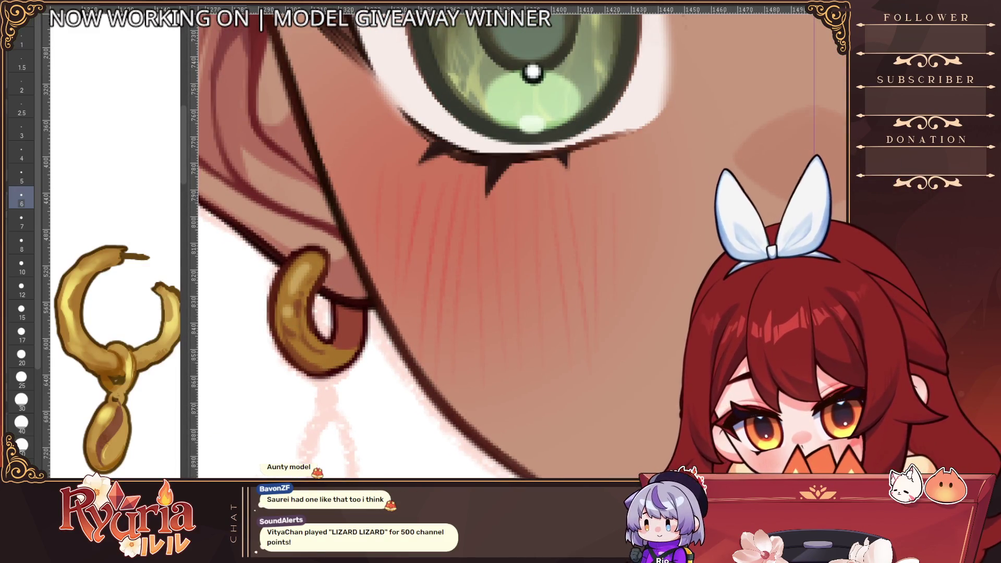
Try a thick dark red edge on the earring's lower left, undo it, and zoom out.
click(22, 311)
drag(272, 341, 301, 363)
key(ctrl+z)
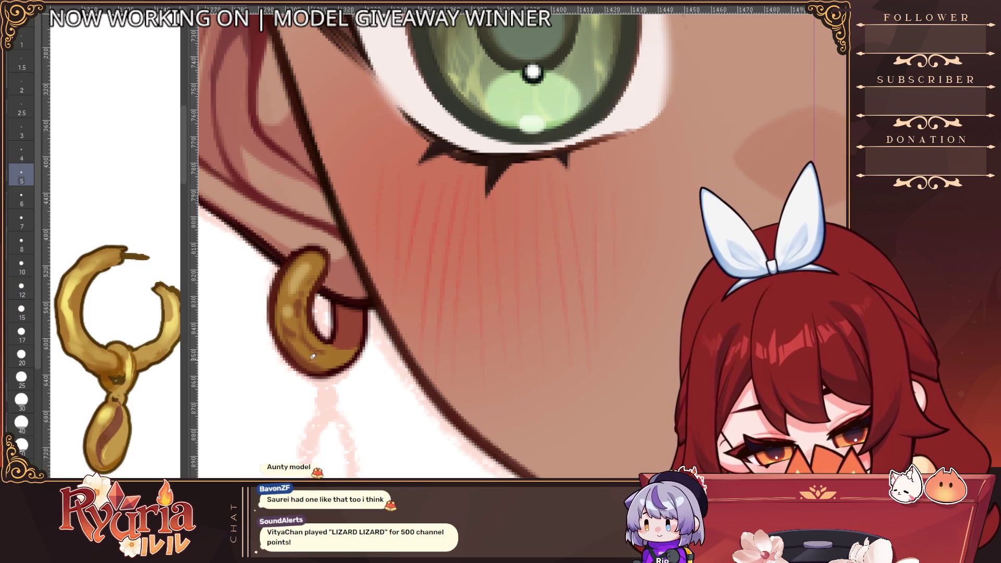
scroll(315, 370, down, 5)
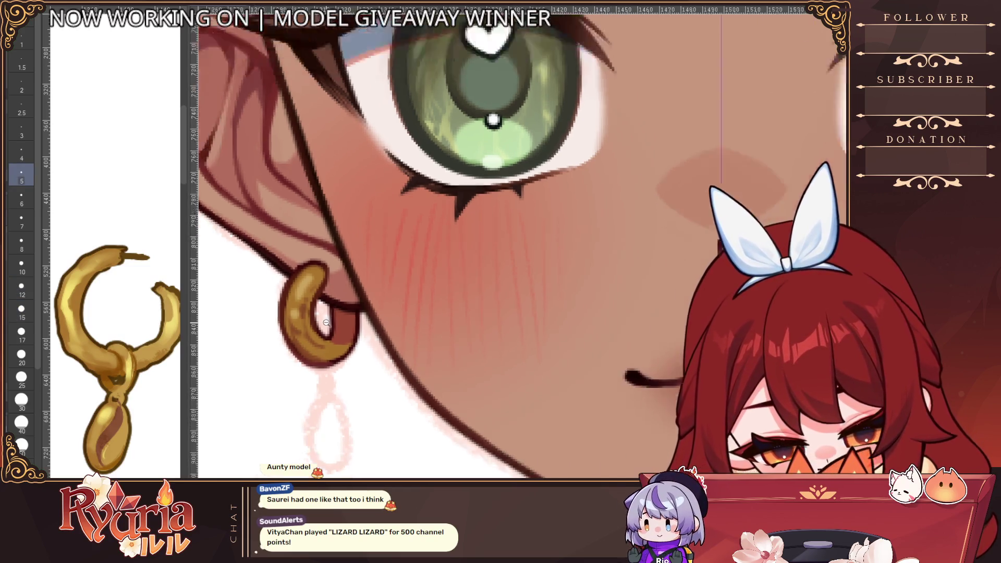
drag(633, 364, 627, 367)
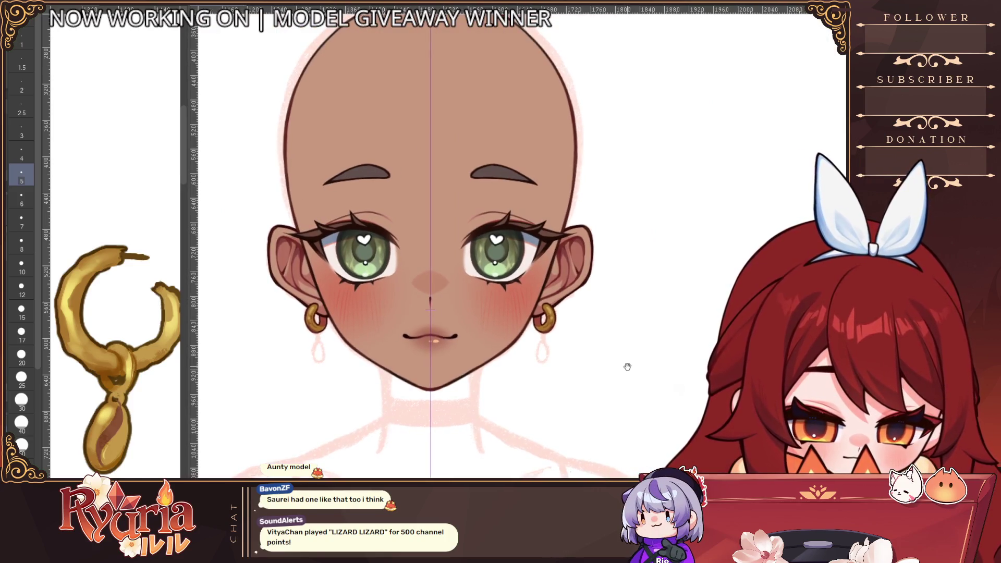
Try squeezing the left earring with Ctrl+T, cancel it, then erase both earrings' outer edges.
scroll(329, 327, up, 3)
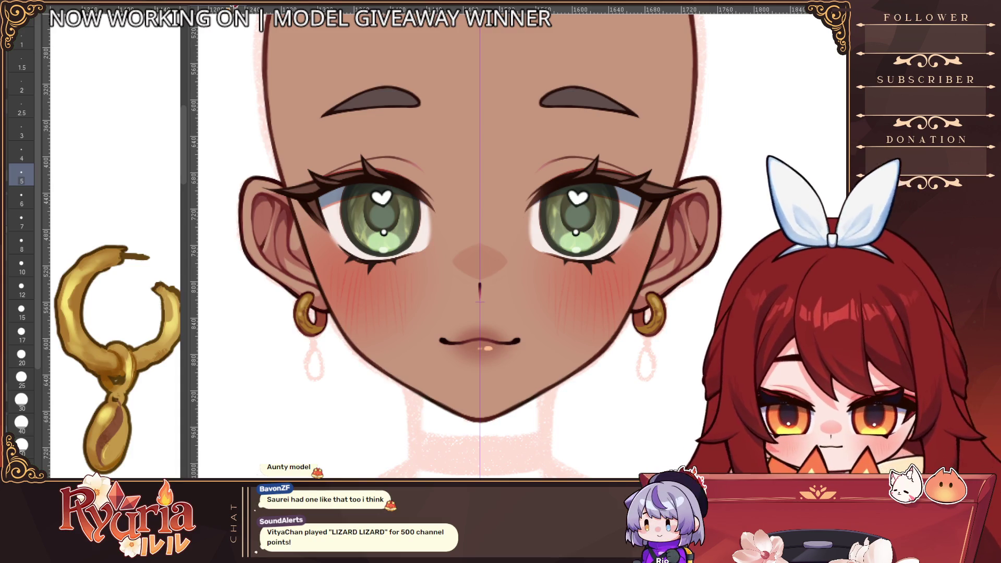
key(ctrl+t)
drag(293, 314, 299, 313)
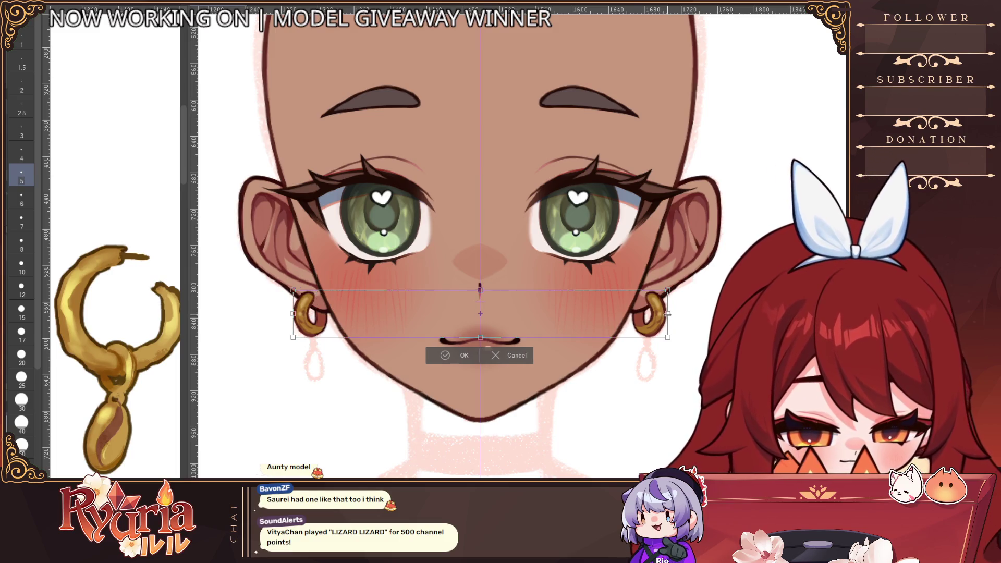
click(509, 358)
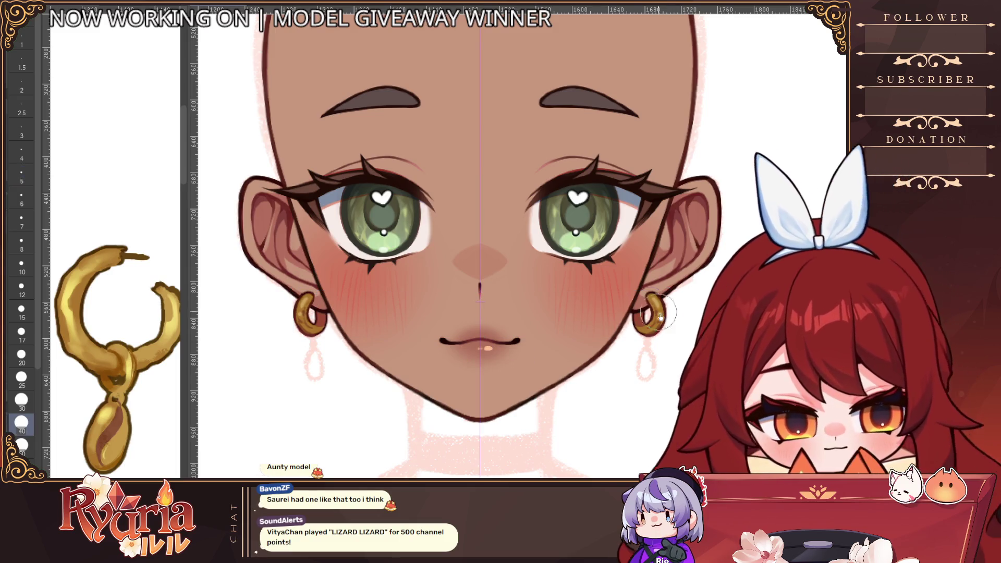
mouse_move(692, 313)
mouse_down()
mouse_move(694, 330)
mouse_move(649, 313)
mouse_move(655, 338)
mouse_up()
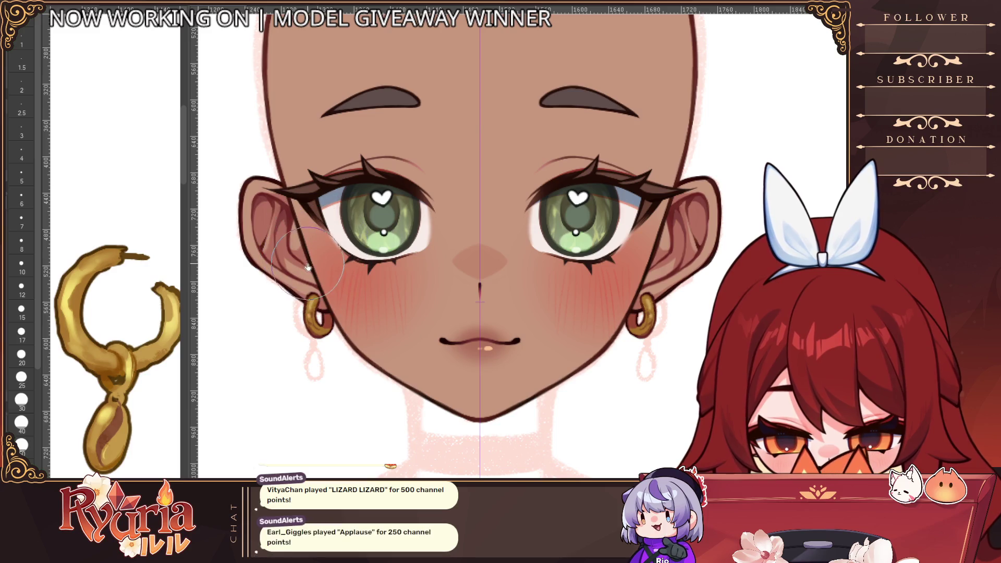
With the brush at size 2.5, darken the inner edge of the earring hoop, then zoom out.
scroll(328, 324, up, 5)
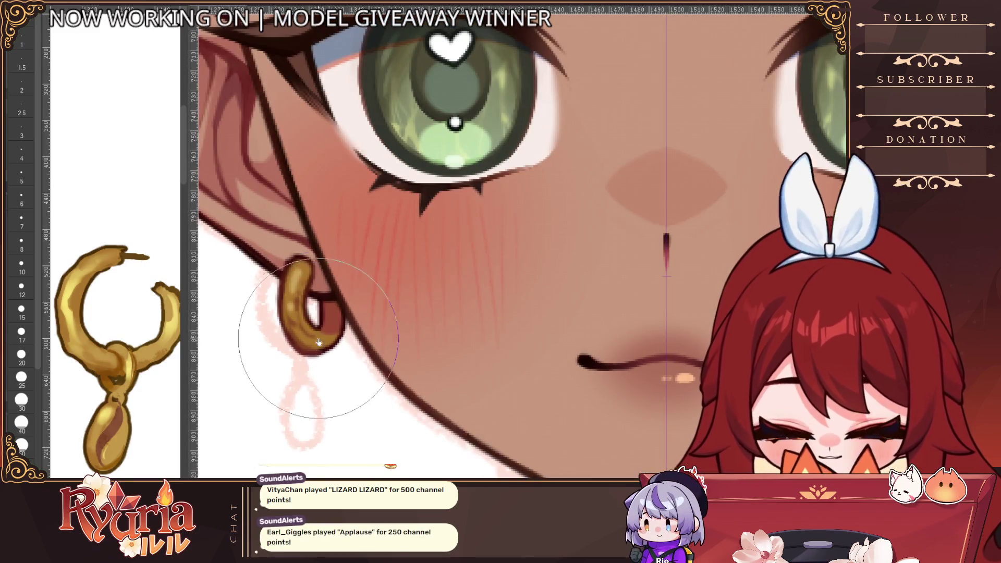
scroll(321, 345, up, 1)
key(bracketleft)
key(bracketleft)
key(bracketleft)
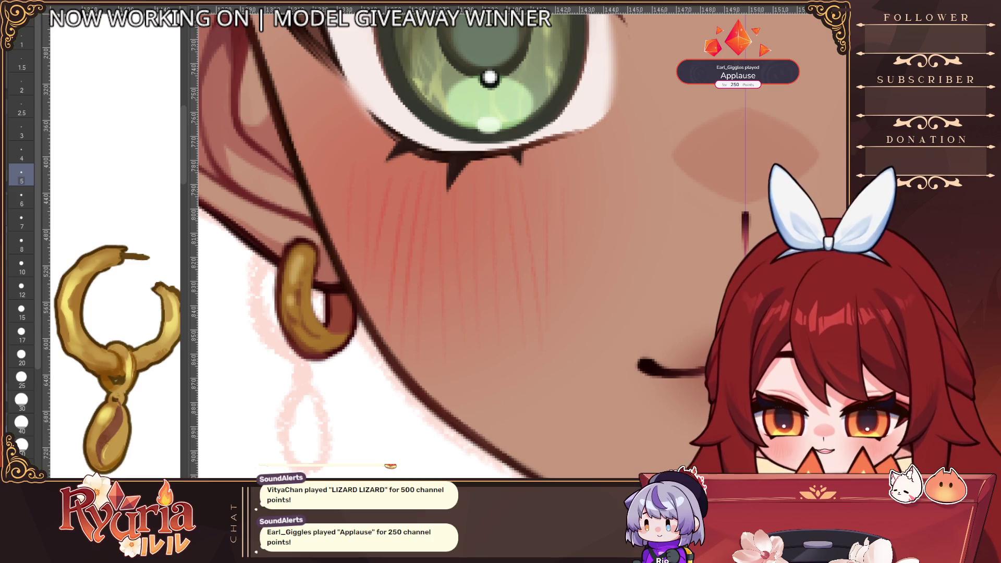
key(bracketleft)
key(bracketleft)
key(bracketleft)
mouse_move(320, 271)
mouse_down()
mouse_move(319, 326)
mouse_move(322, 293)
mouse_up()
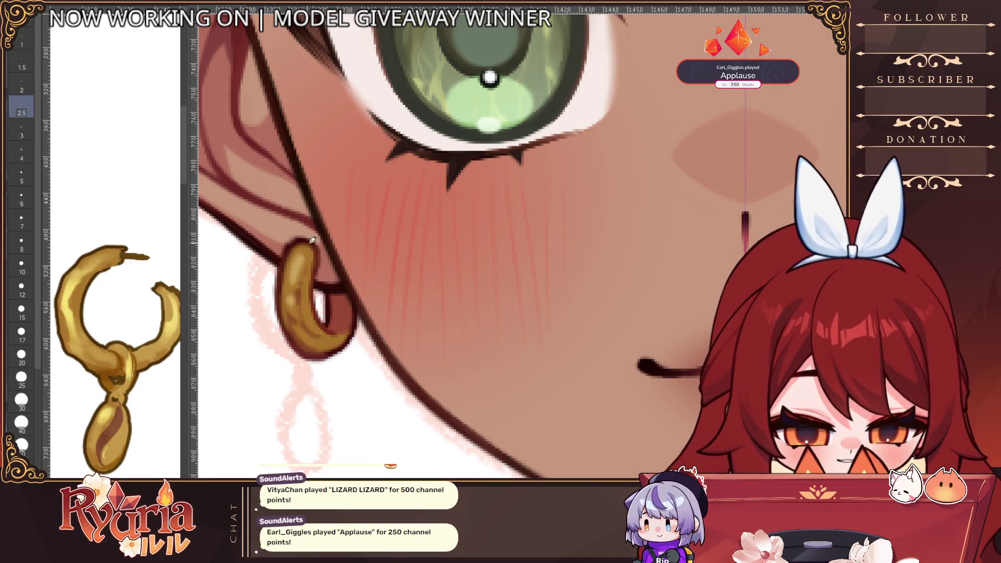
scroll(314, 249, down, 5)
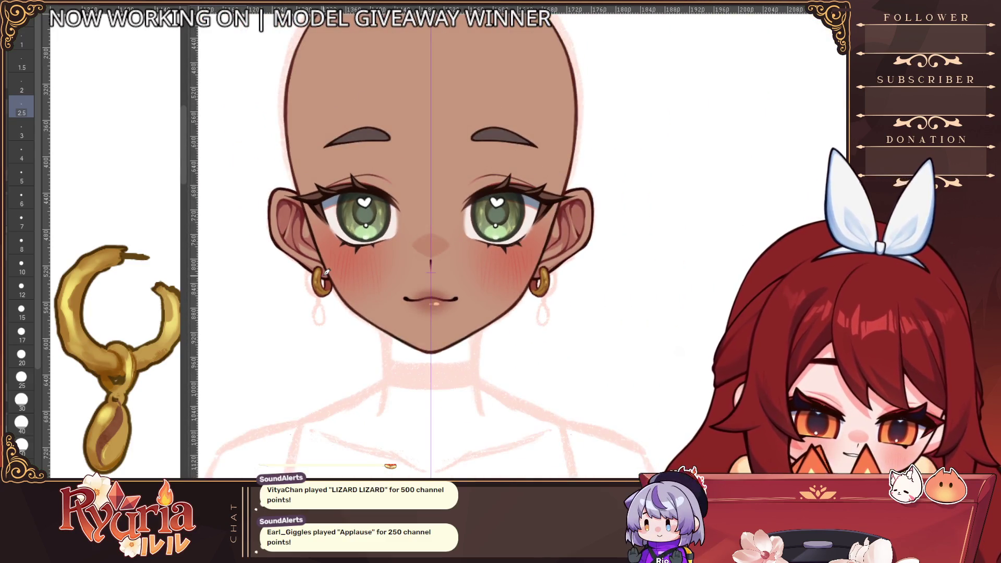
scroll(299, 287, up, 5)
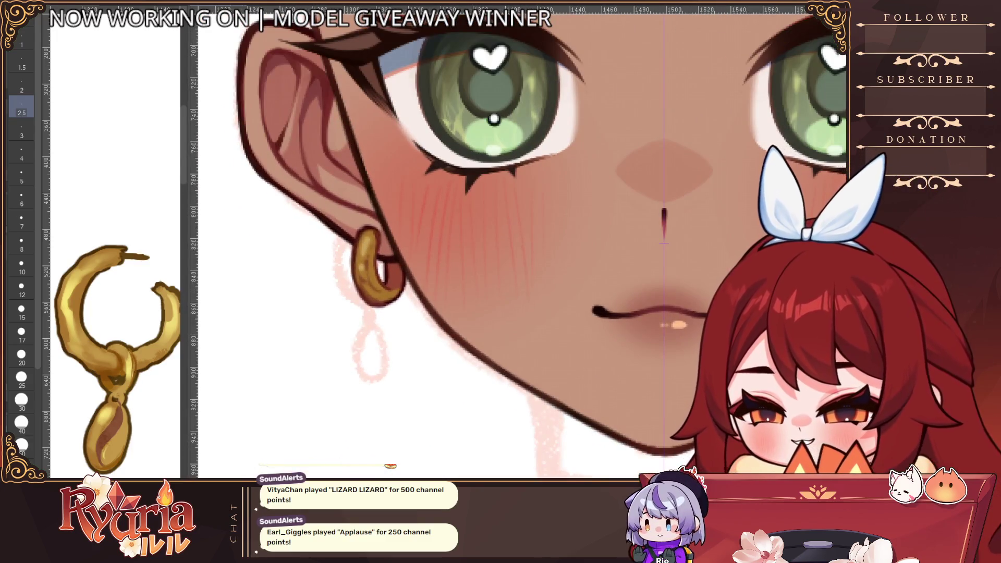
scroll(370, 226, up, 2)
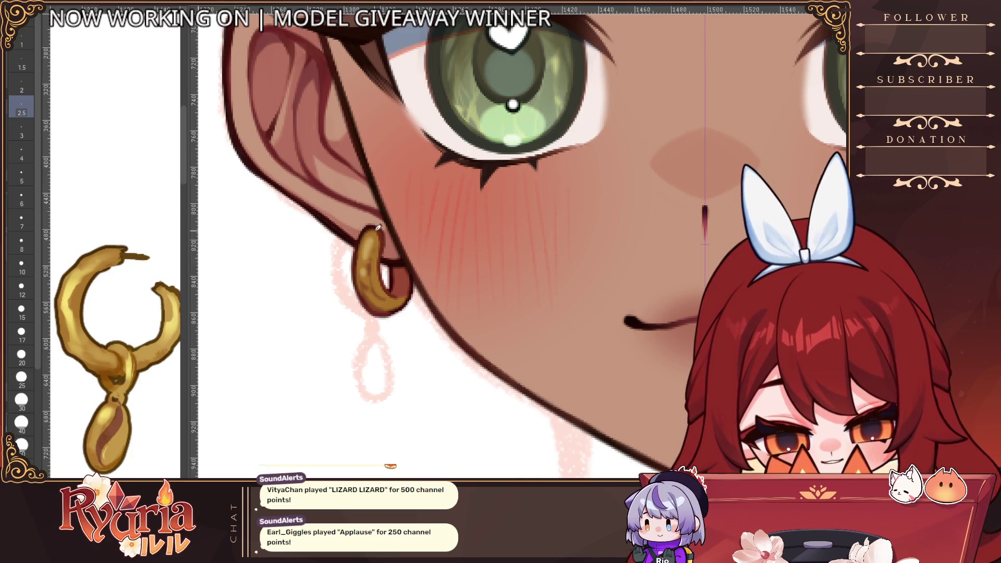
scroll(385, 255, down, 6)
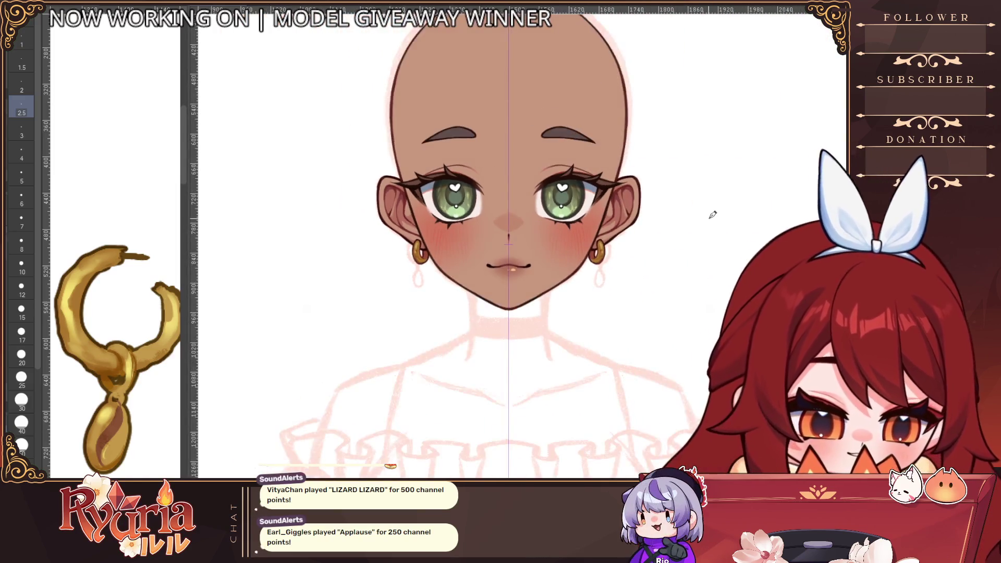
drag(695, 291, 526, 341)
scroll(527, 341, down, 2)
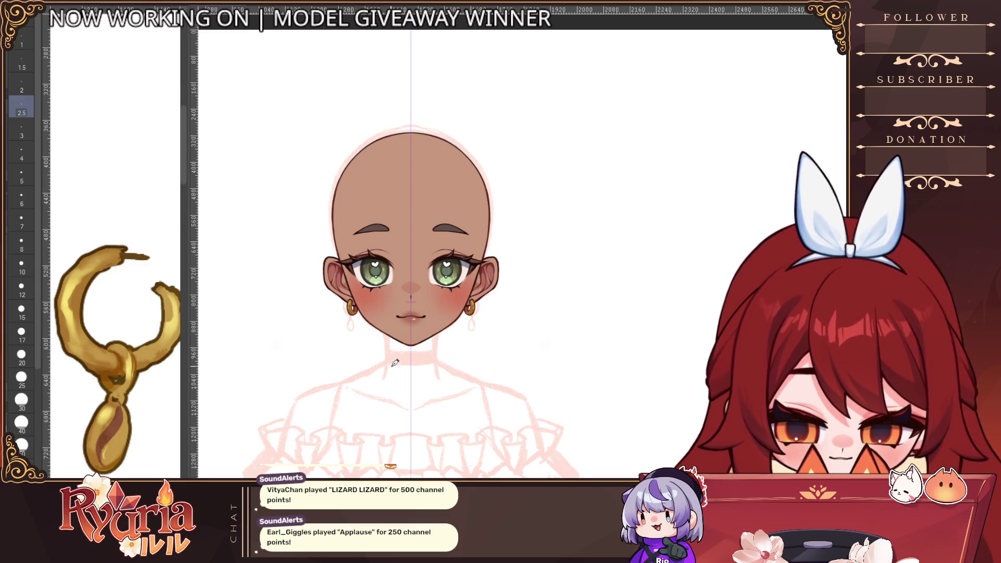
scroll(394, 321, up, 4)
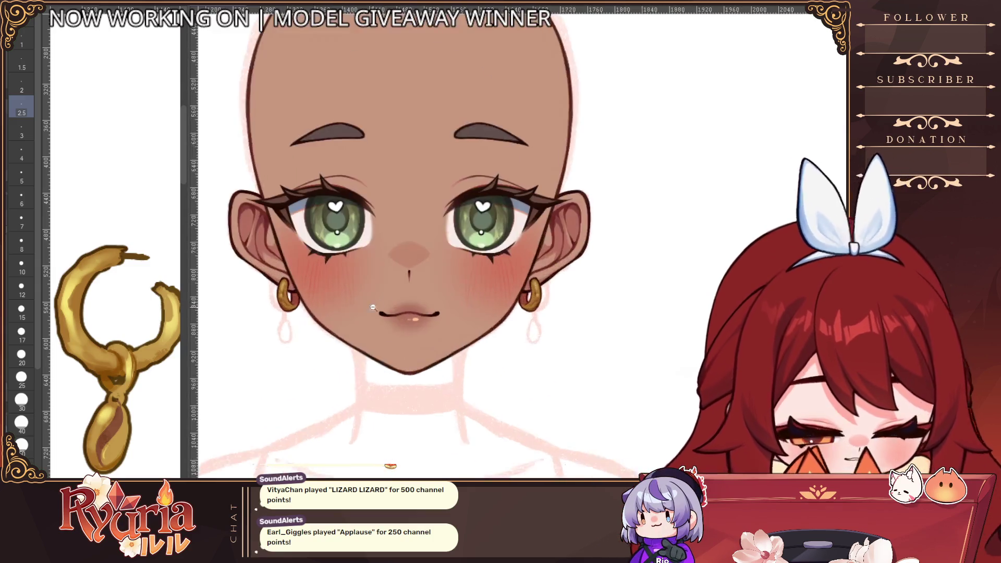
drag(295, 377, 325, 365)
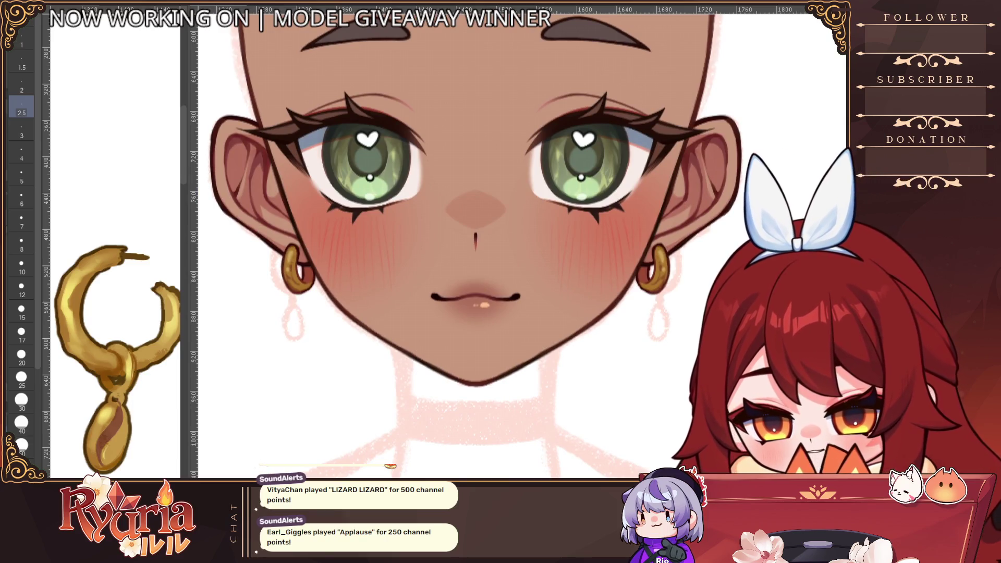
scroll(285, 201, up, 2)
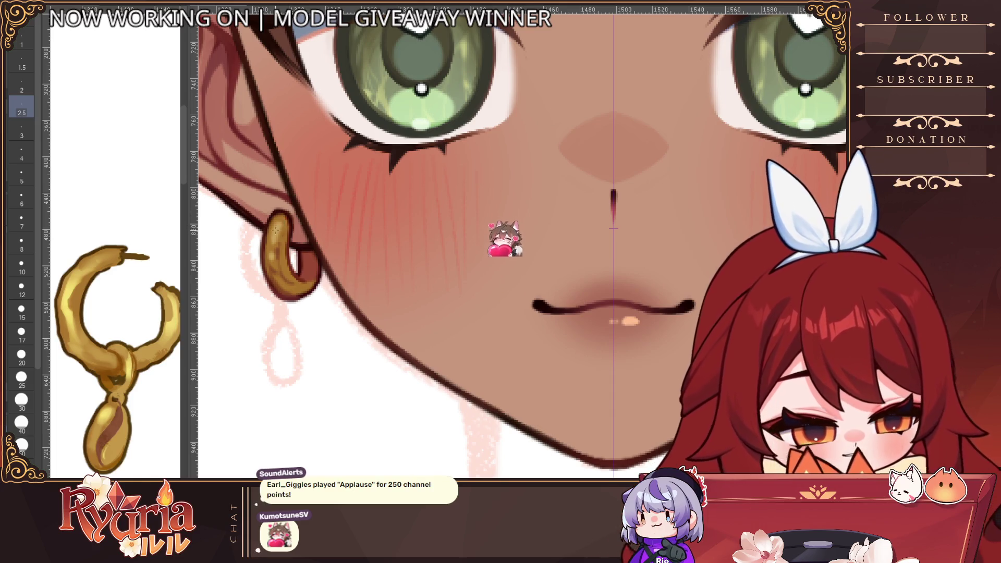
key(bracketright)
key(bracketright)
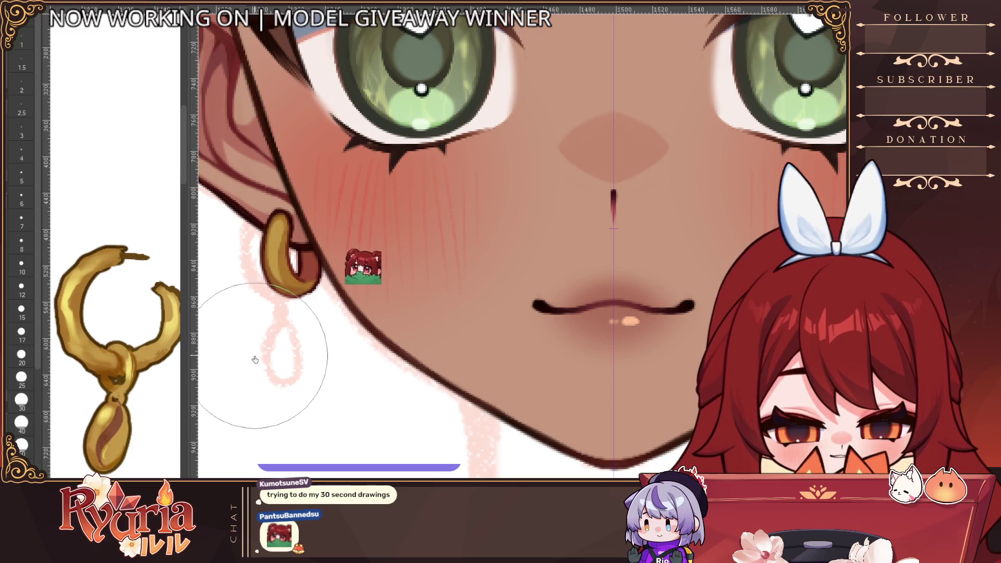
alt+click(284, 357)
Rotate onto the left earring, set brush size 15 then 7, and restore the gold hoop over the hook.
scroll(318, 333, up, 2)
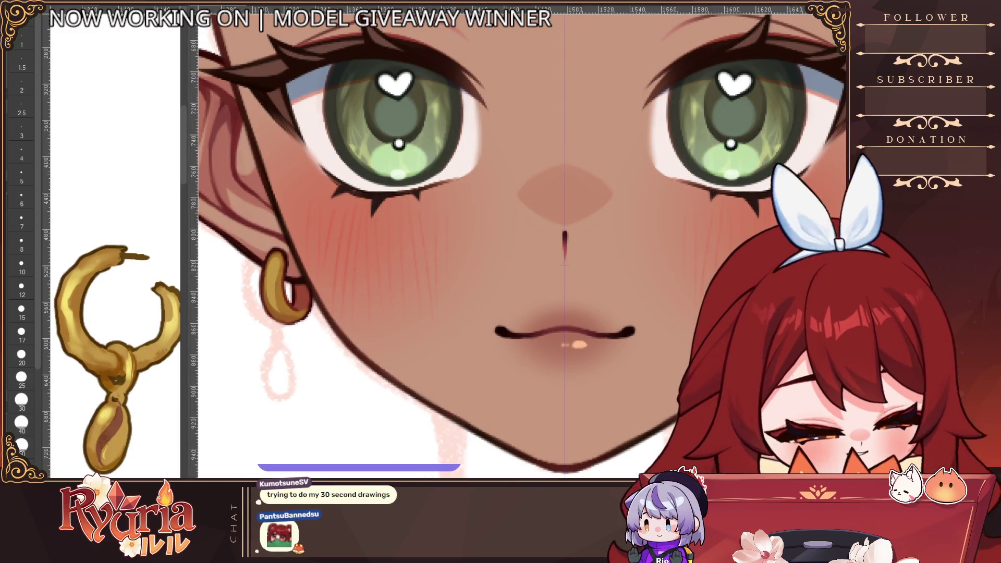
scroll(288, 333, up, 2)
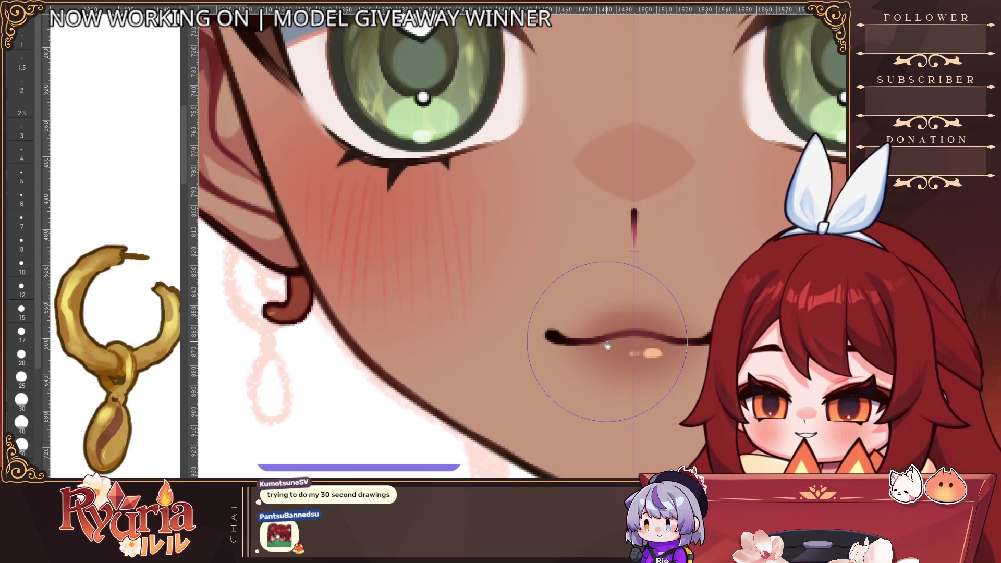
scroll(608, 345, down, 2)
mouse_move(607, 345)
mouse_down()
mouse_move(394, 340)
mouse_move(368, 186)
mouse_move(377, 159)
mouse_up()
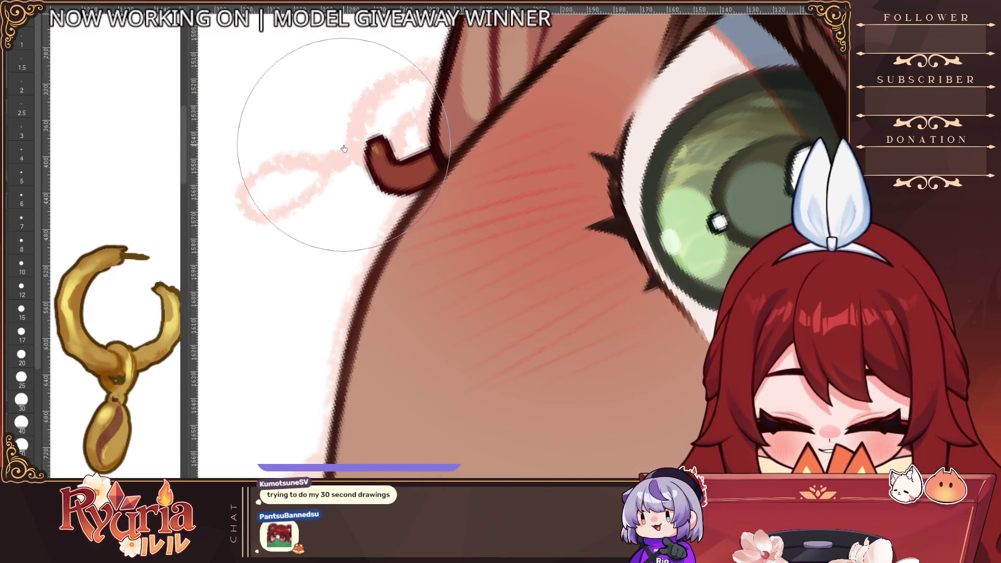
key(bracketleft)
scroll(385, 159, up, 1)
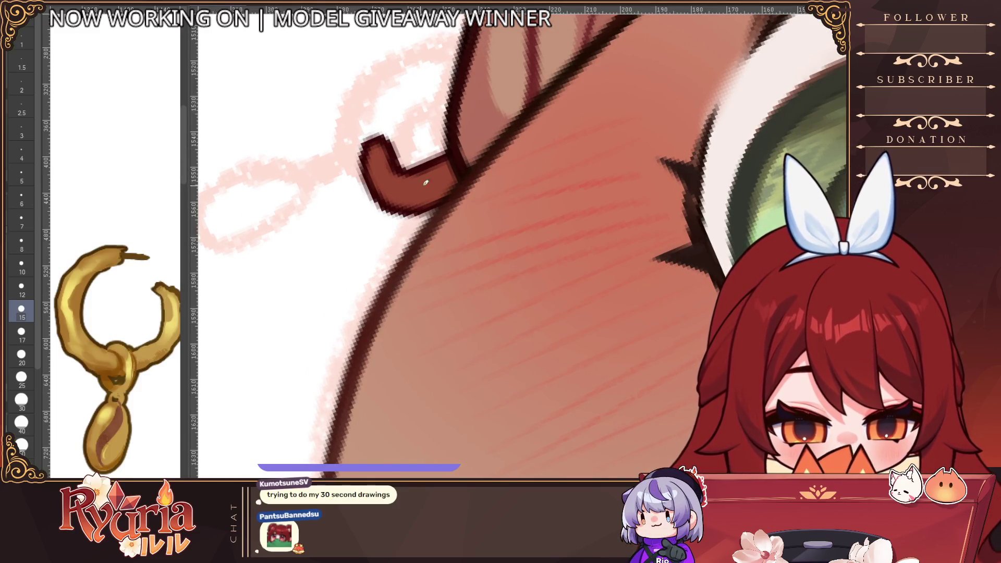
key(bracketleft)
key(bracketleft)
key(bracketleft)
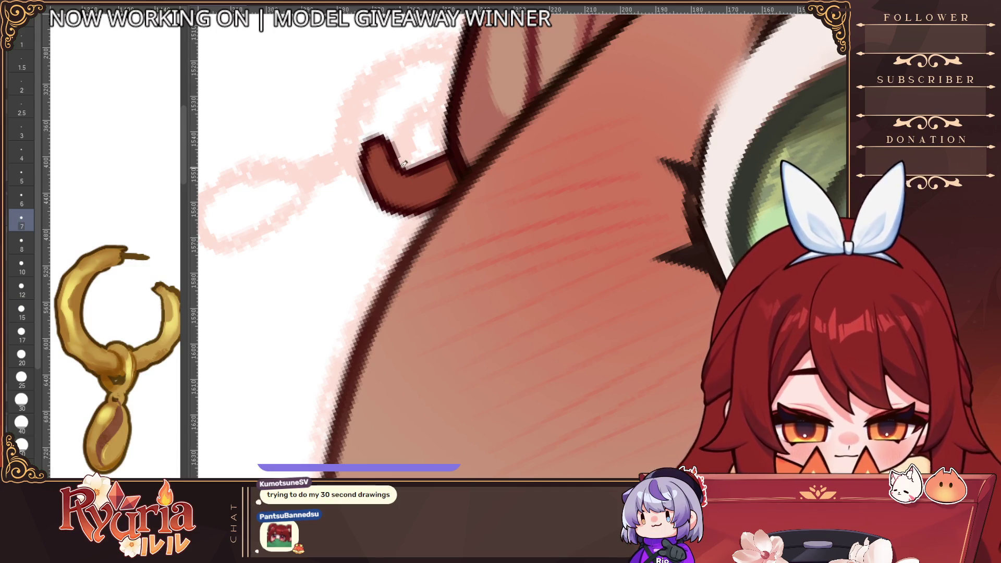
key(ctrl+z)
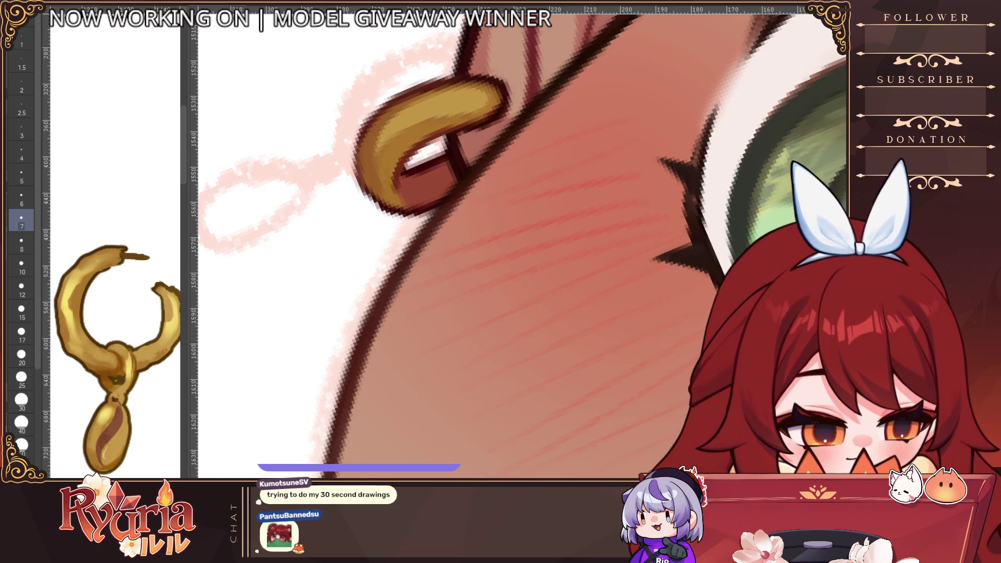
scroll(553, 255, down, 10)
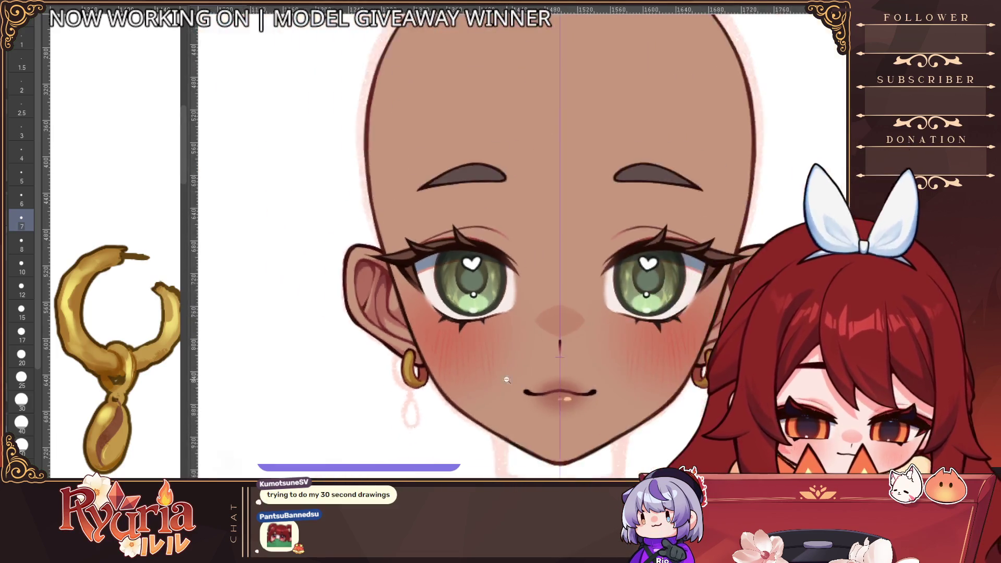
scroll(557, 370, down, 4)
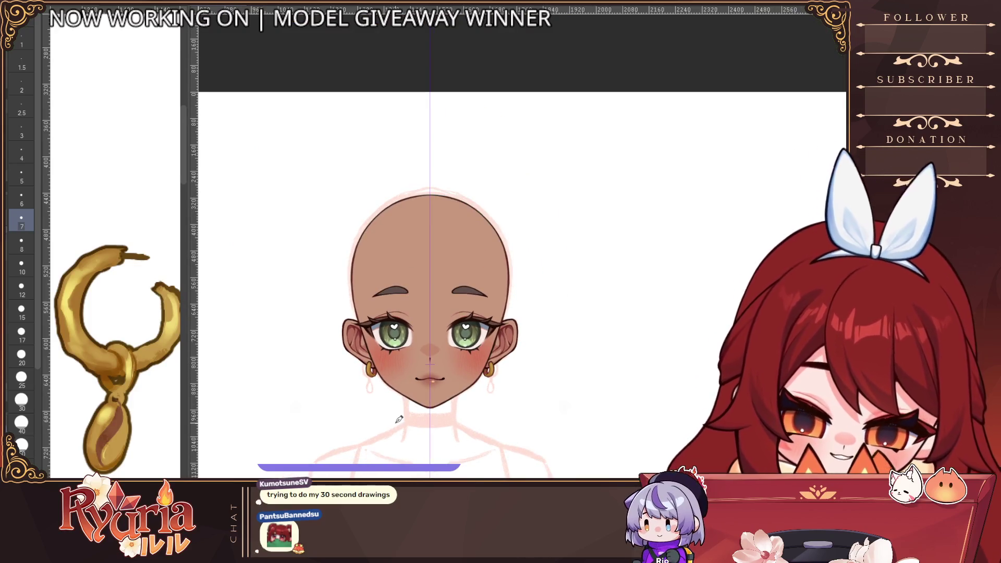
scroll(399, 419, down, 3)
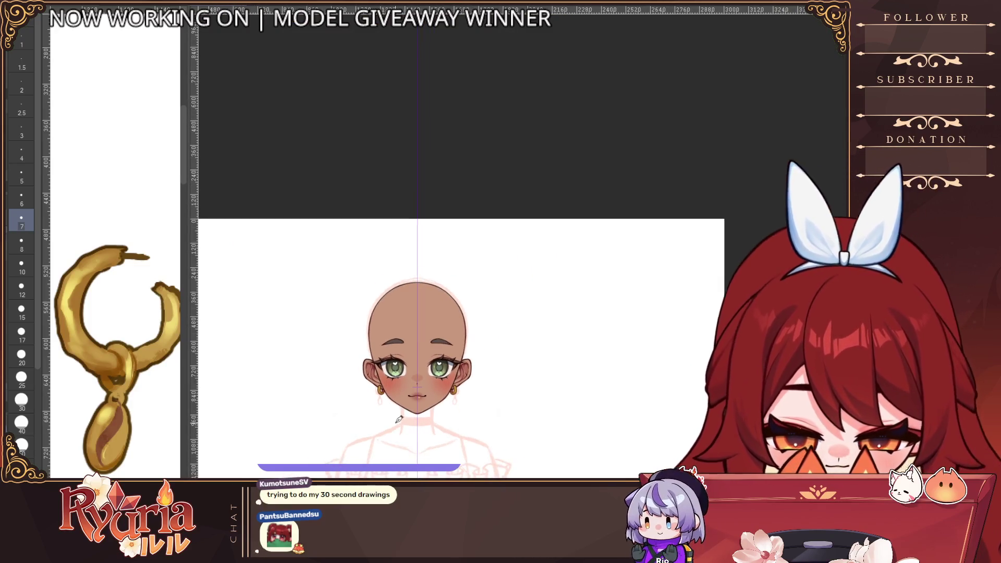
scroll(399, 420, down, 3)
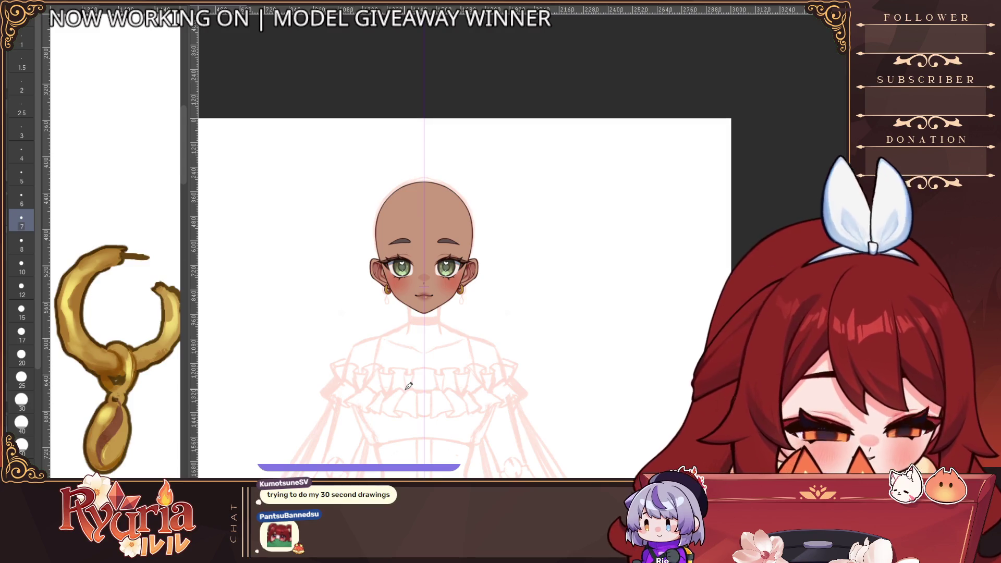
scroll(406, 299, up, 1)
scroll(407, 299, up, 1)
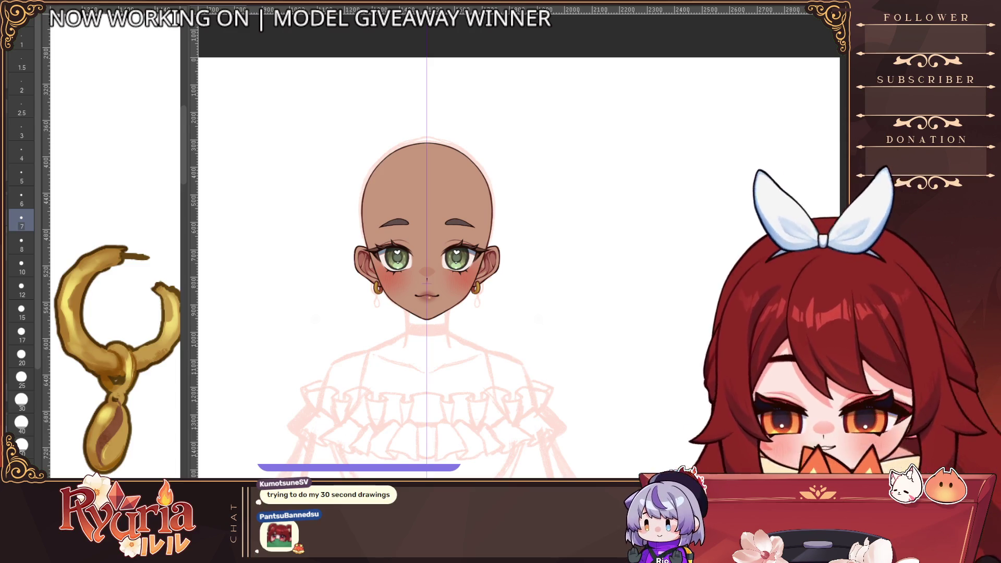
scroll(385, 291, up, 8)
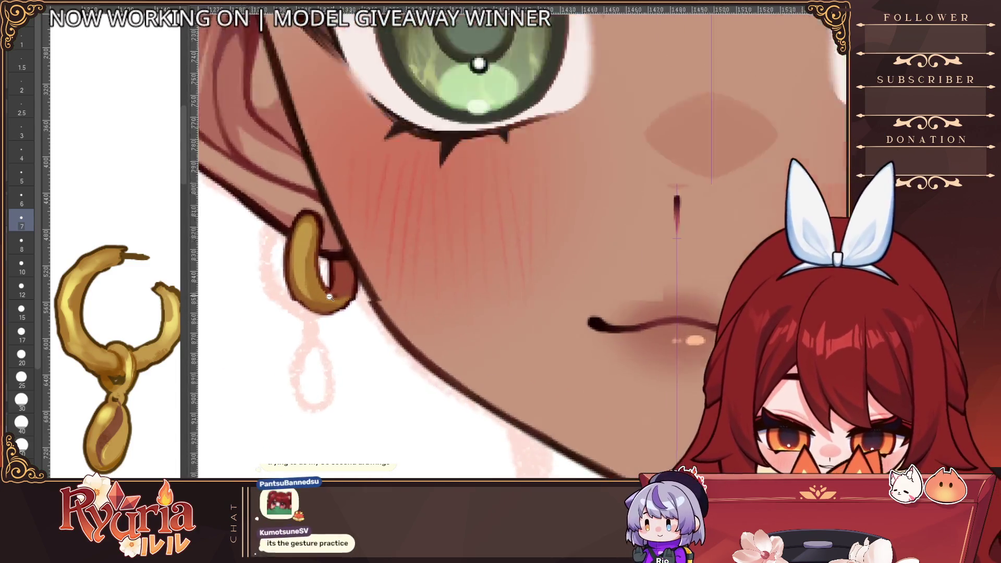
Paint a small gold loop under the left hoop, testing its dark outline with undo and redo.
key(bracketleft)
key(bracketleft)
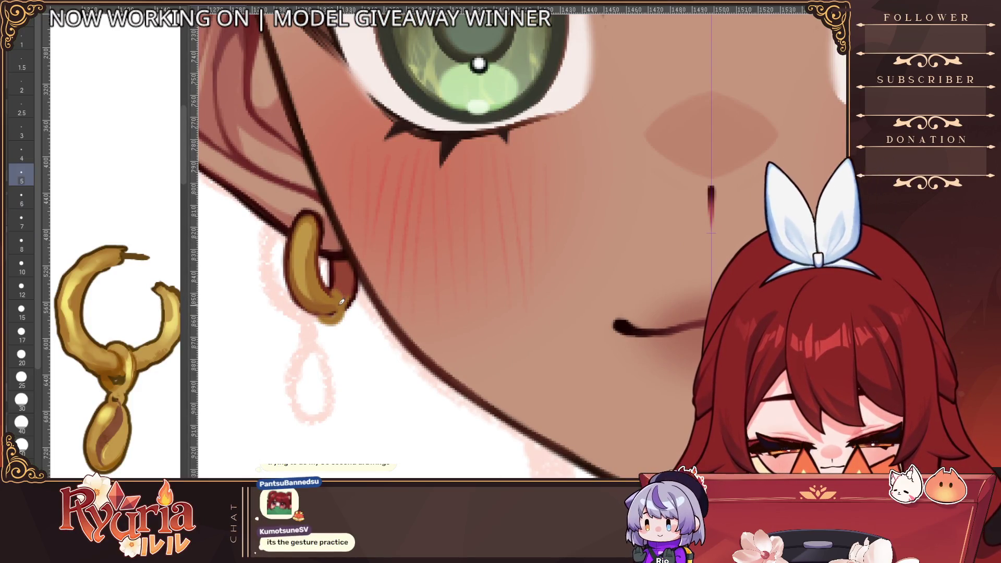
drag(337, 313, 342, 288)
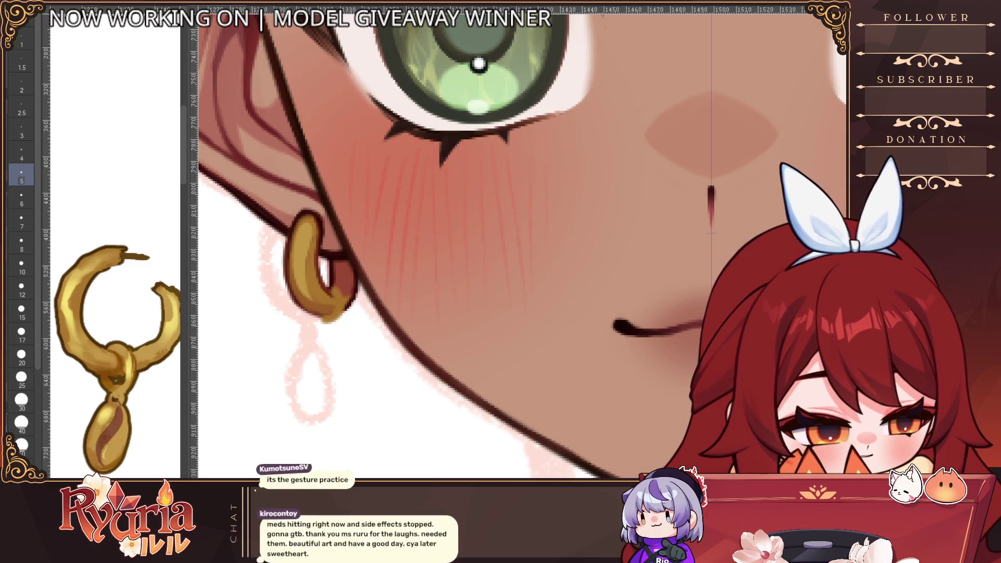
key(bracketleft)
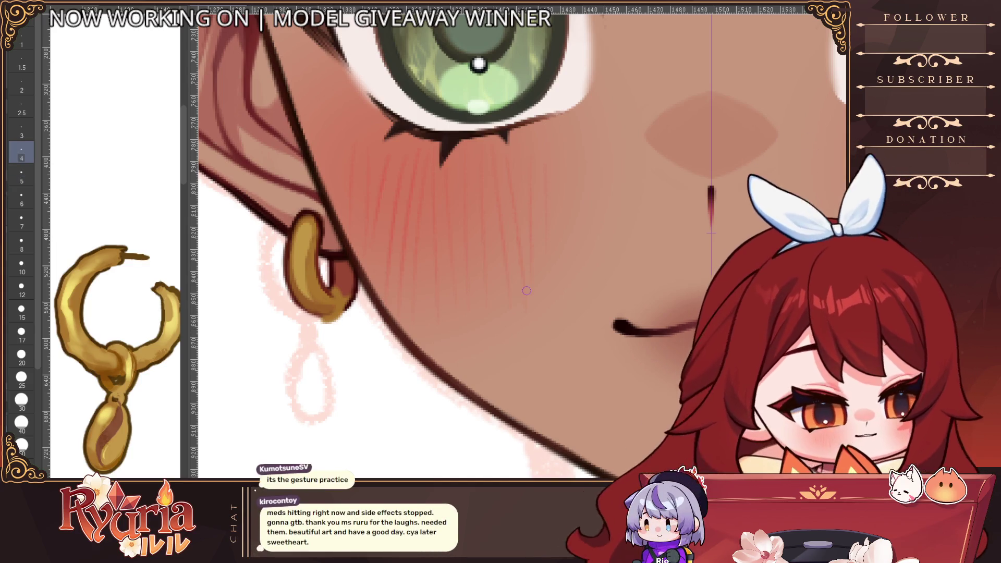
key(ctrl+z)
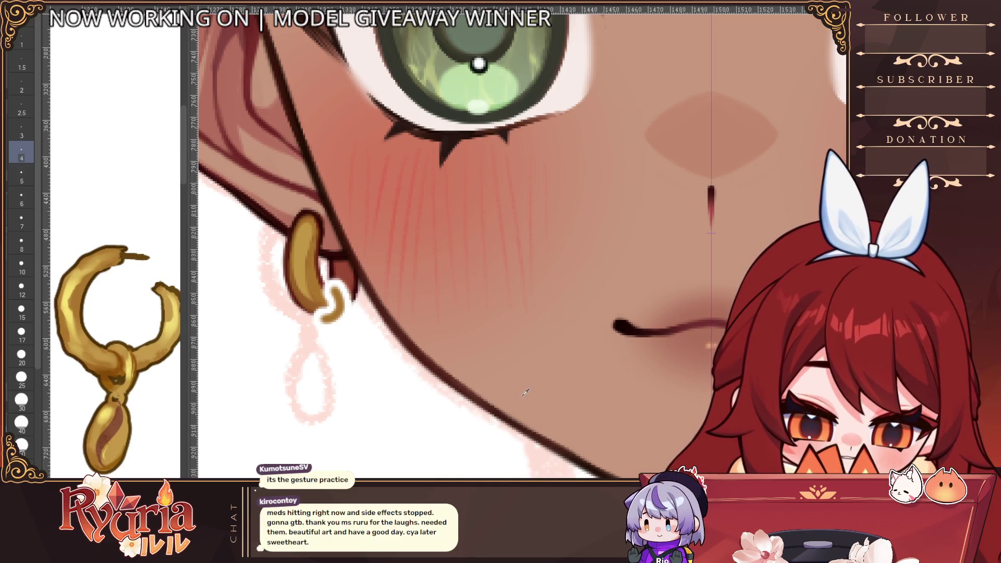
key(ctrl+y)
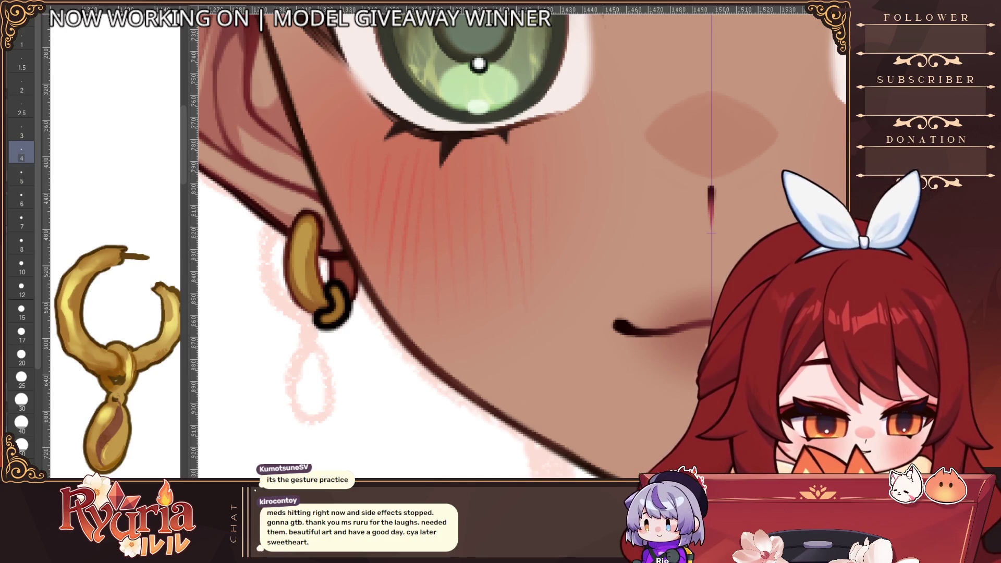
key(ctrl+z)
key(ctrl+z)
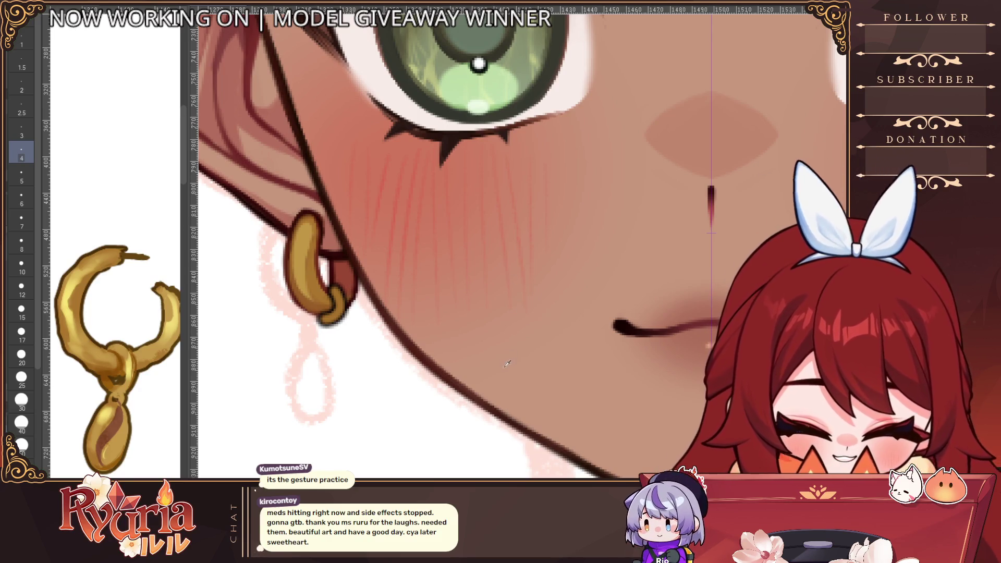
With a finer brush, shade the lower curve of the small loop.
scroll(353, 343, down, 5)
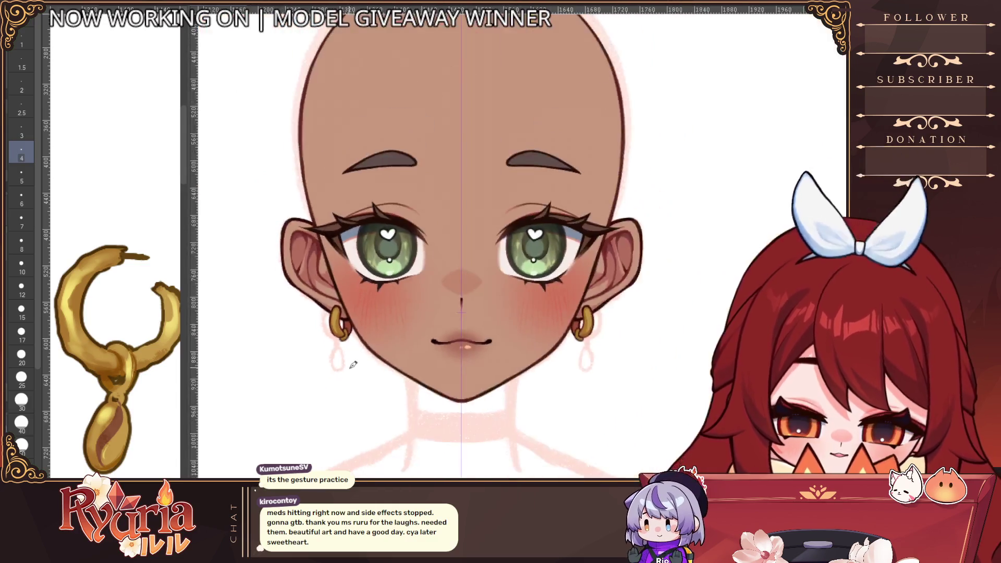
scroll(348, 365, up, 5)
scroll(345, 343, up, 2)
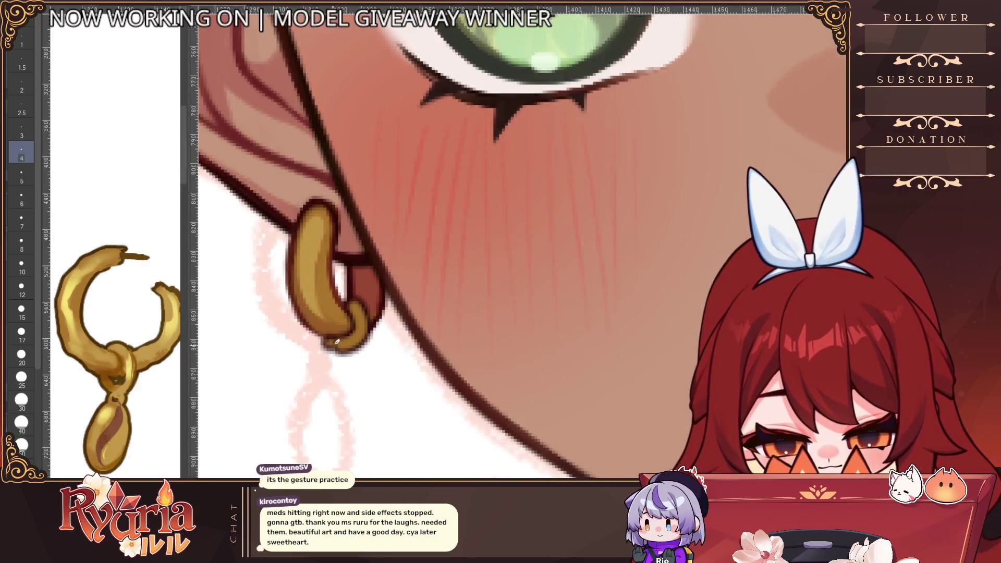
key(bracketleft)
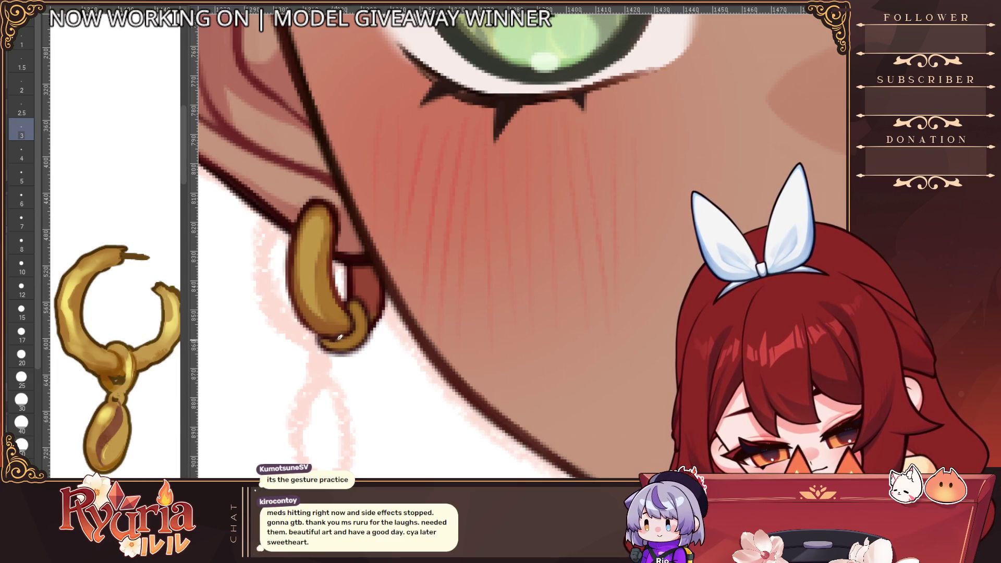
scroll(368, 329, down, 2)
scroll(373, 293, up, 1)
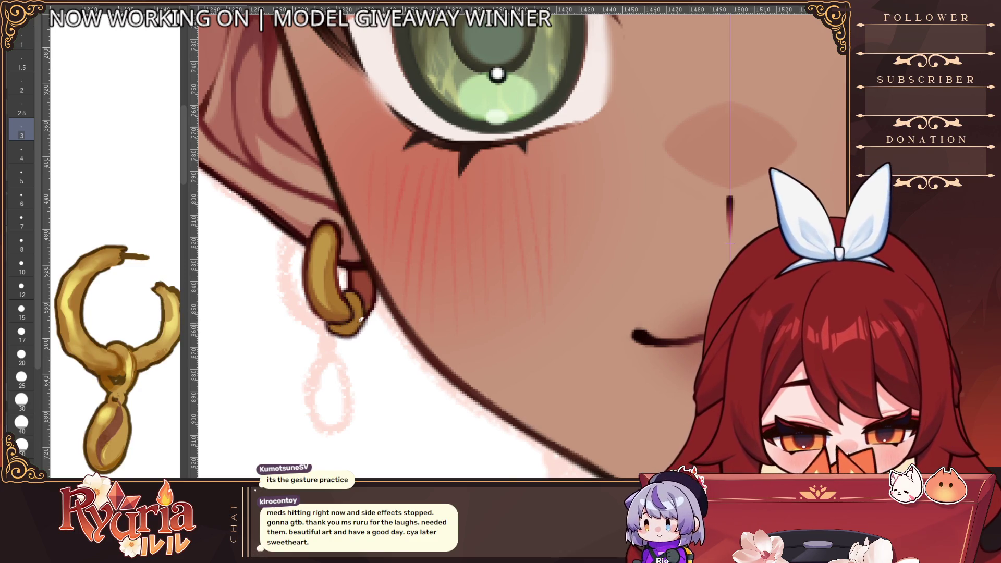
mouse_move(339, 325)
mouse_down()
mouse_move(361, 310)
mouse_move(354, 295)
mouse_move(372, 293)
mouse_up()
scroll(372, 293, down, 5)
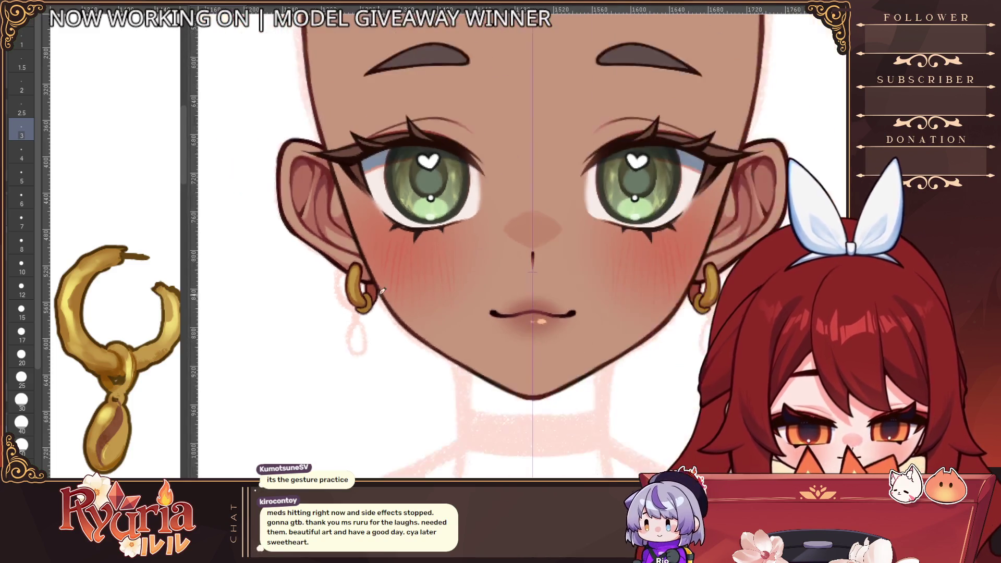
scroll(275, 260, up, 4)
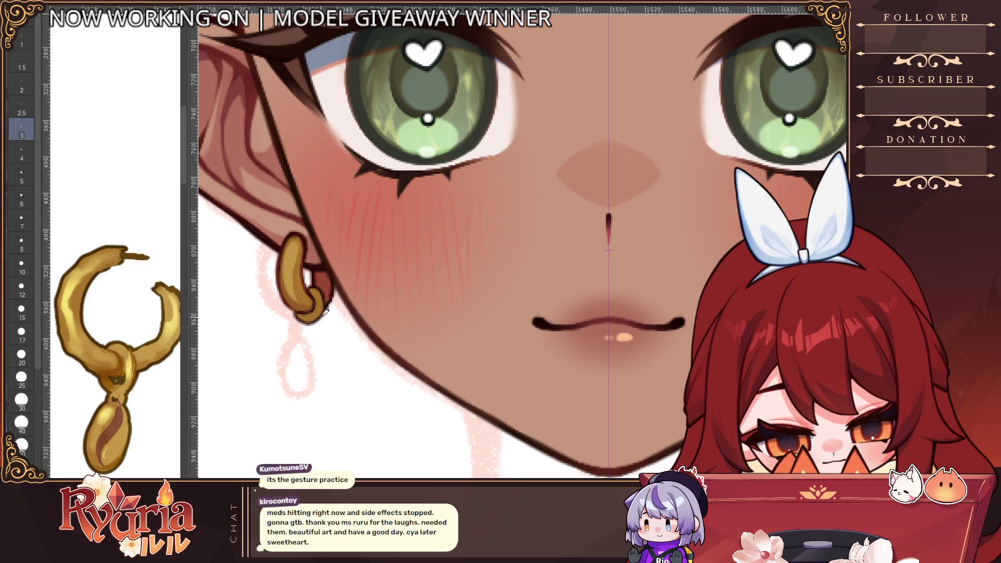
scroll(388, 260, down, 1)
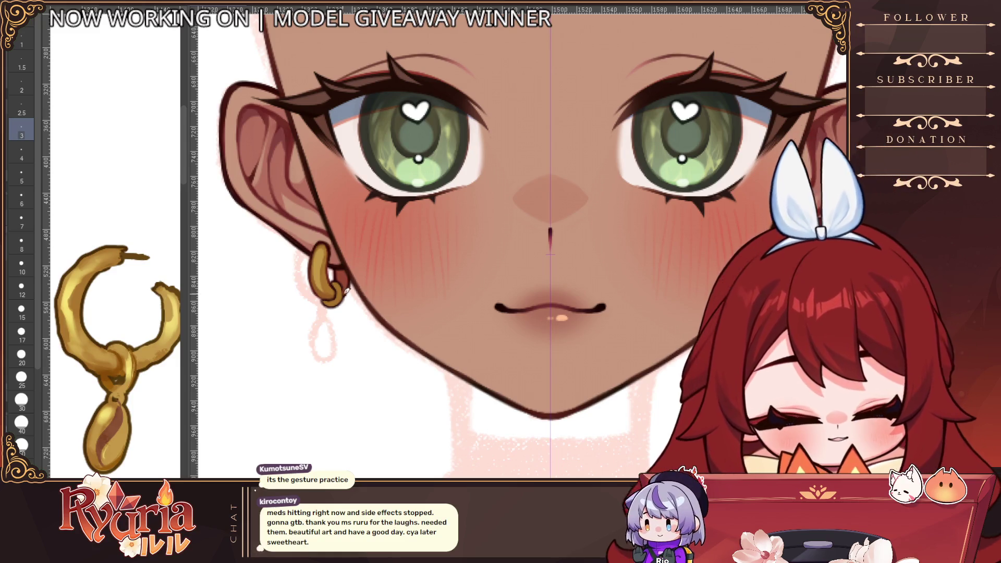
key(bracketright)
key(bracketright)
key(bracketright)
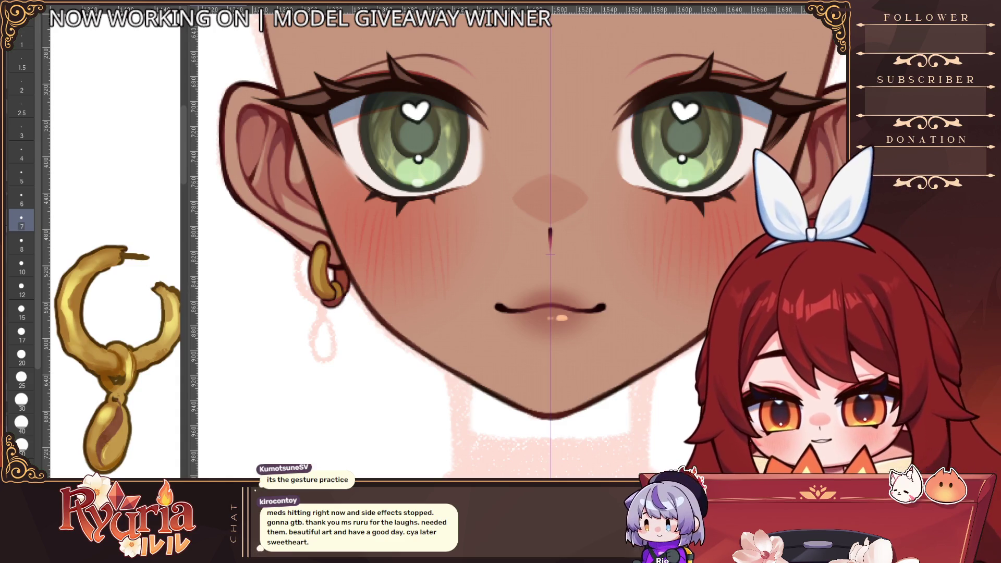
key(bracketleft)
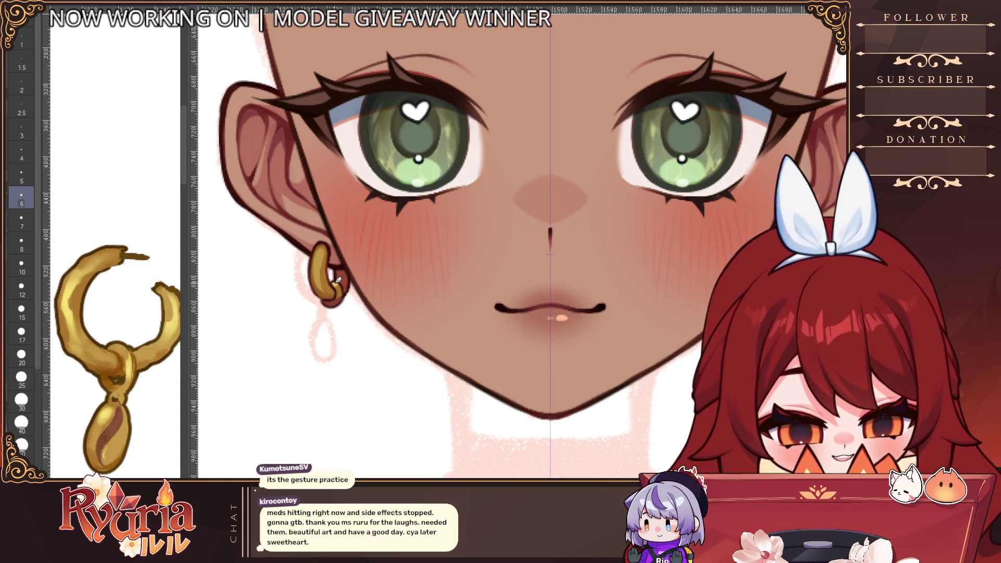
scroll(338, 280, down, 5)
scroll(357, 275, up, 5)
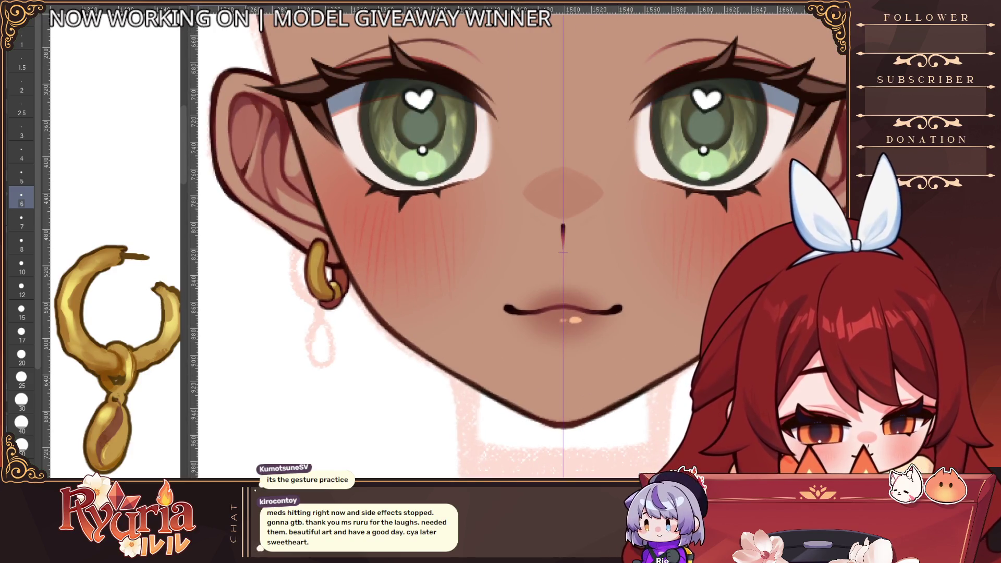
scroll(330, 256, up, 1)
scroll(316, 268, up, 3)
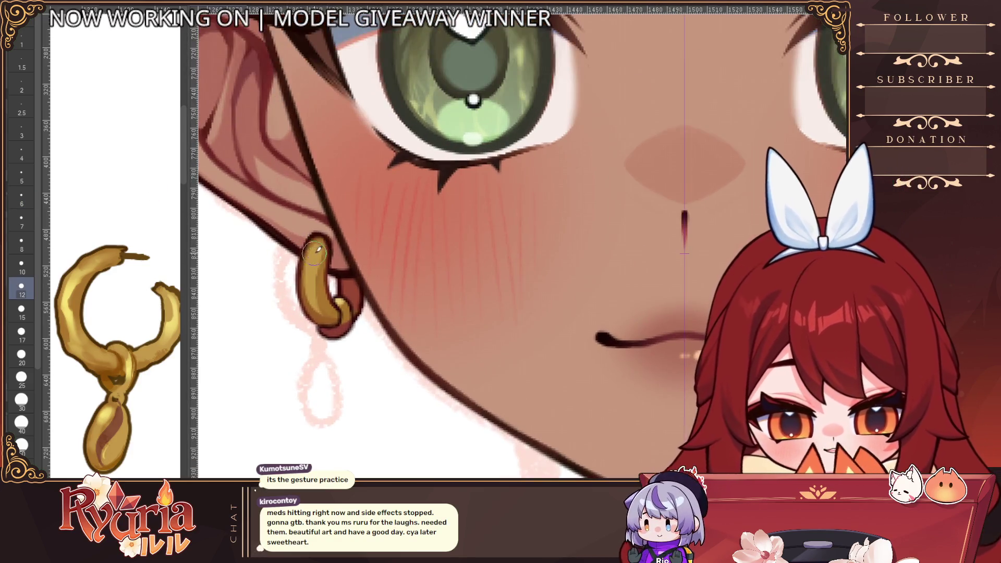
Adjust the pen size to refine the hoop earring, then zoom out to check the whole face.
key(bracketright)
key(bracketleft)
key(bracketleft)
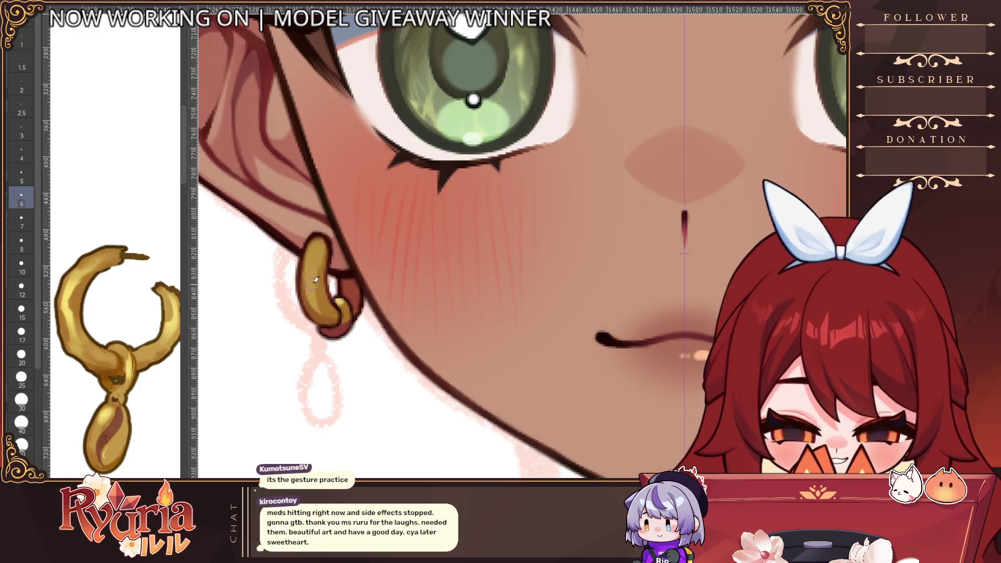
key(bracketleft)
key(bracketleft)
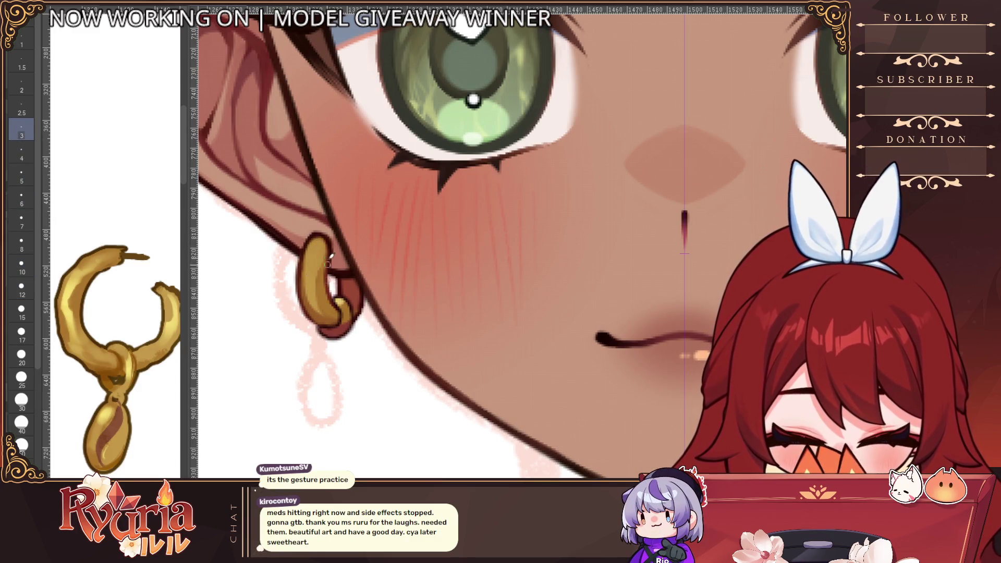
key(bracketleft)
key(bracketleft)
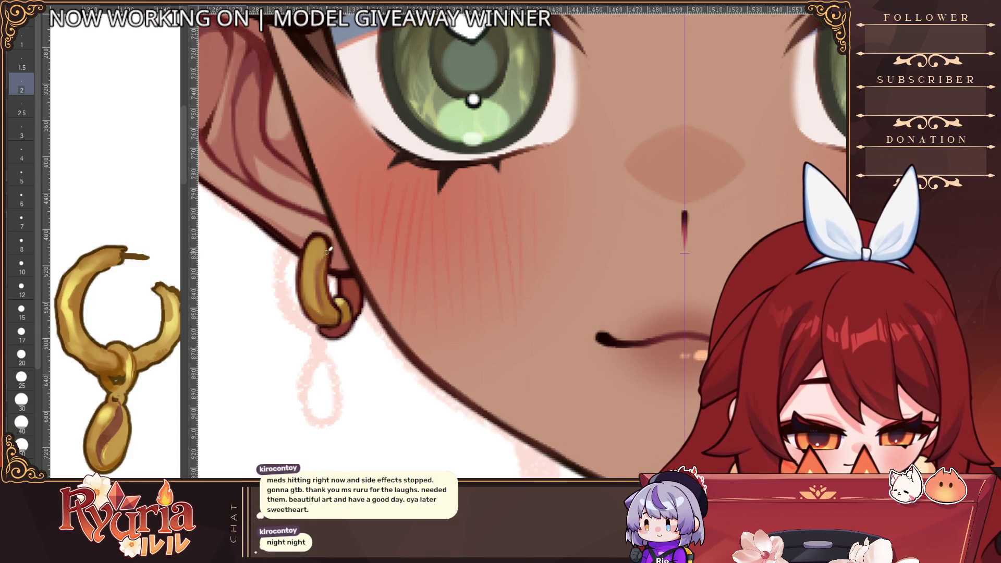
key(bracketright)
key(bracketright)
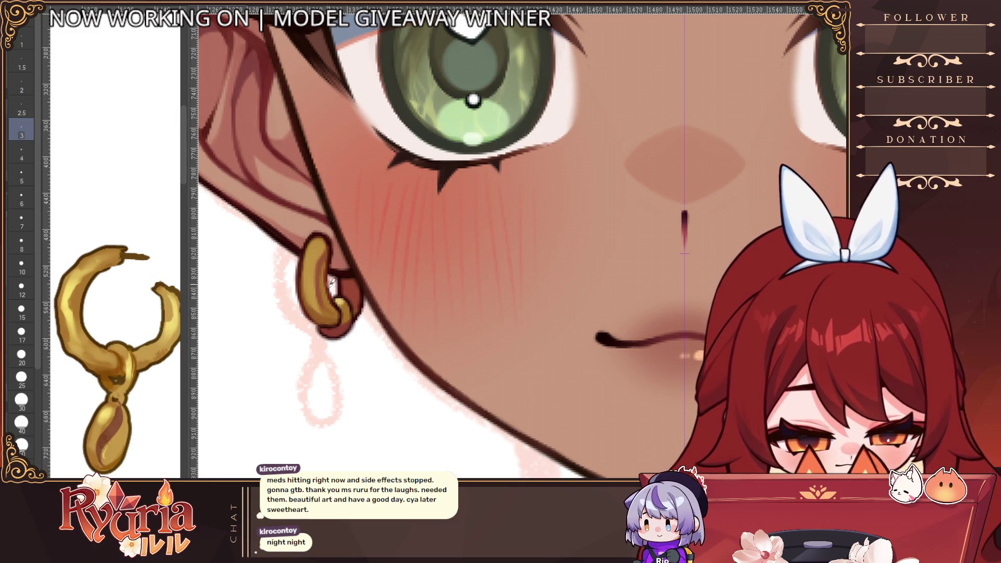
scroll(331, 317, down, 8)
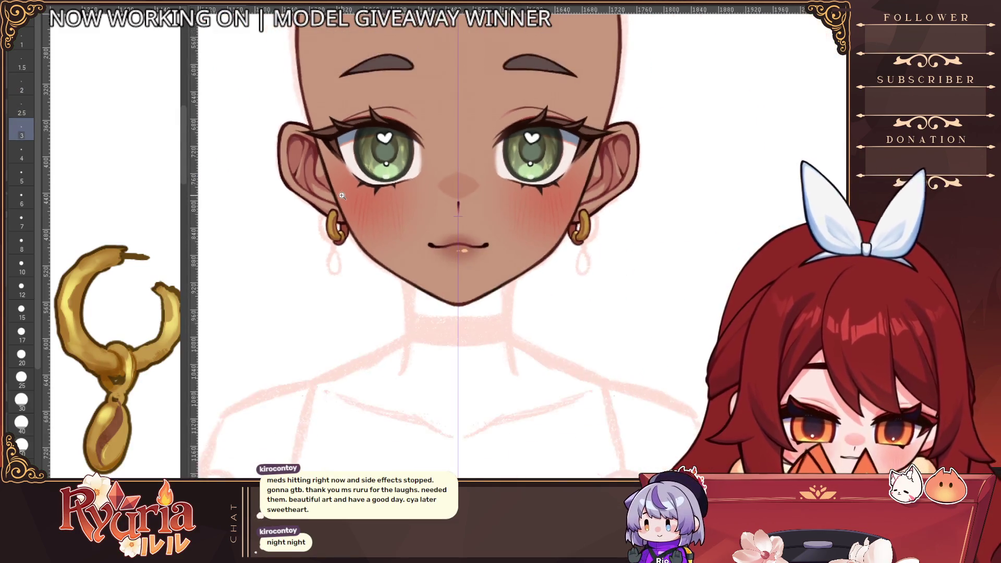
scroll(386, 308, down, 3)
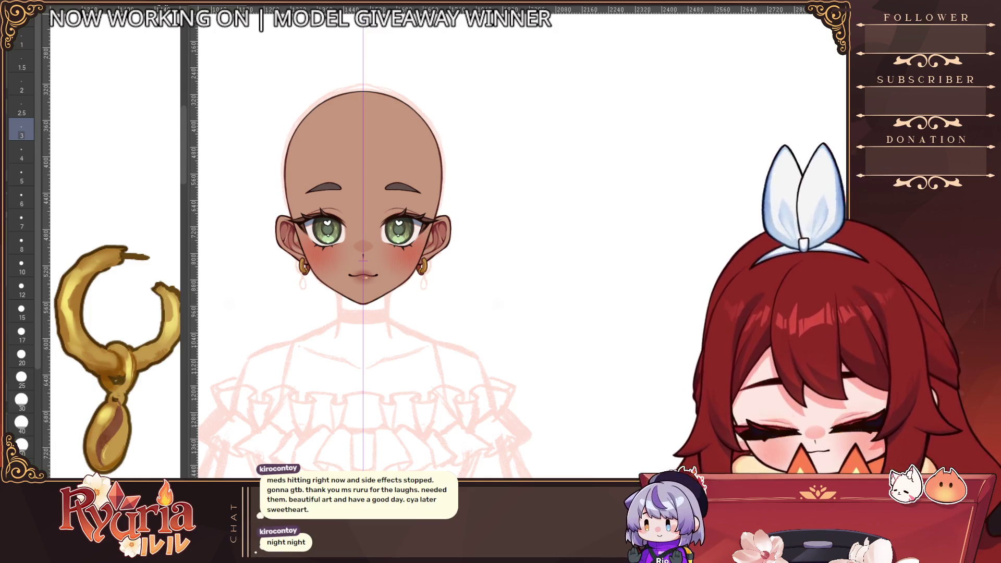
click(21, 312)
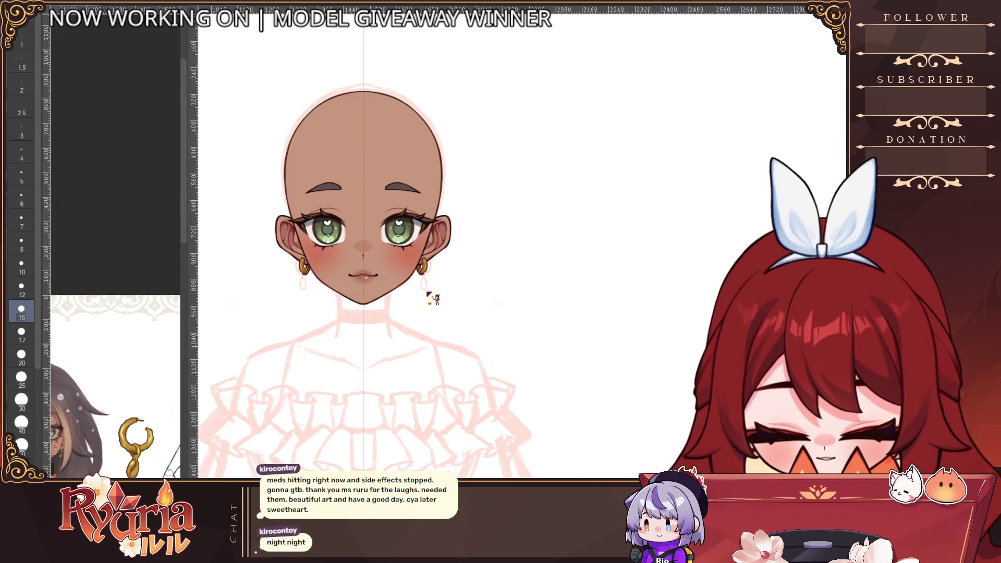
scroll(429, 296, up, 10)
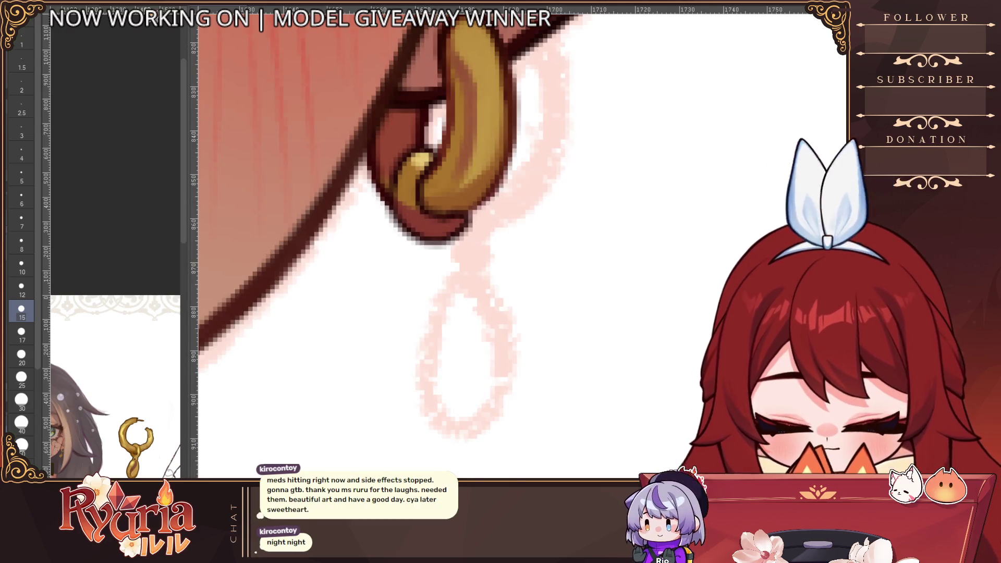
Draw an outlined gold oval pendant below the hoop, undoing a stray gold dab first.
click(432, 258)
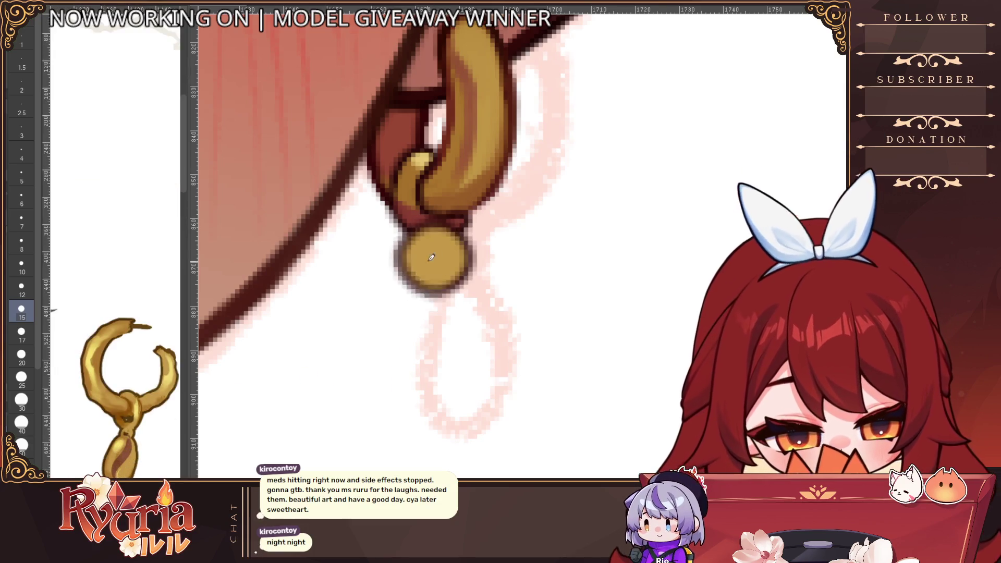
key(ctrl+z)
key(bracketleft)
key(bracketleft)
key(bracketleft)
mouse_move(417, 250)
mouse_down()
mouse_move(409, 279)
mouse_move(420, 386)
mouse_move(451, 360)
mouse_move(447, 293)
mouse_move(440, 327)
mouse_up()
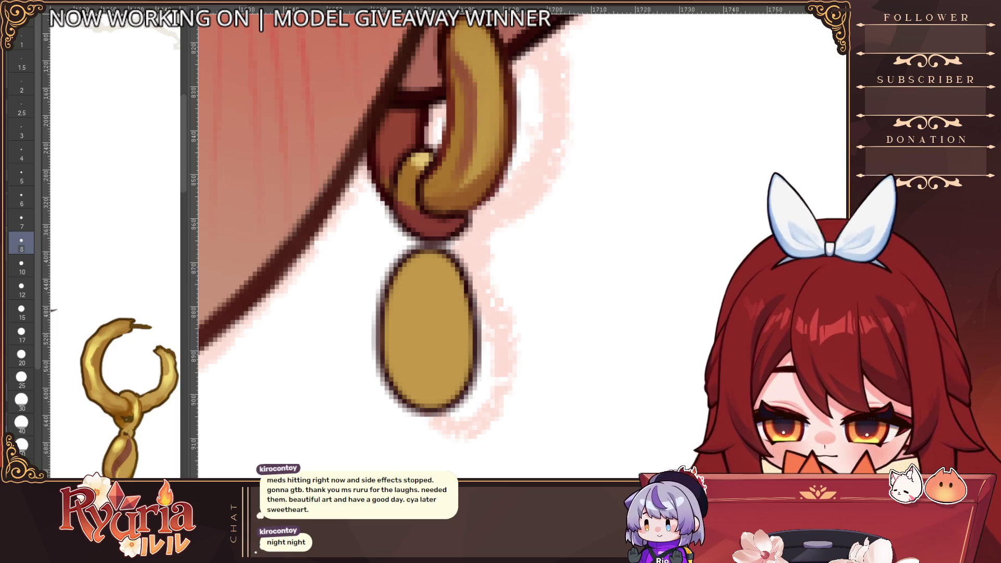
At brush size 5, add a dark S-curve stroke across the oval pendant.
key(bracketleft)
key(bracketleft)
key(bracketleft)
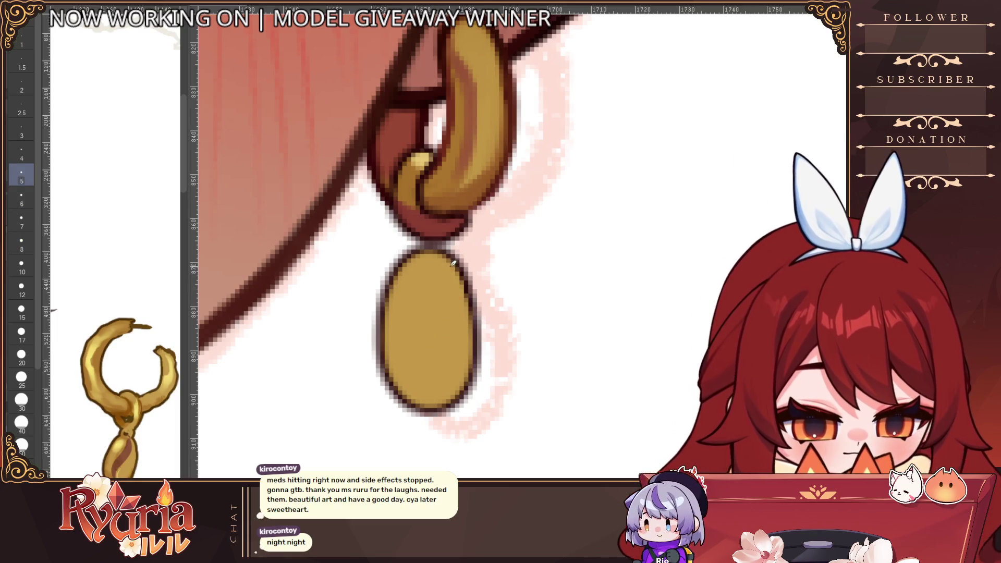
drag(452, 287, 411, 395)
mouse_move(454, 274)
mouse_down()
mouse_move(427, 378)
mouse_move(432, 333)
mouse_move(445, 386)
mouse_move(435, 362)
mouse_up()
scroll(438, 355, down, 5)
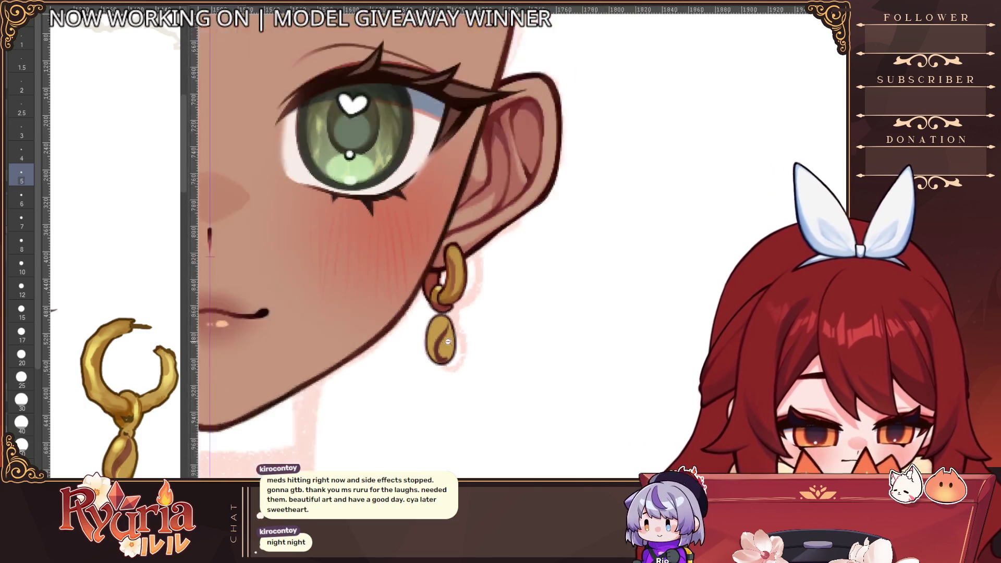
scroll(479, 384, up, 5)
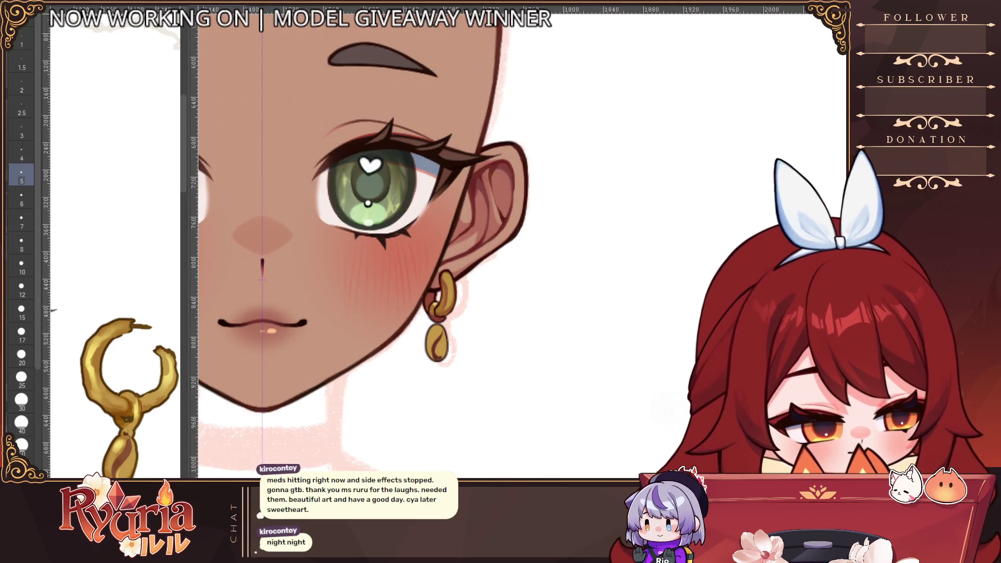
scroll(443, 371, down, 6)
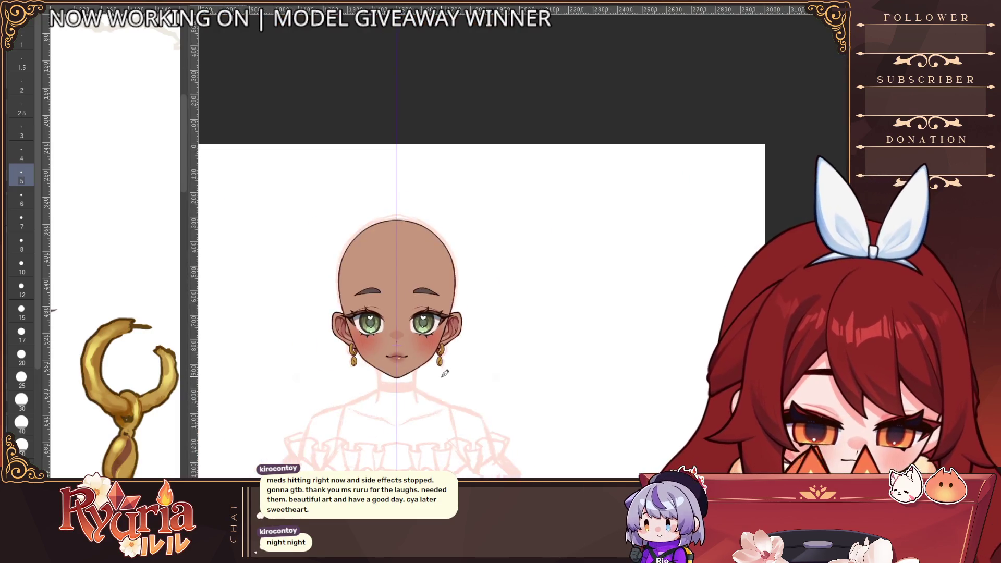
Magnify the earring and darken the oval pendant's stripe with a 2.5 brush.
scroll(443, 371, up, 3)
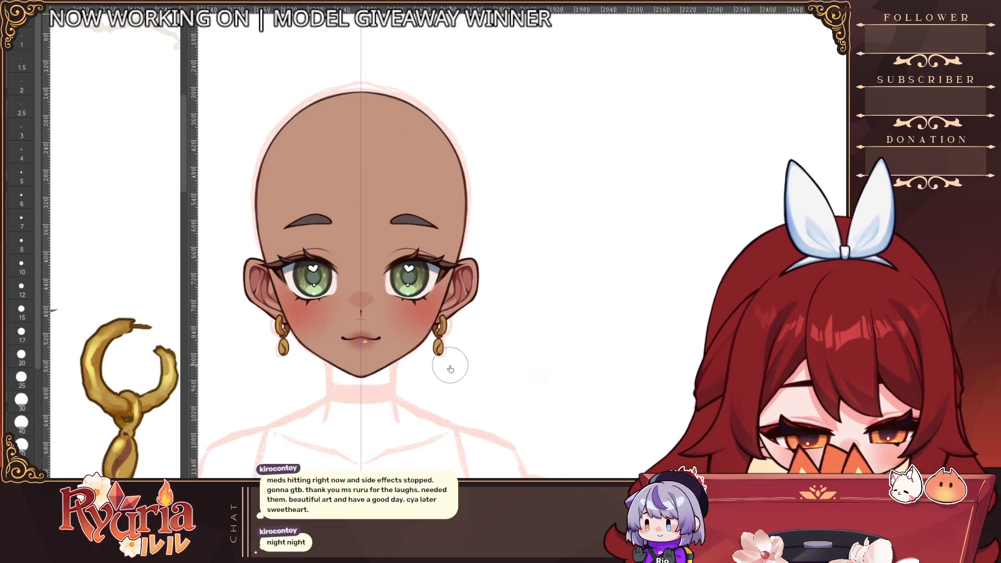
scroll(445, 401, up, 2)
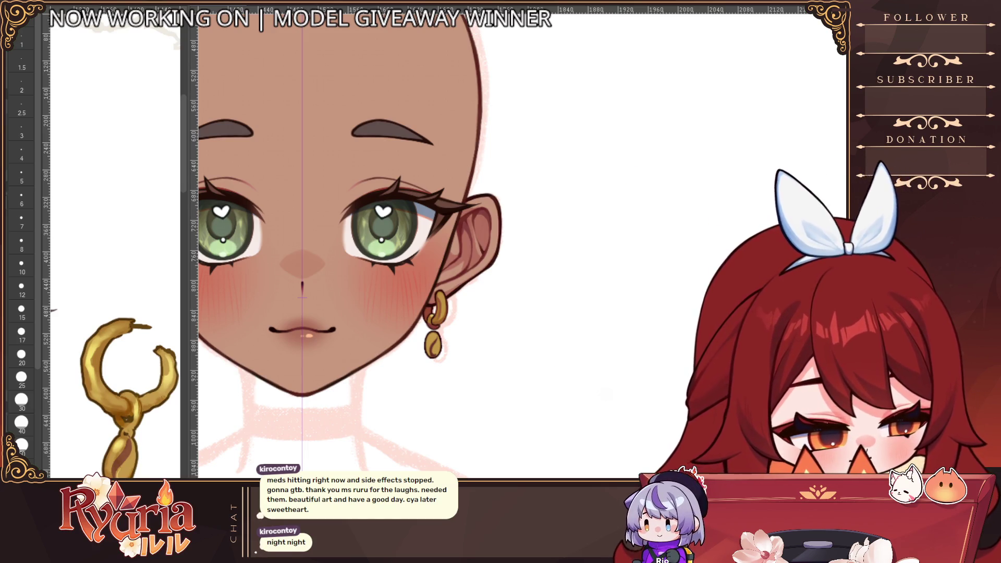
click(441, 354)
click(438, 352)
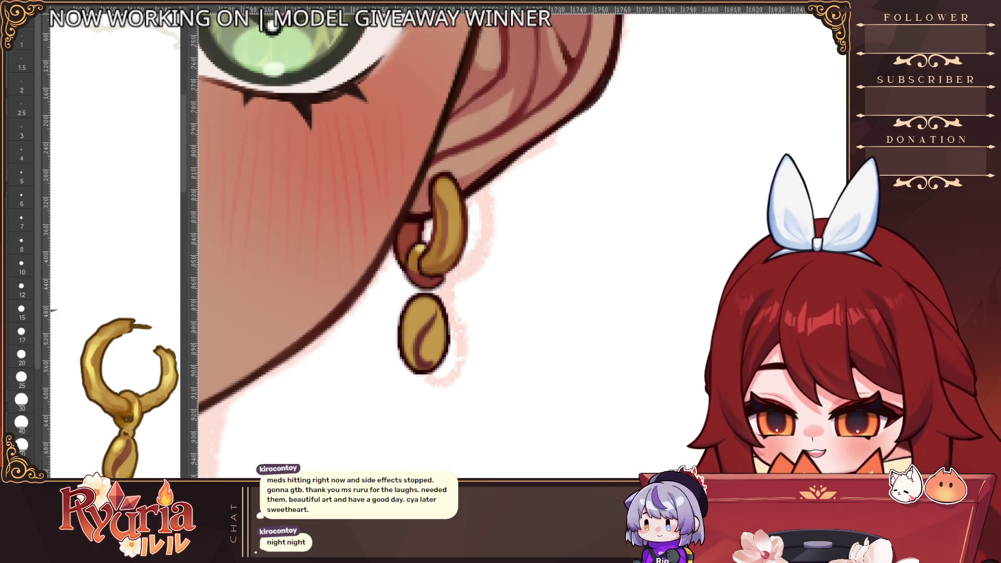
click(22, 130)
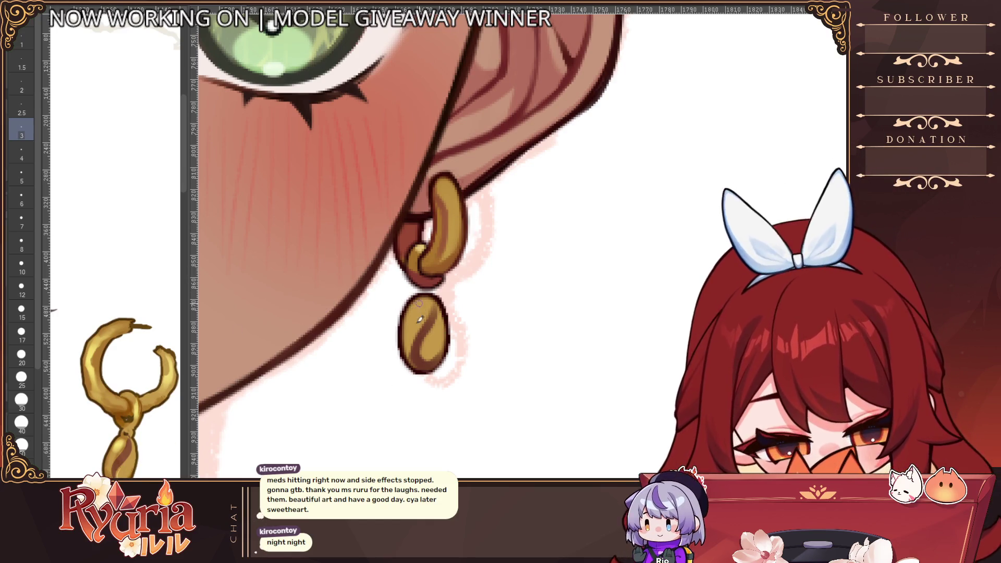
key(bracketright)
key(bracketleft)
key(bracketleft)
drag(418, 341, 419, 333)
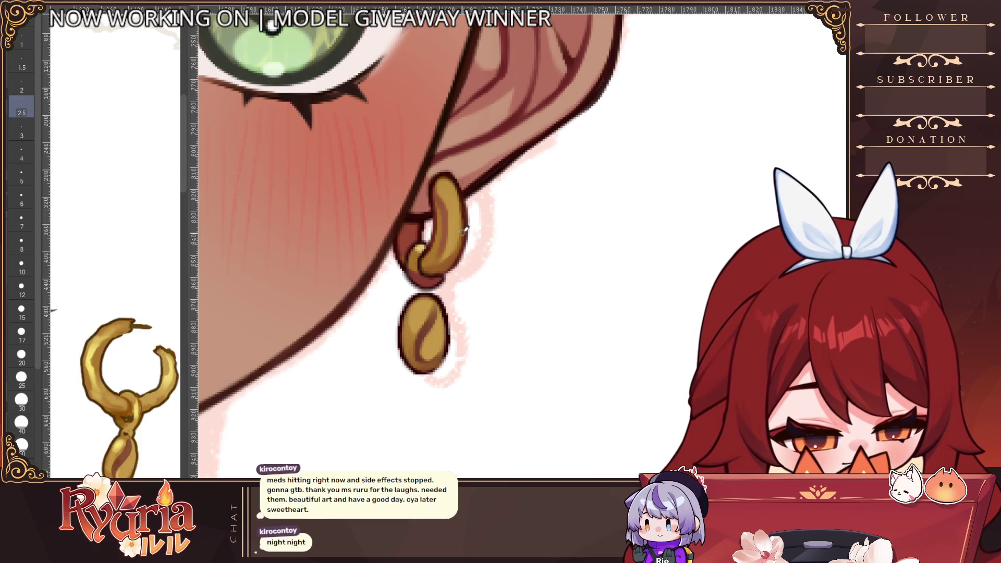
Readjust the brush, then flip the canvas horizontally to check the drawing and flip it back.
scroll(459, 332, down, 3)
scroll(458, 332, down, 2)
scroll(459, 332, up, 4)
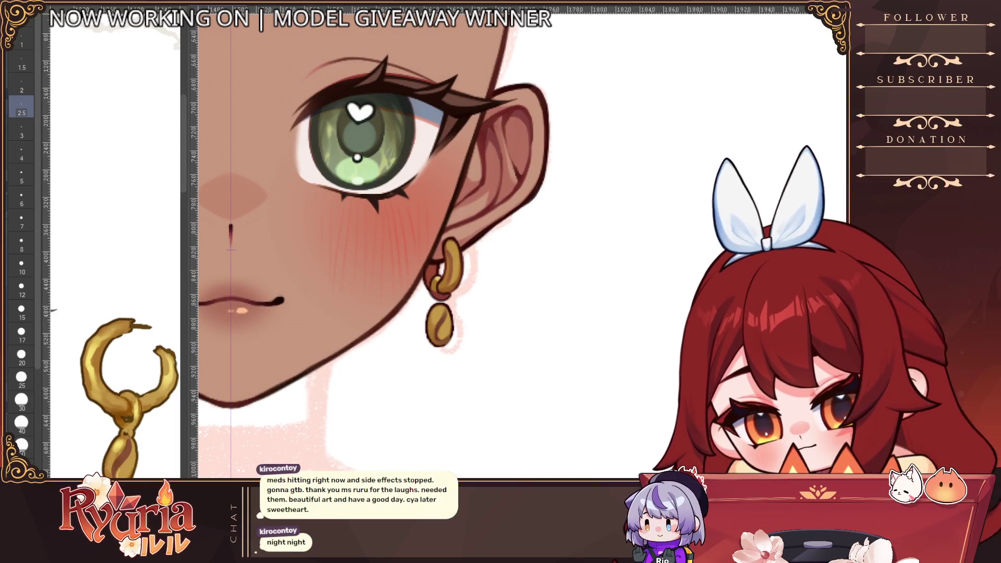
scroll(431, 274, up, 2)
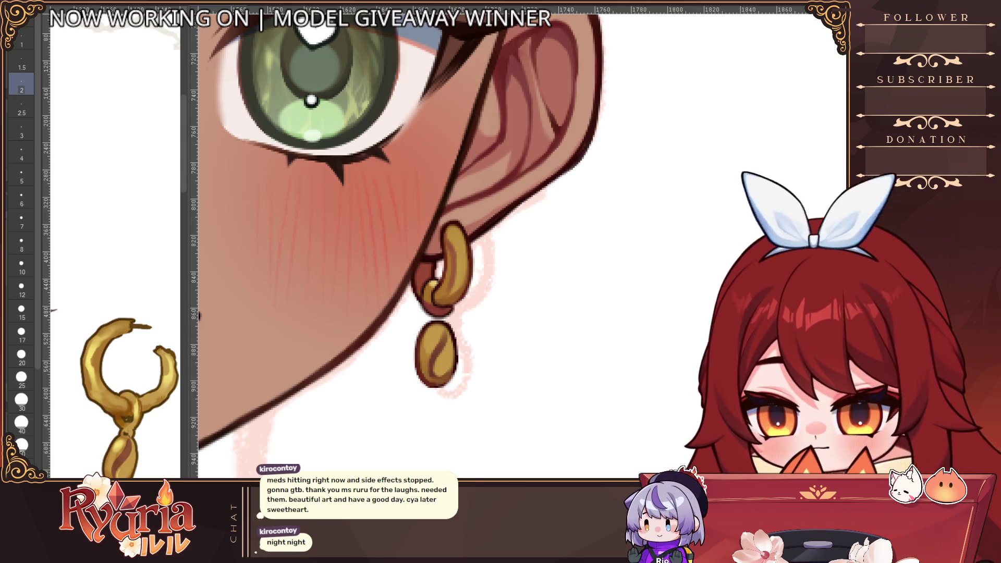
key(e)
key(bracketleft)
key(bracketleft)
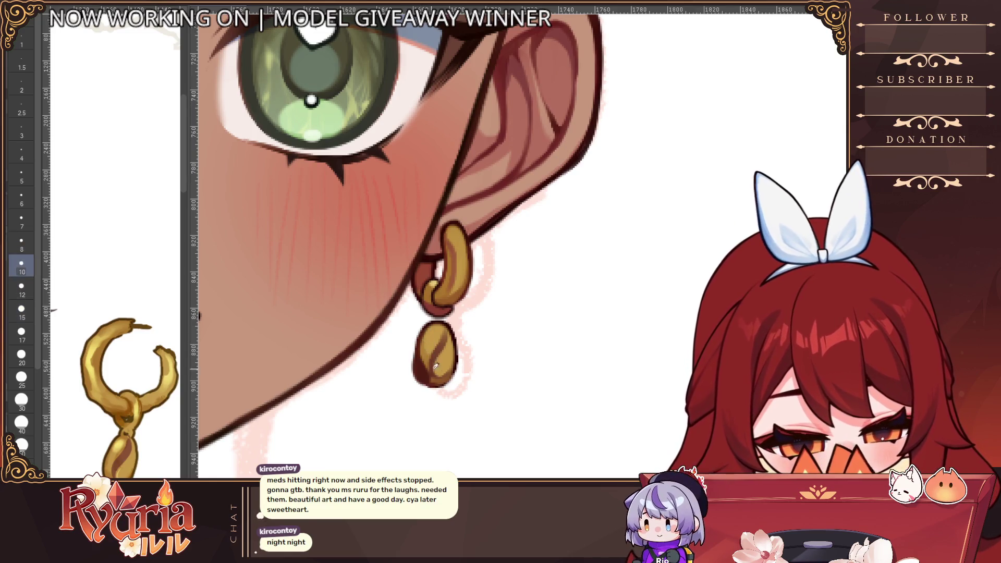
key(bracketleft)
key(bracketleft)
key(bracketleft)
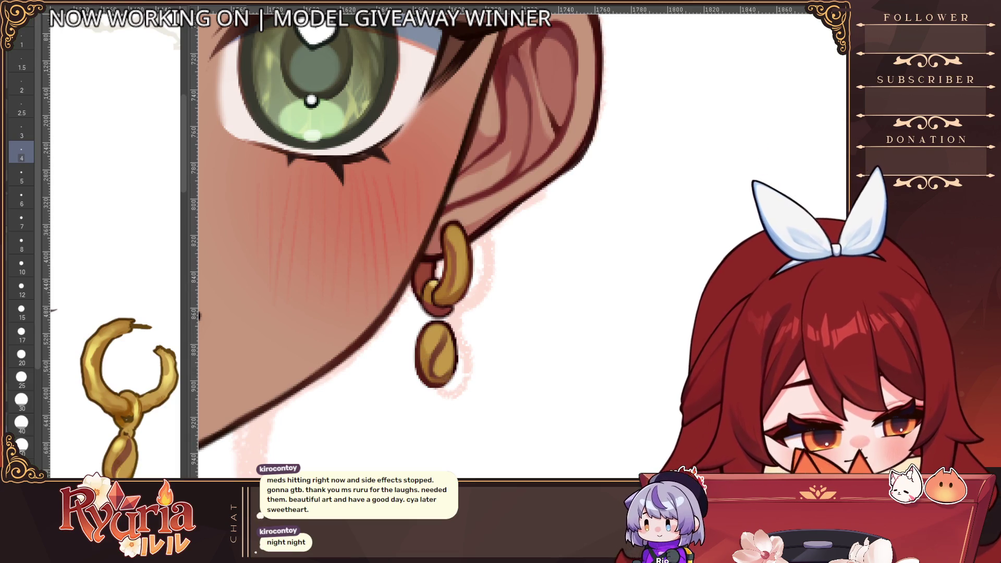
key(h)
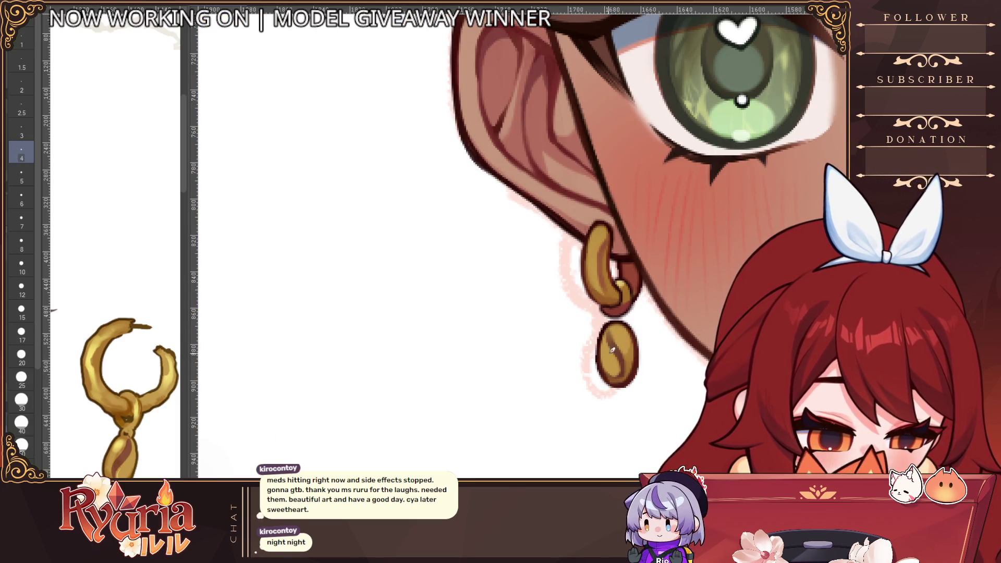
key(h)
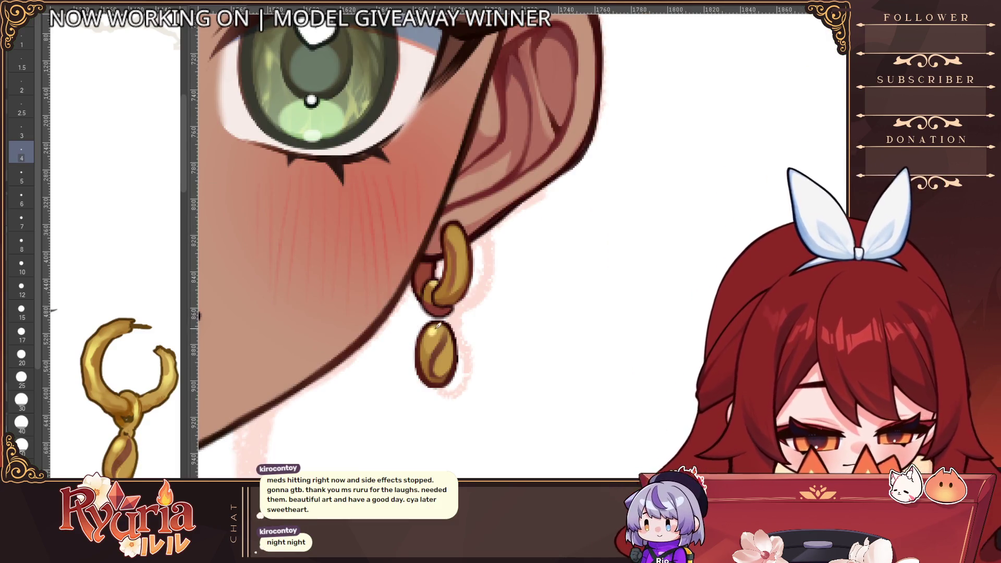
scroll(449, 323, down, 6)
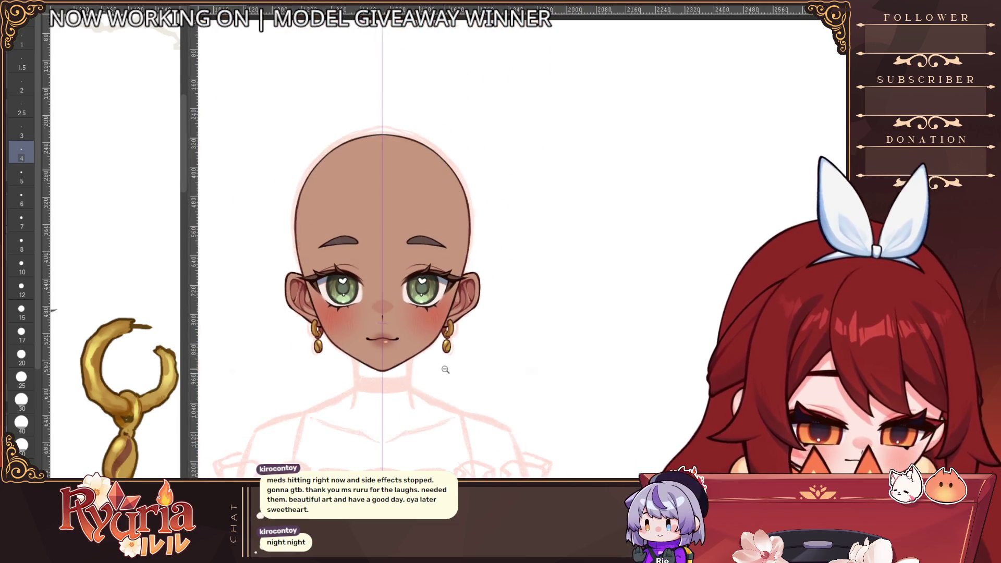
scroll(443, 381, down, 1)
scroll(443, 380, down, 1)
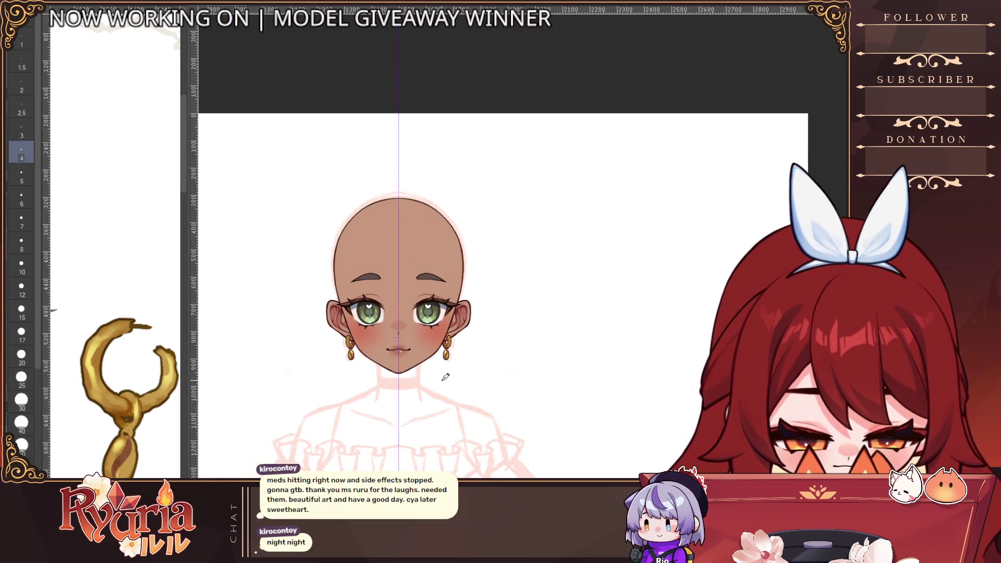
scroll(448, 376, down, 2)
scroll(453, 367, up, 3)
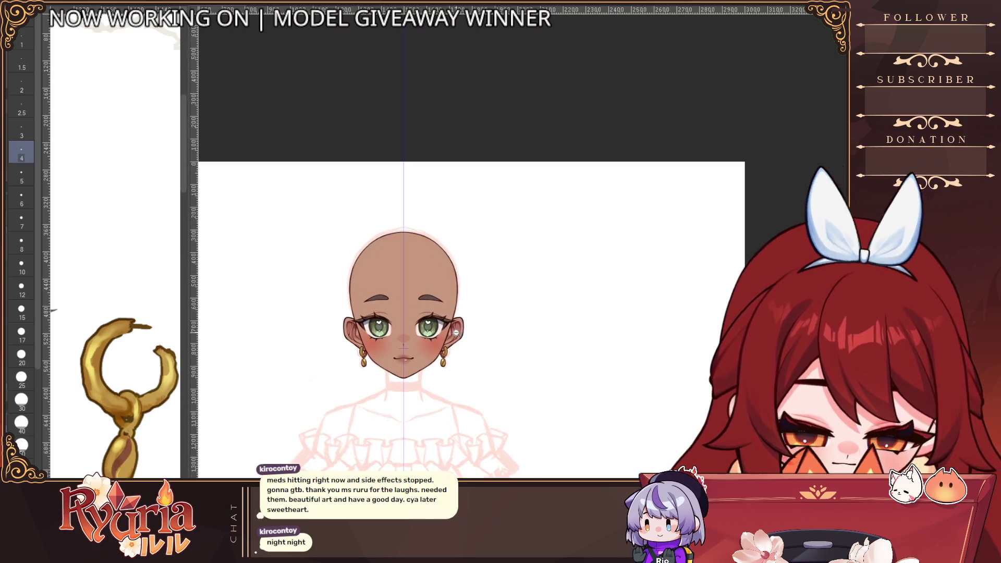
scroll(453, 367, up, 1)
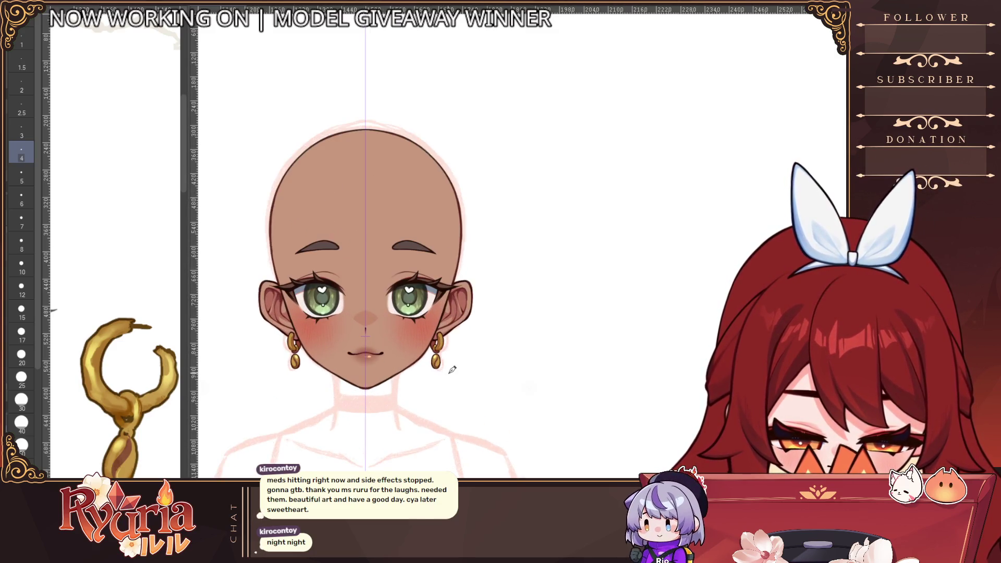
scroll(115, 261, down, 3)
scroll(115, 260, up, 4)
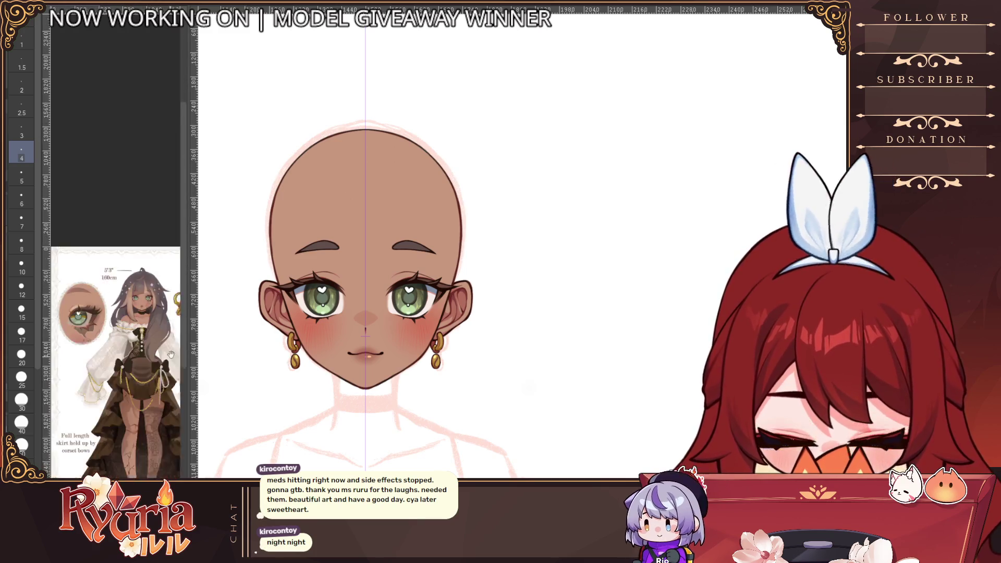
scroll(446, 407, down, 3)
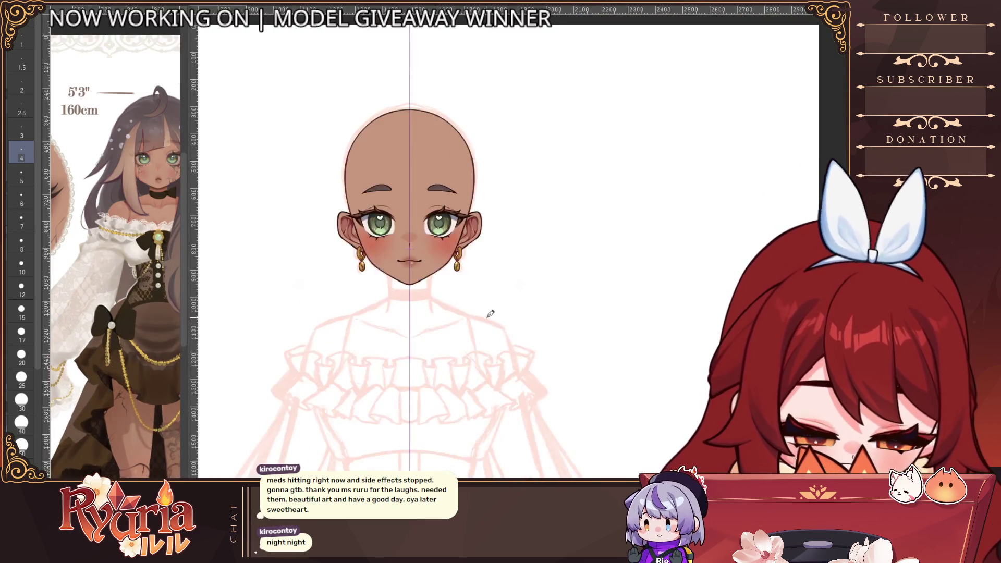
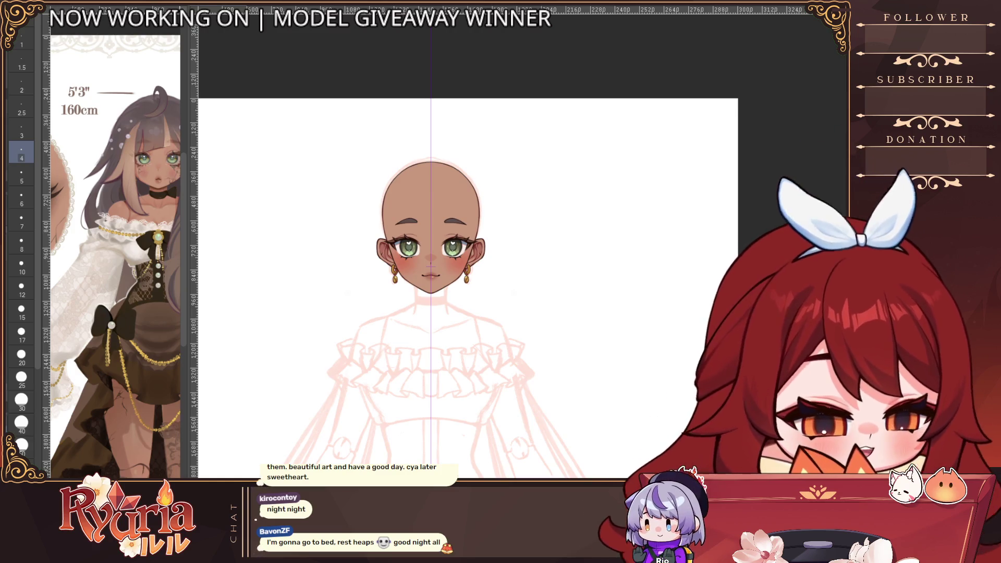
Ink mirrored black lines down the neck at brush size 2.5–3, redoing several attempts.
scroll(612, 262, up, 5)
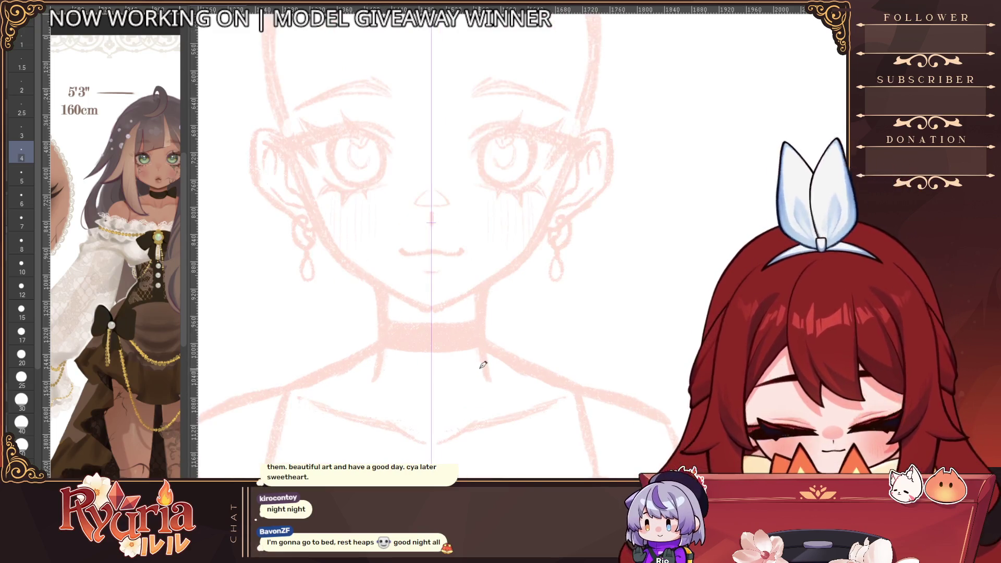
scroll(479, 357, up, 1)
key(bracketleft)
key(bracketleft)
key(ctrl+z)
drag(480, 264, 489, 387)
key(ctrl+z)
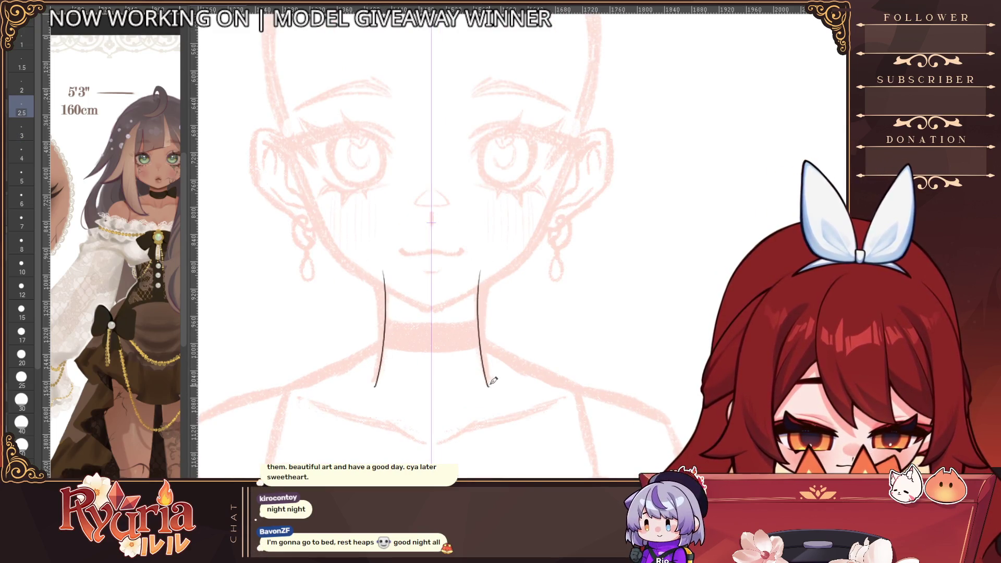
key(bracketright)
key(ctrl+z)
drag(379, 257, 374, 388)
key(ctrl+z)
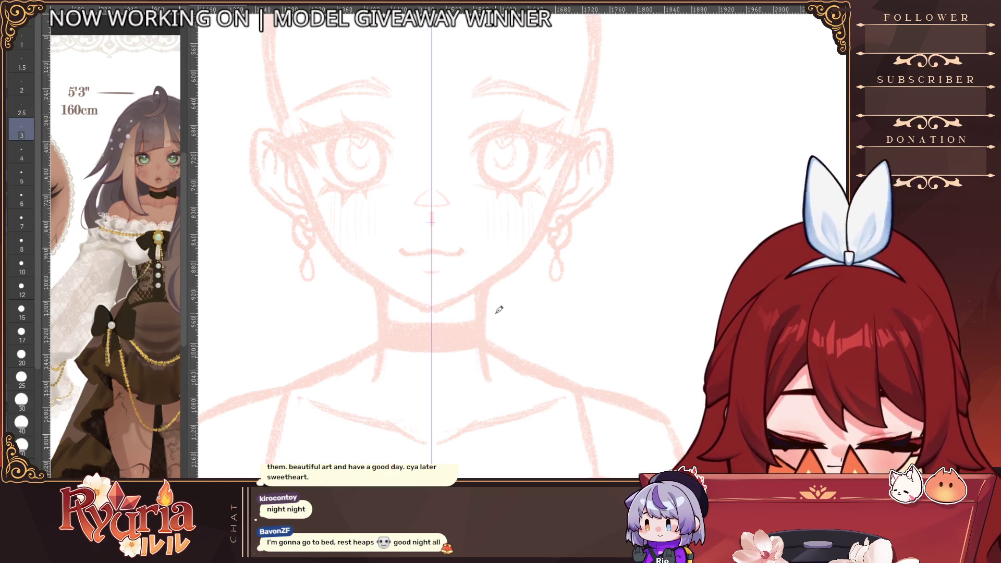
drag(484, 264, 488, 383)
key(ctrl+z)
drag(482, 264, 488, 380)
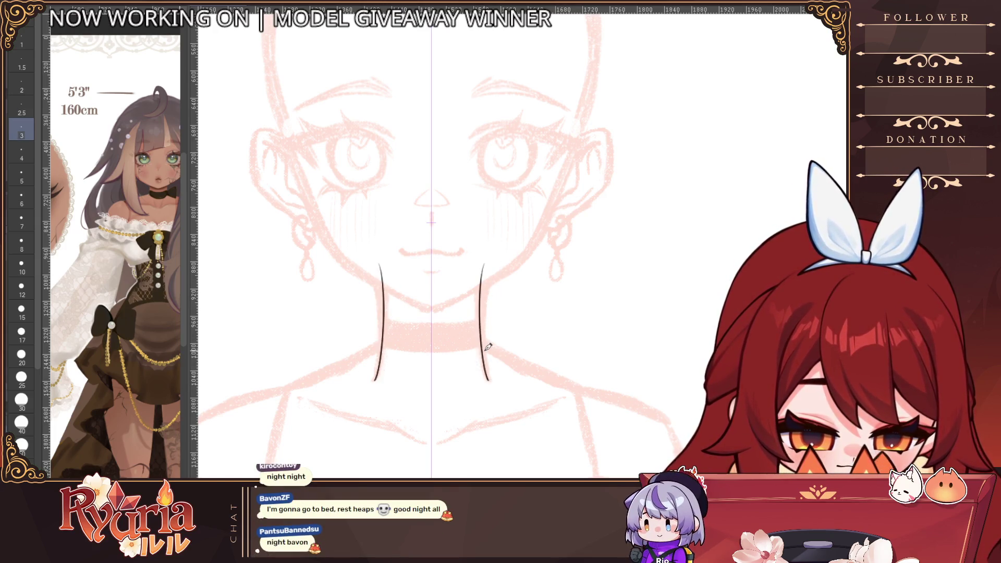
key(ctrl+z)
At brush size 4, draw a mirrored arch over the nose and retrace the neck lines.
key(bracketright)
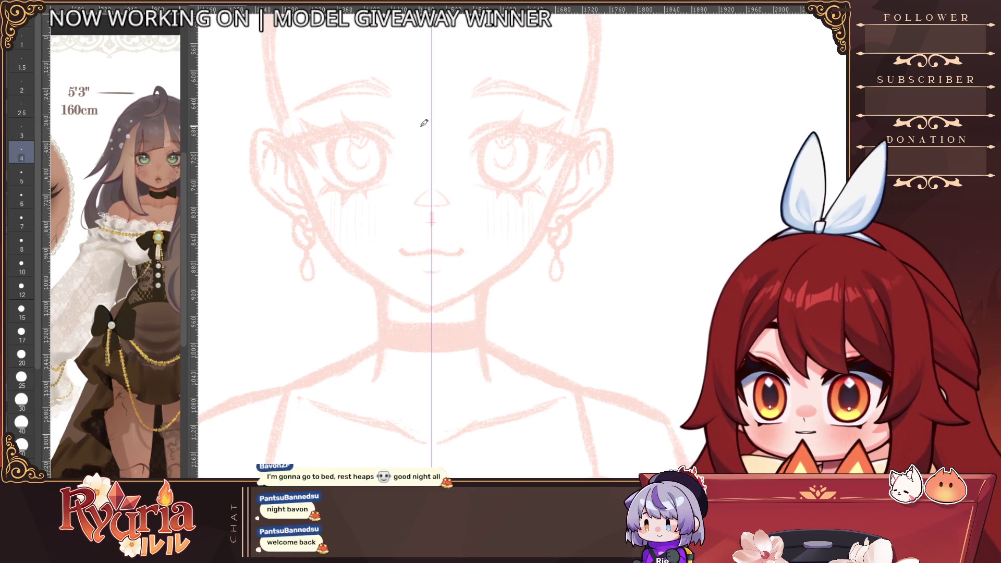
key(ctrl+z)
mouse_move(388, 236)
mouse_down()
mouse_move(431, 196)
mouse_move(386, 230)
mouse_up()
key(ctrl+z)
key(ctrl+z)
key(ctrl+z)
key(ctrl+z)
mouse_move(431, 196)
mouse_down()
mouse_move(385, 241)
mouse_move(384, 347)
mouse_up()
key(ctrl+z)
key(ctrl+z)
drag(384, 279, 376, 364)
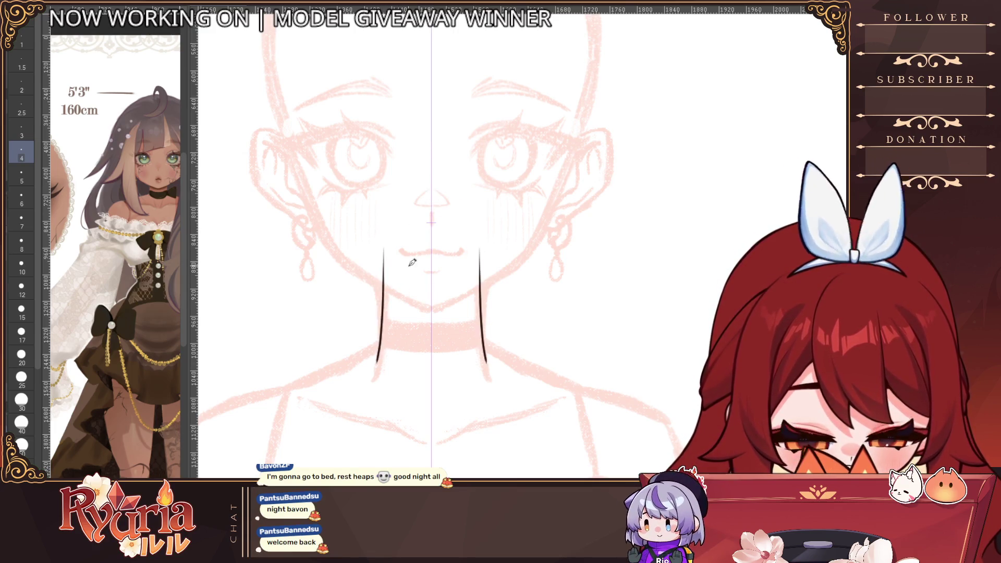
key(ctrl+z)
key(ctrl+z)
drag(487, 249, 488, 375)
Extend the side lines upward, join them with a curved top, and erase to round it.
key(ctrl+z)
drag(487, 313, 488, 359)
key(ctrl+z)
key(ctrl+z)
key(ctrl+z)
drag(481, 268, 492, 379)
drag(380, 256, 385, 297)
key(ctrl+z)
mouse_move(379, 221)
mouse_down()
mouse_move(386, 299)
mouse_move(417, 193)
mouse_move(432, 189)
mouse_up()
key(ctrl+z)
drag(478, 281, 487, 335)
key(ctrl+z)
key(ctrl+z)
mouse_move(406, 198)
mouse_down()
mouse_move(461, 199)
mouse_move(388, 229)
mouse_up()
key(ctrl+z)
key(ctrl+z)
key(ctrl+z)
mouse_move(425, 188)
mouse_down()
mouse_move(384, 238)
mouse_move(387, 252)
mouse_up()
key(ctrl+z)
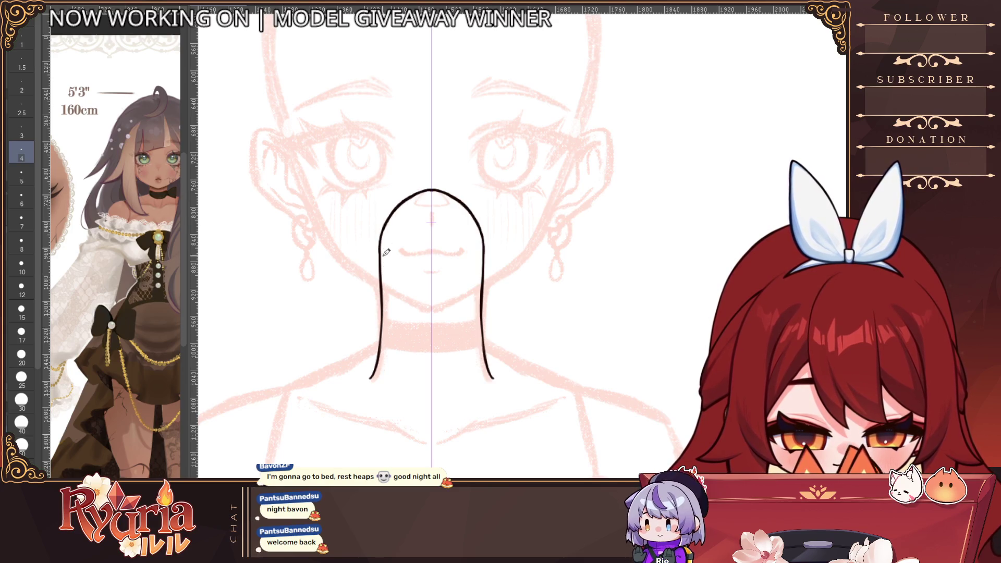
key(ctrl+z)
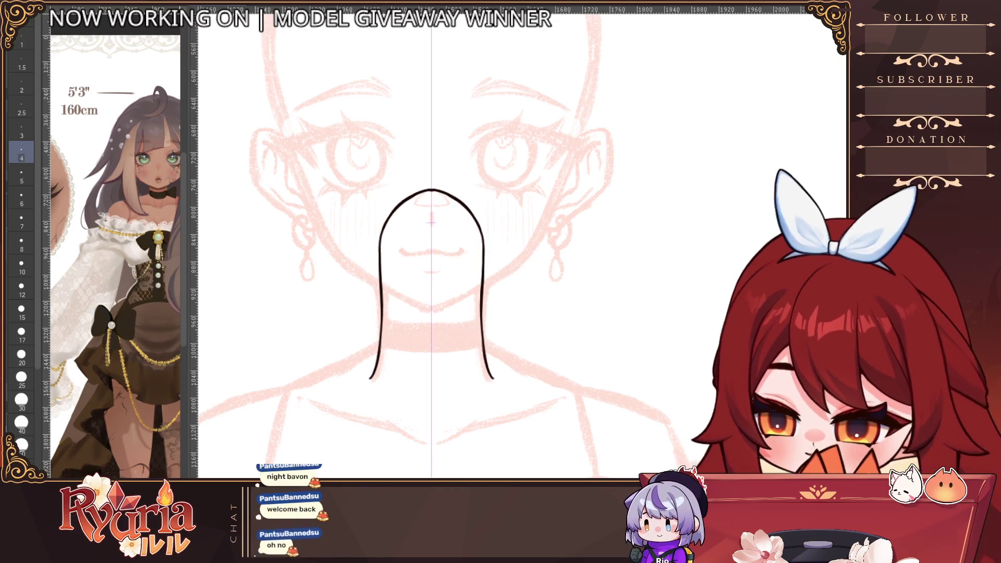
key(e)
mouse_move(435, 191)
mouse_down()
mouse_move(438, 152)
mouse_move(499, 230)
mouse_up()
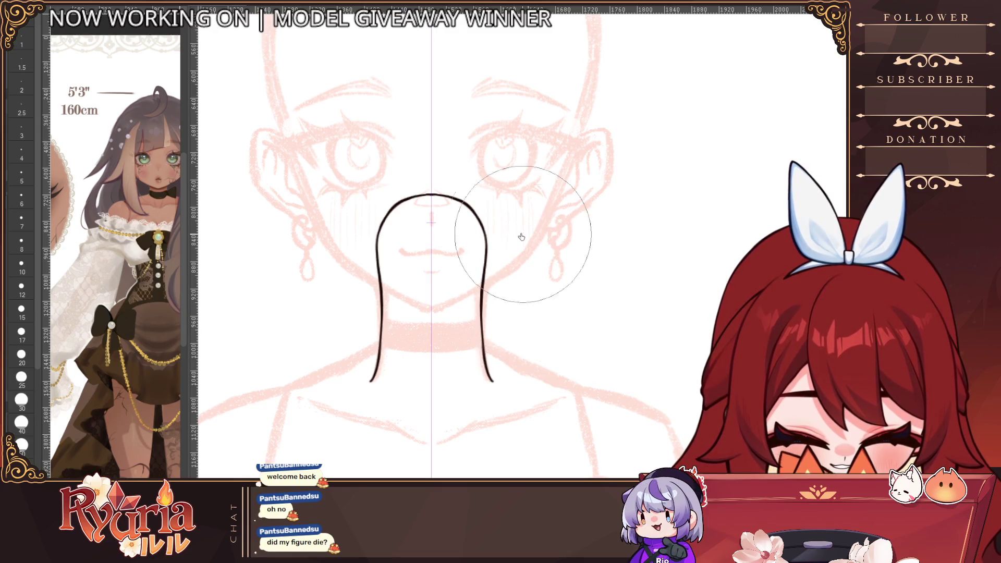
Round the arch top at eraser size 10 and retrace the side lines' lower ends.
click(21, 310)
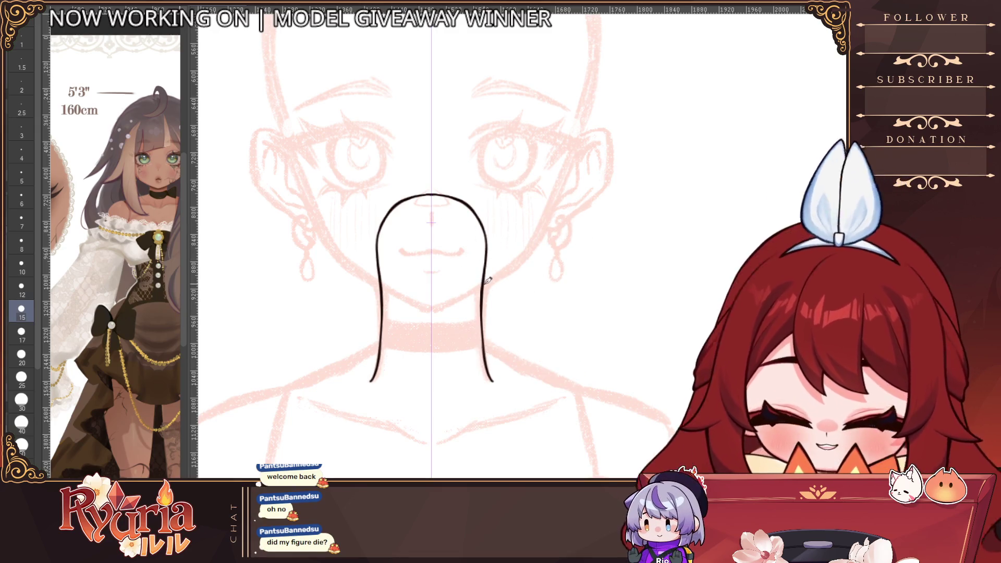
key(bracketleft)
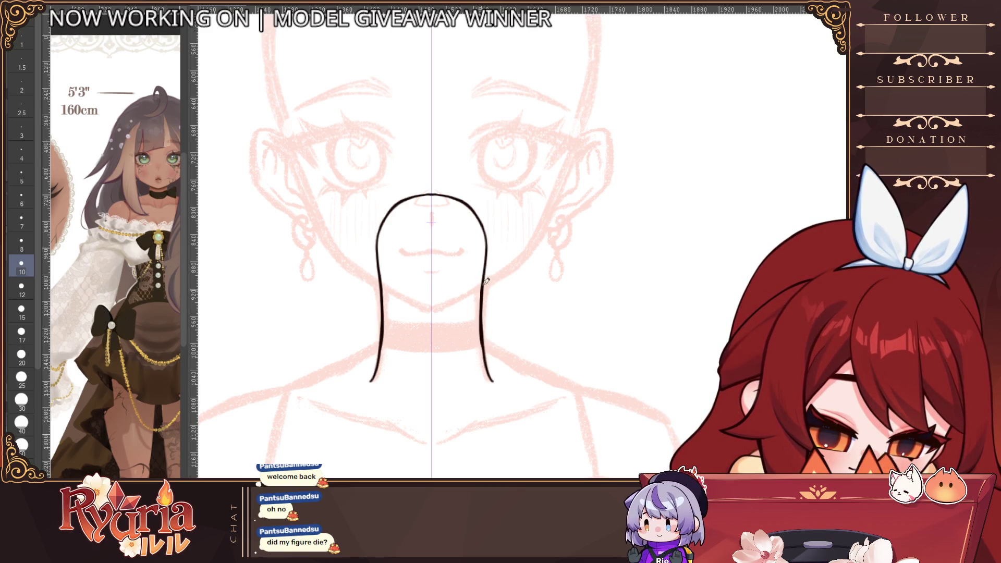
scroll(487, 360, down, 2)
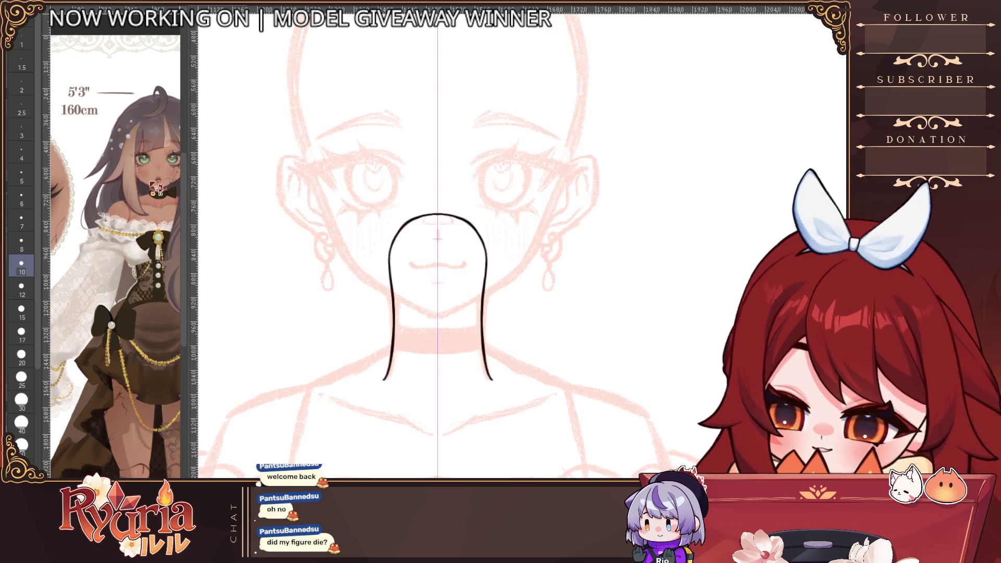
drag(486, 297, 498, 371)
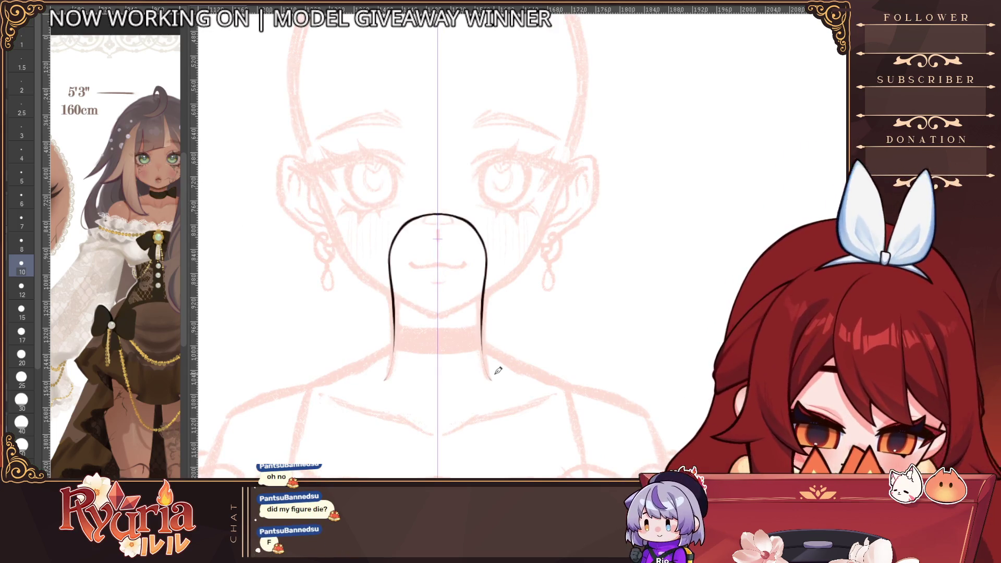
drag(491, 319, 490, 380)
key(ctrl+z)
drag(496, 340, 488, 313)
key(ctrl+z)
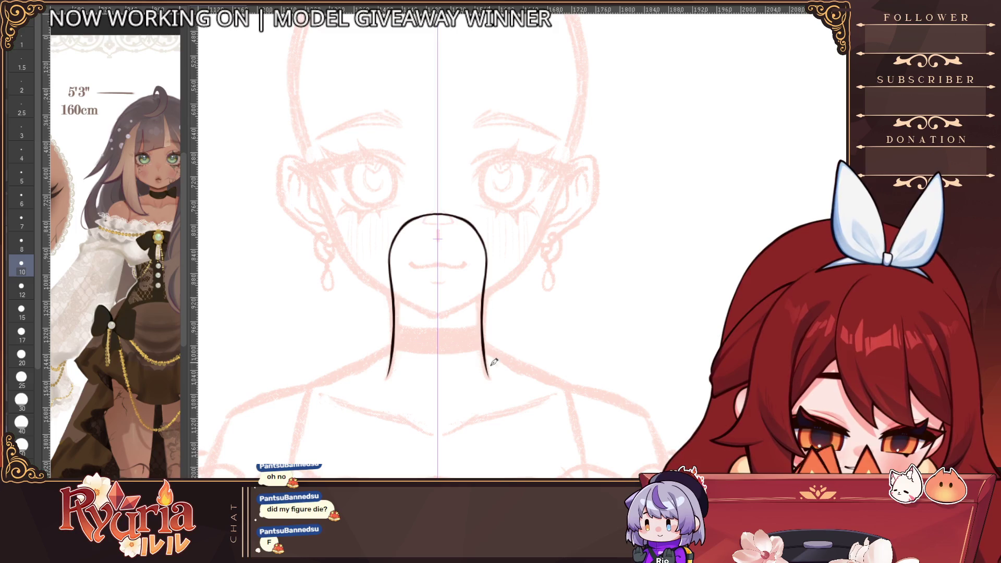
At brush size 2.5, thicken the bottom ends and the mirrored upper-left side curve.
scroll(502, 219, up, 1)
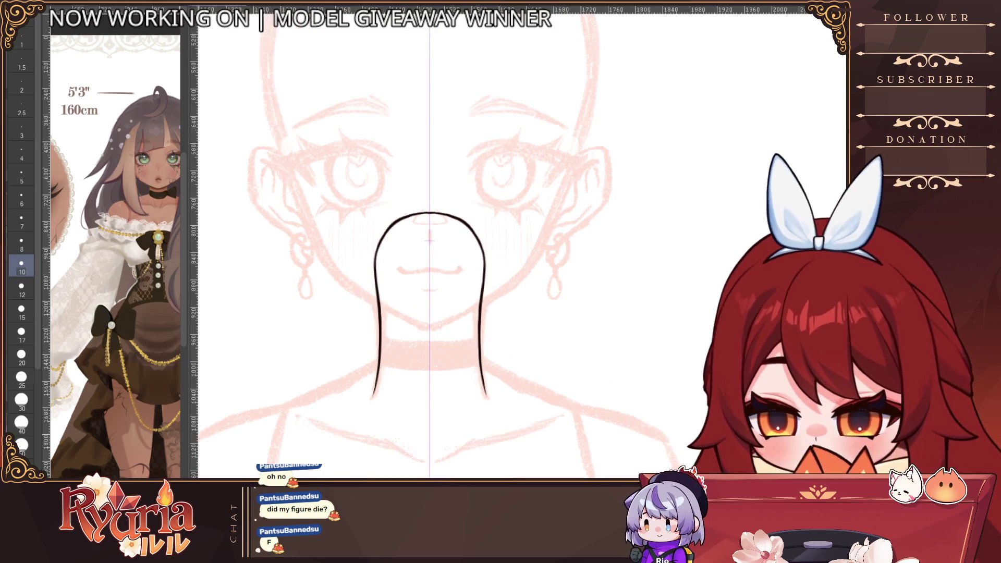
key(bracketleft)
key(bracketleft)
key(bracketleft)
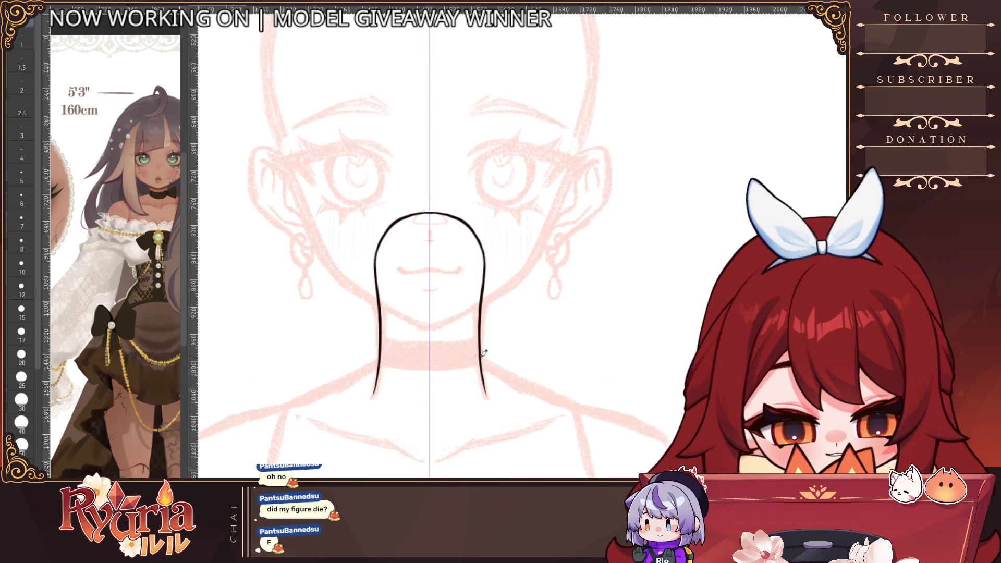
key(bracketright)
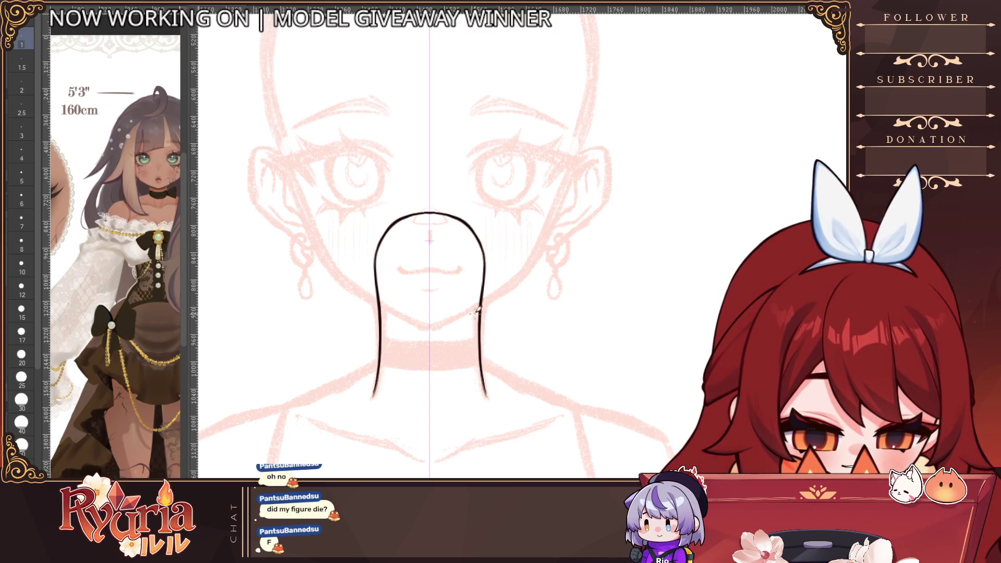
key(bracketright)
key(bracketright)
key(bracketright)
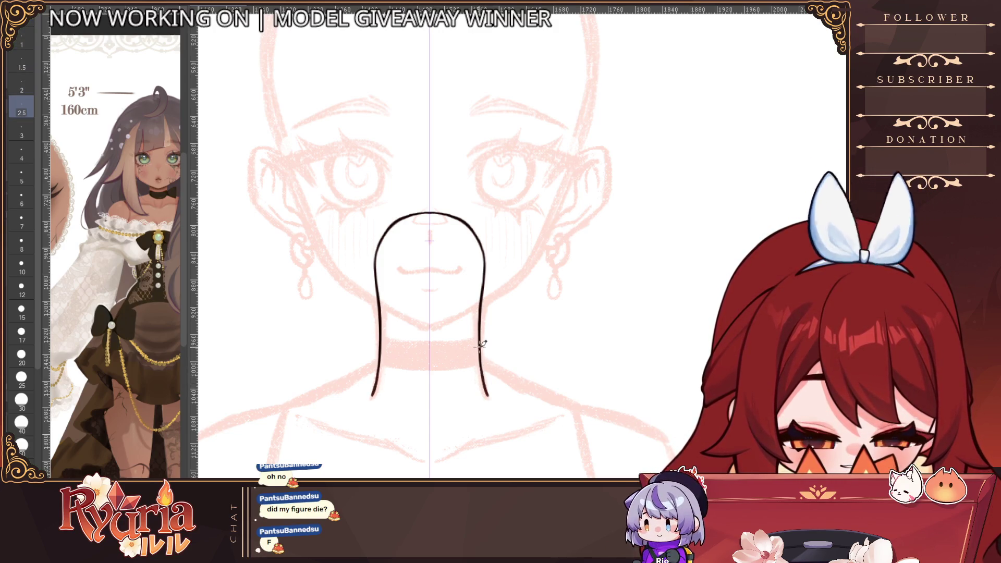
drag(485, 382, 493, 397)
scroll(488, 350, down, 2)
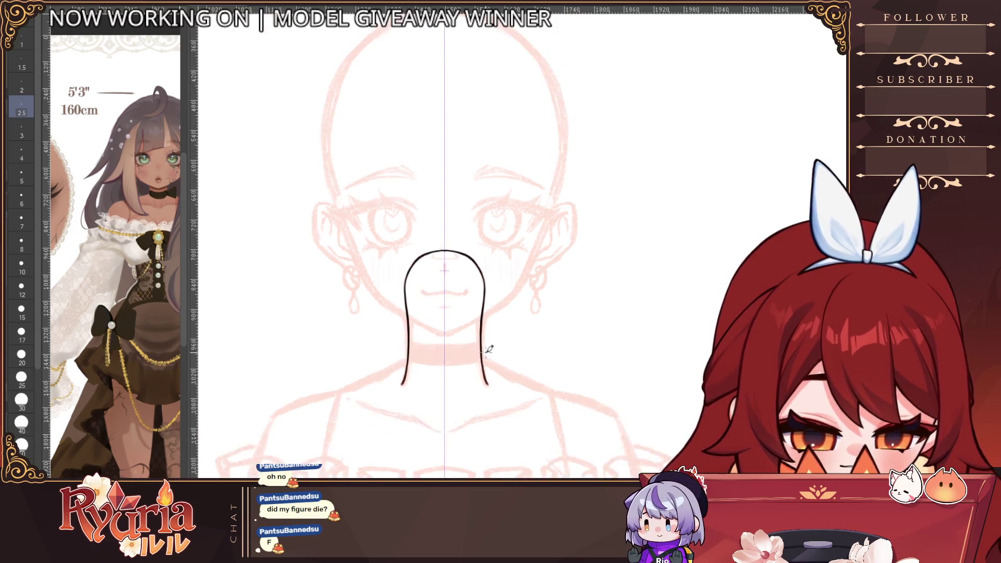
scroll(457, 314, up, 2)
drag(399, 213, 370, 286)
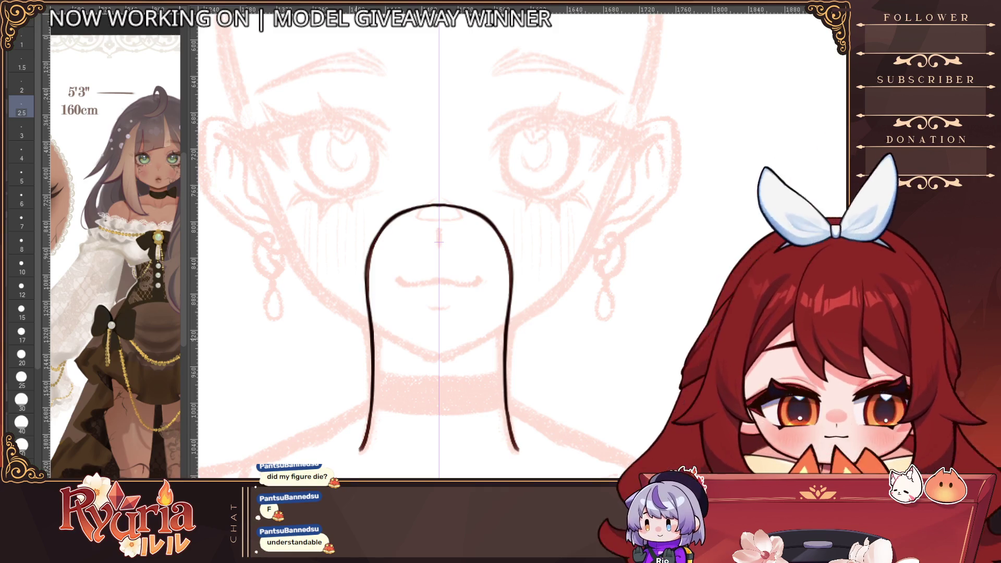
Zoom out to the whole head and hide the coloured ears and earrings.
key(])
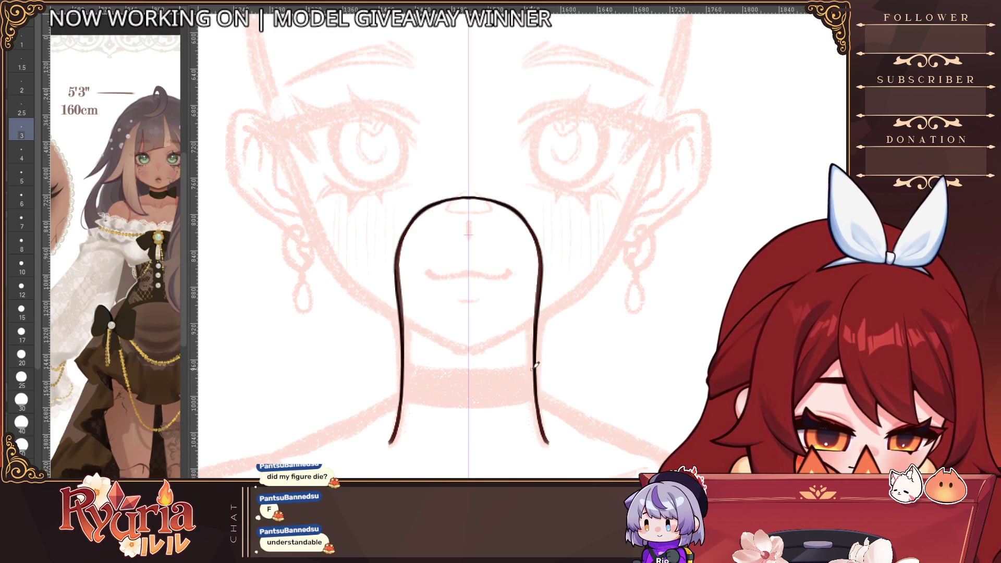
key(ctrl+minus)
key(ctrl+minus)
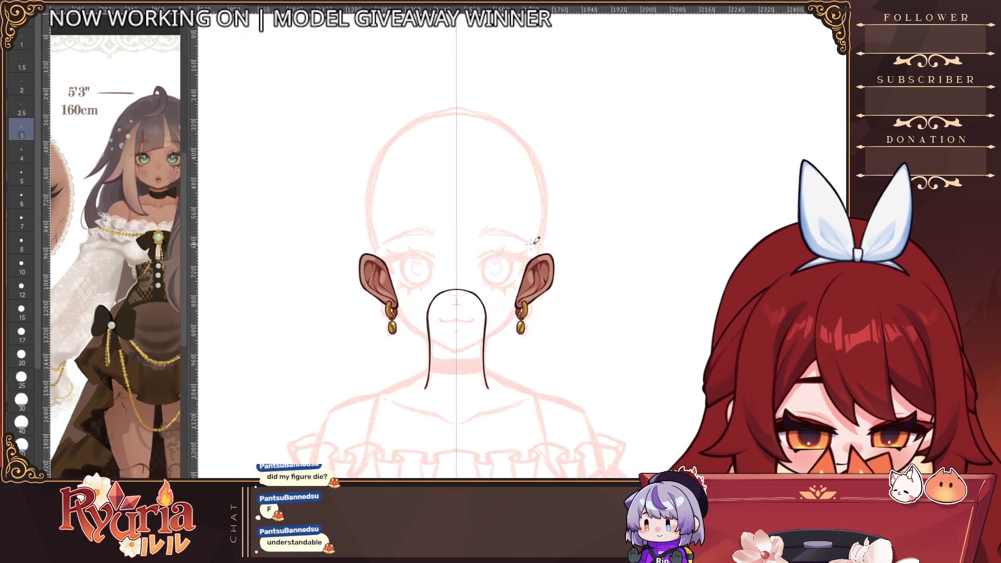
key(ctrl+z)
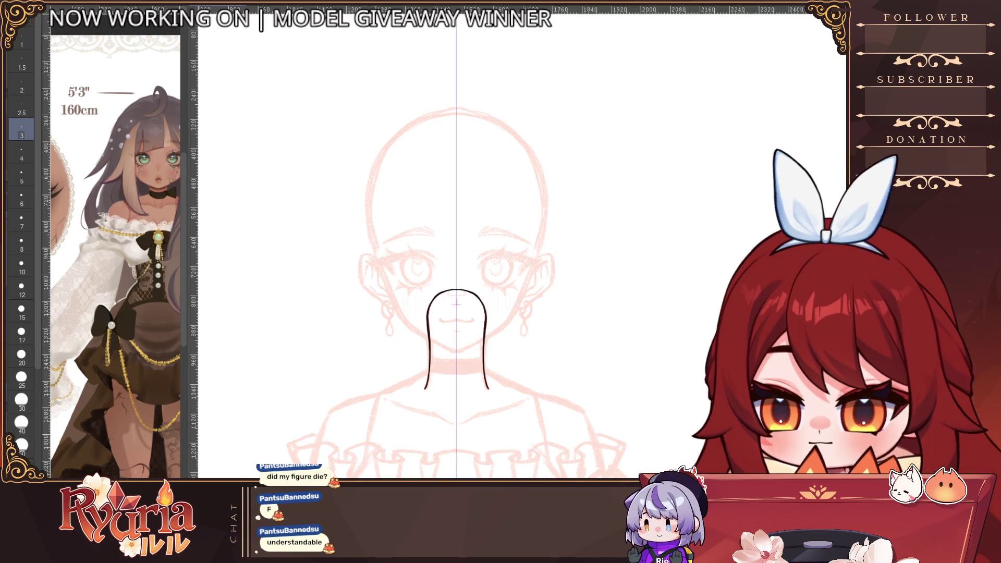
click(21, 310)
Paint tan fill along both arch edges and across its top at brush size 15–20.
scroll(447, 425, up, 3)
key(bracketright)
mouse_move(440, 251)
mouse_down()
mouse_move(433, 362)
mouse_move(422, 349)
mouse_move(417, 360)
mouse_move(474, 383)
mouse_up()
key(ctrl+z)
key(bracketleft)
key(bracketleft)
key(bracketright)
drag(422, 300, 420, 223)
mouse_move(419, 237)
mouse_down()
mouse_move(430, 196)
mouse_move(467, 180)
mouse_up()
key(ctrl+z)
drag(424, 220, 464, 177)
key(ctrl+z)
key(bracketleft)
key(bracketleft)
mouse_move(423, 232)
mouse_down()
mouse_move(430, 192)
mouse_move(479, 180)
mouse_up()
Touch up the arch edges with small brushes, adding a reddish then darker edge line.
scroll(418, 230, up, 3)
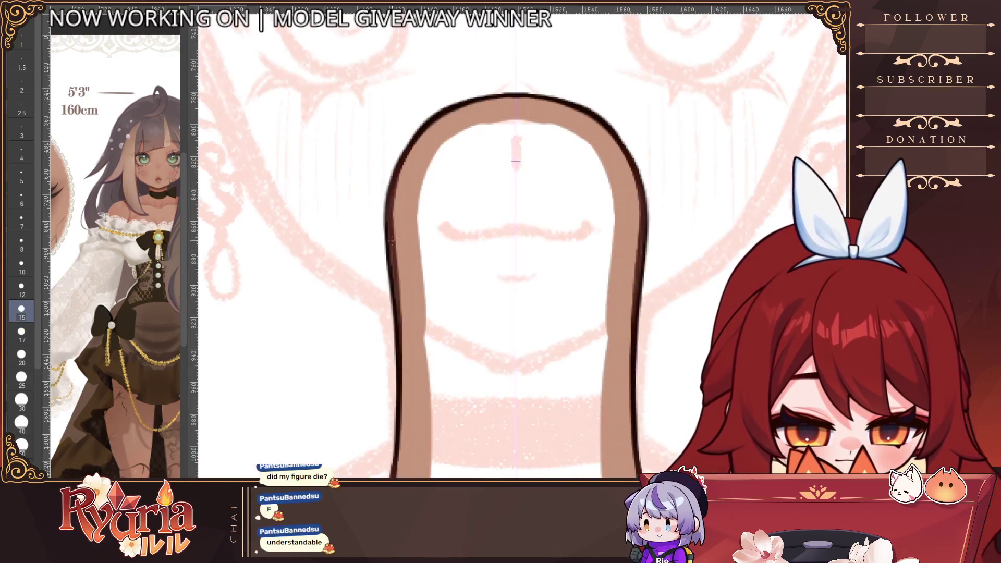
click(22, 220)
drag(393, 186, 400, 324)
key(ctrl+z)
key(bracketleft)
key(ctrl+z)
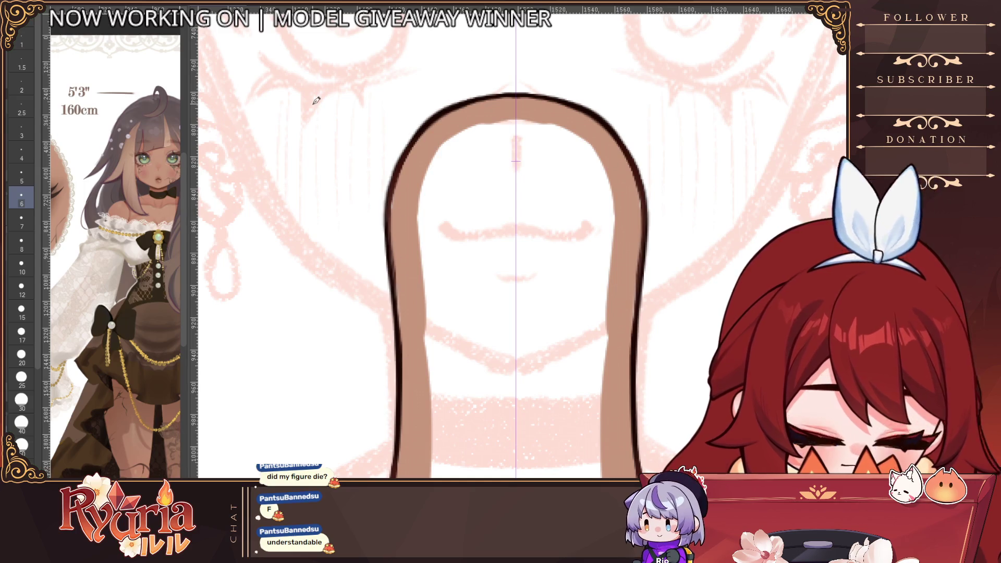
key(bracketleft)
key(bracketleft)
key(bracketleft)
key(bracketleft)
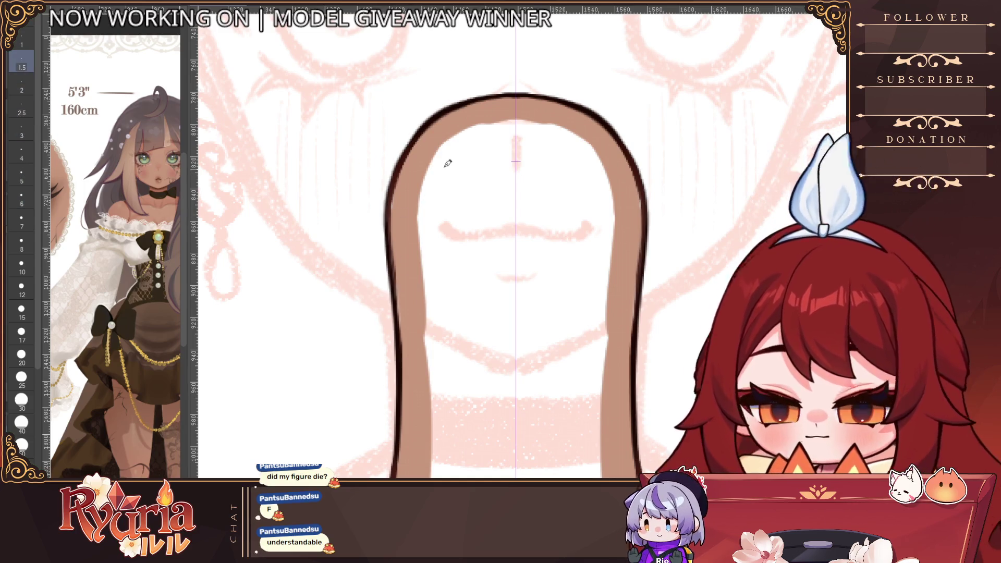
key(ctrl+z)
drag(425, 133, 396, 213)
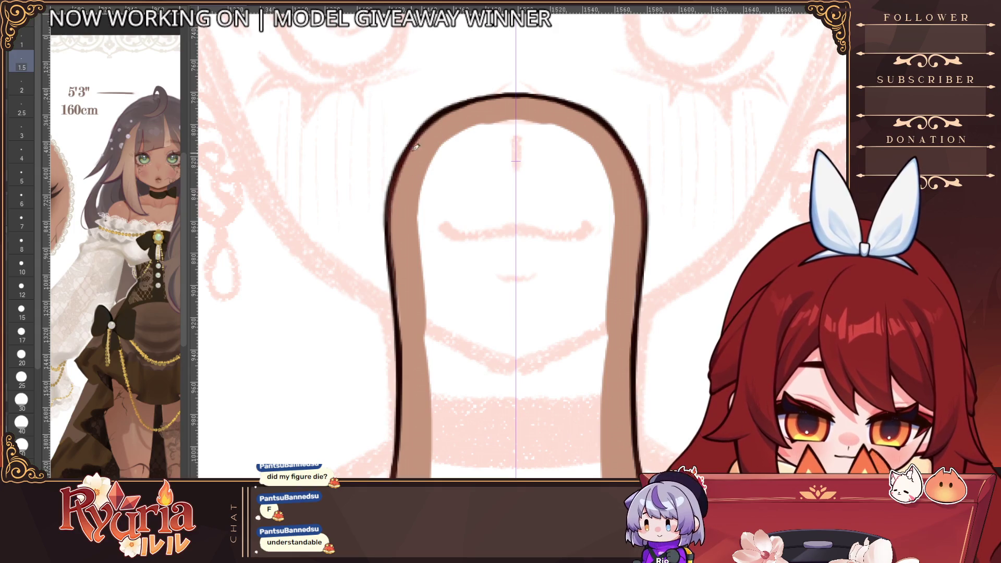
key(bracketright)
key(bracketright)
key(ctrl+z)
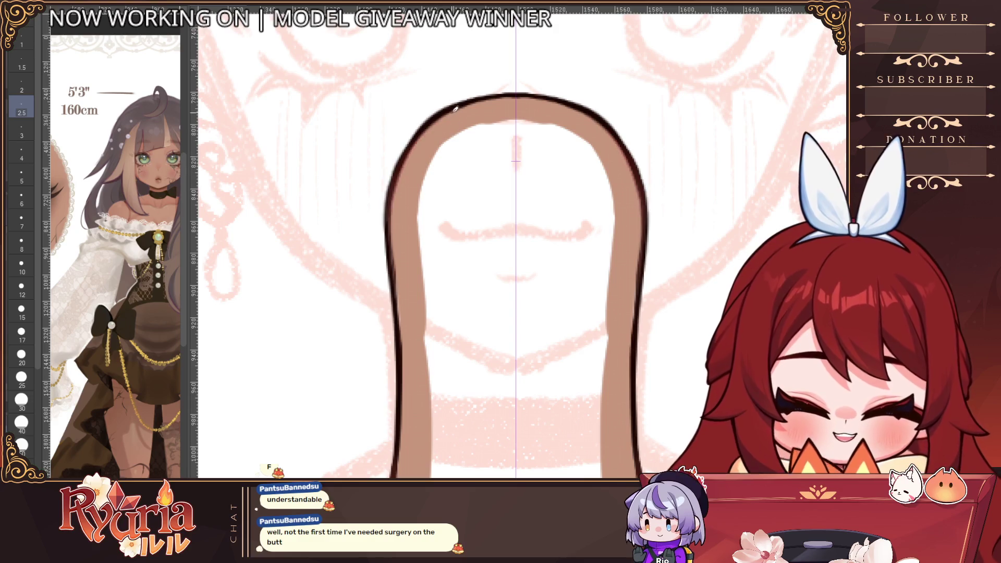
mouse_move(394, 214)
mouse_down()
mouse_move(417, 146)
mouse_move(397, 230)
mouse_move(402, 171)
mouse_move(400, 394)
mouse_up()
key(ctrl+minus)
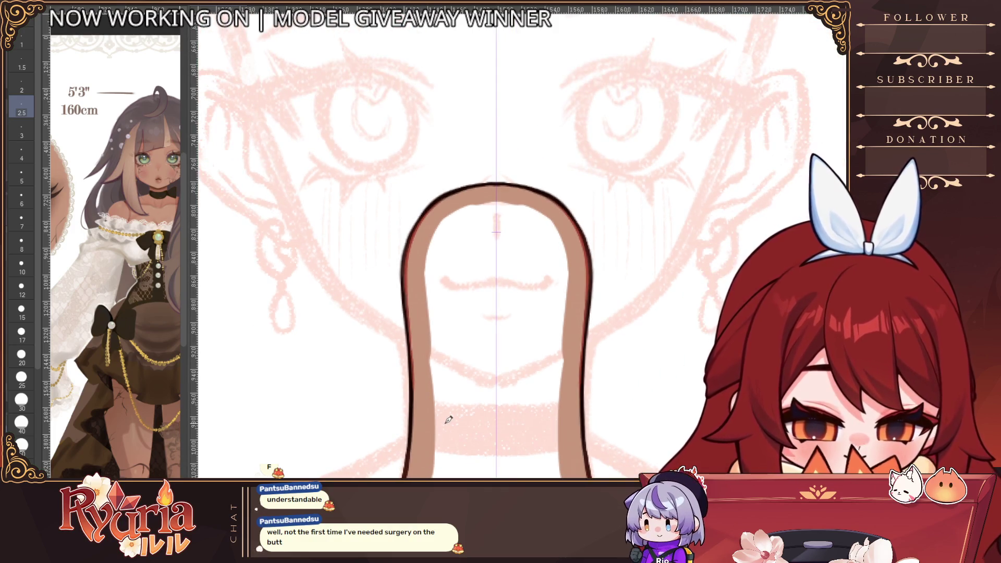
key(ctrl+plus)
mouse_move(417, 203)
mouse_down()
mouse_move(396, 245)
mouse_move(389, 307)
mouse_up()
Paint the arch interior brown and soften the neck's bottom edge with a size-17 brush.
scroll(414, 273, down, 3)
scroll(422, 339, up, 2)
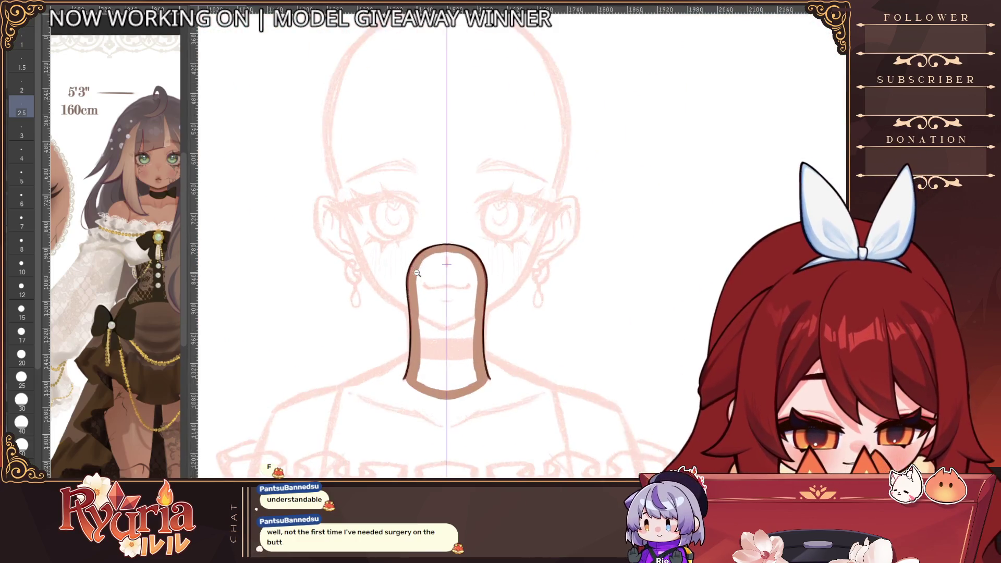
scroll(405, 295, up, 1)
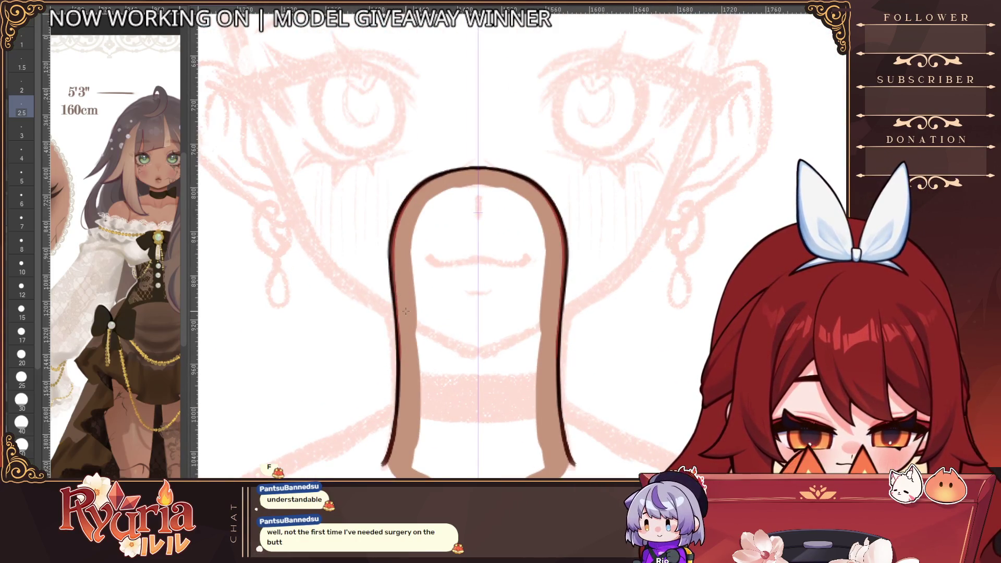
key(bracketright)
key(bracketright)
key(bracketright)
key(bracketright)
mouse_move(440, 192)
mouse_down()
mouse_move(529, 230)
mouse_move(433, 203)
mouse_move(451, 192)
mouse_up()
key(bracketright)
key(bracketright)
key(bracketright)
key(bracketright)
key(bracketright)
drag(433, 230, 420, 346)
mouse_move(432, 277)
mouse_down()
mouse_move(423, 470)
mouse_move(470, 474)
mouse_move(432, 334)
mouse_move(455, 213)
mouse_move(431, 310)
mouse_move(496, 273)
mouse_move(454, 366)
mouse_move(508, 407)
mouse_move(484, 376)
mouse_move(492, 466)
mouse_move(419, 385)
mouse_up()
key(bracketright)
key(bracketleft)
key(bracketleft)
key(bracketleft)
mouse_move(326, 394)
mouse_down()
mouse_move(386, 433)
mouse_move(362, 409)
mouse_up()
key(bracketright)
key(bracketright)
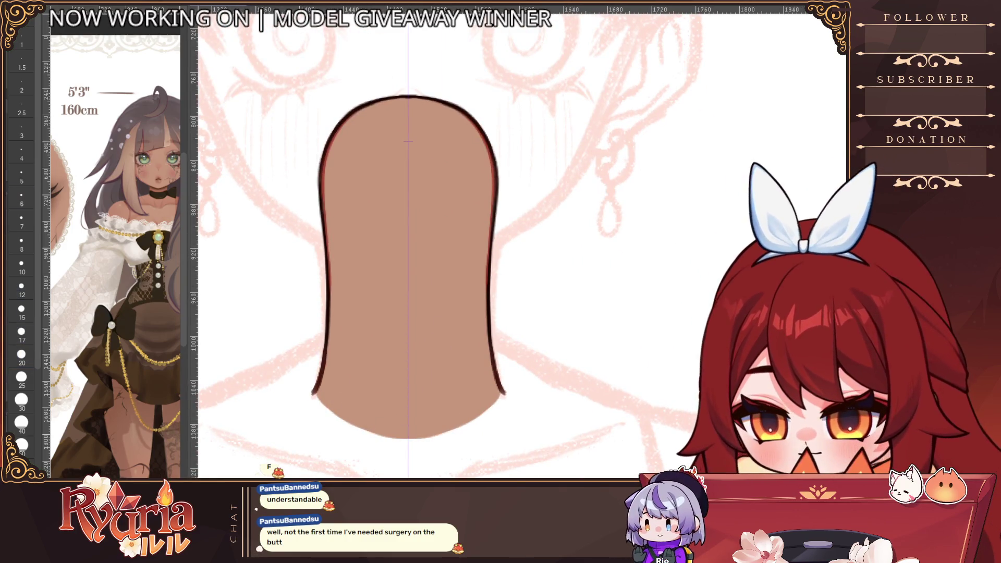
key(bracketright)
mouse_move(349, 402)
mouse_down()
mouse_move(431, 438)
mouse_move(503, 396)
mouse_up()
scroll(556, 306, down, 5)
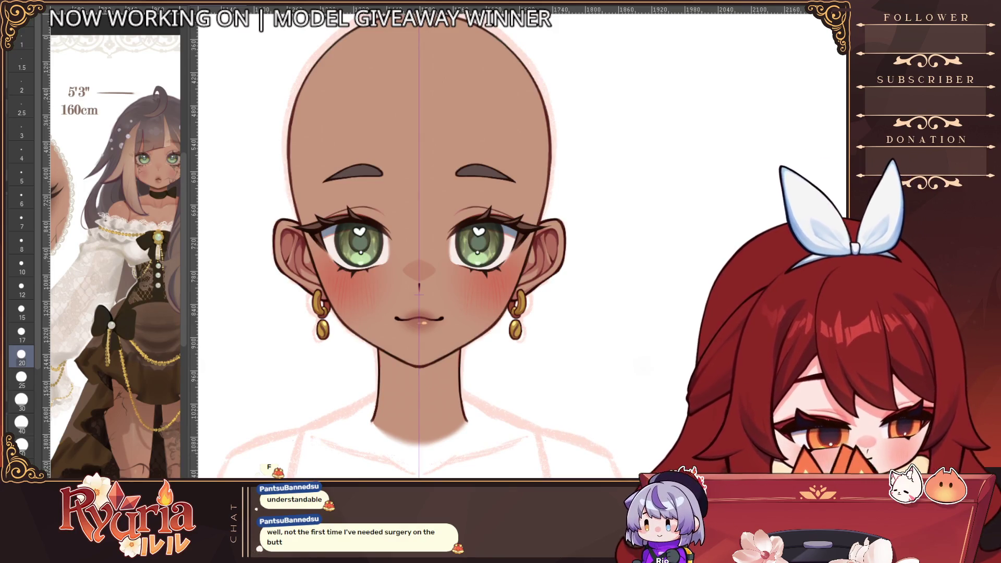
After inspecting the face, draw a size-15 dark choker line straight across the neck.
scroll(141, 208, up, 5)
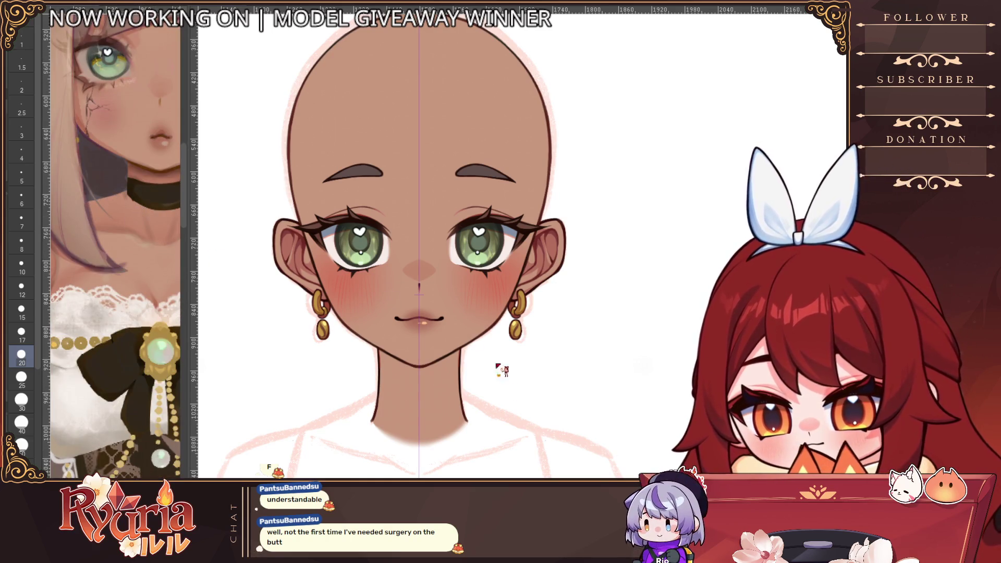
key(bracketright)
key(bracketright)
key(bracketright)
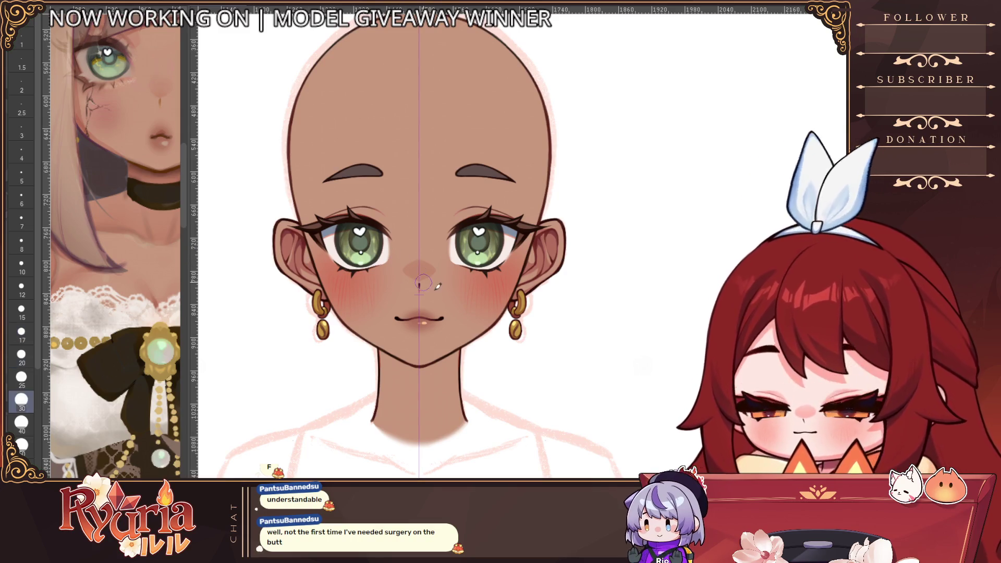
key(bracketleft)
key(bracketleft)
key(bracketleft)
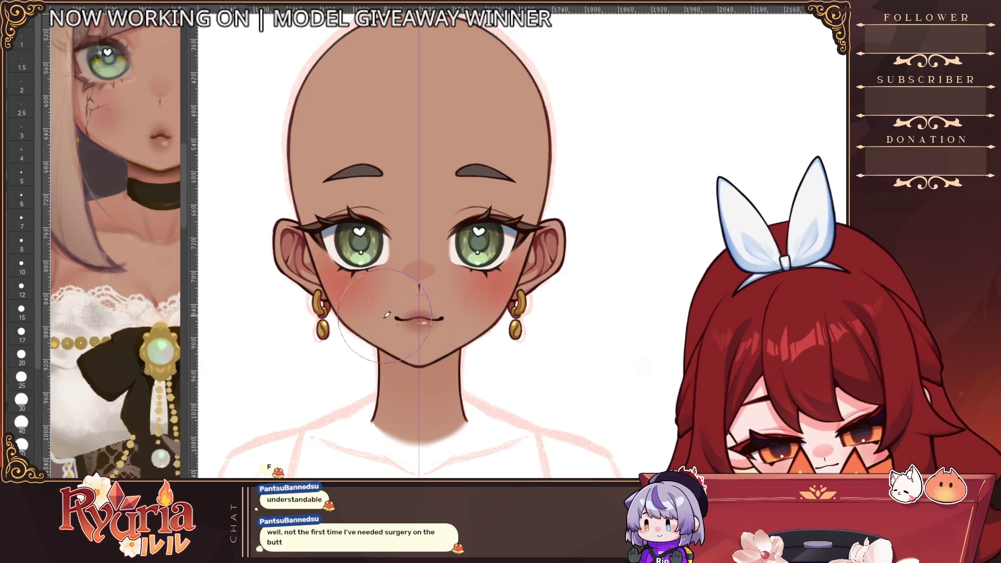
scroll(447, 285, down, 2)
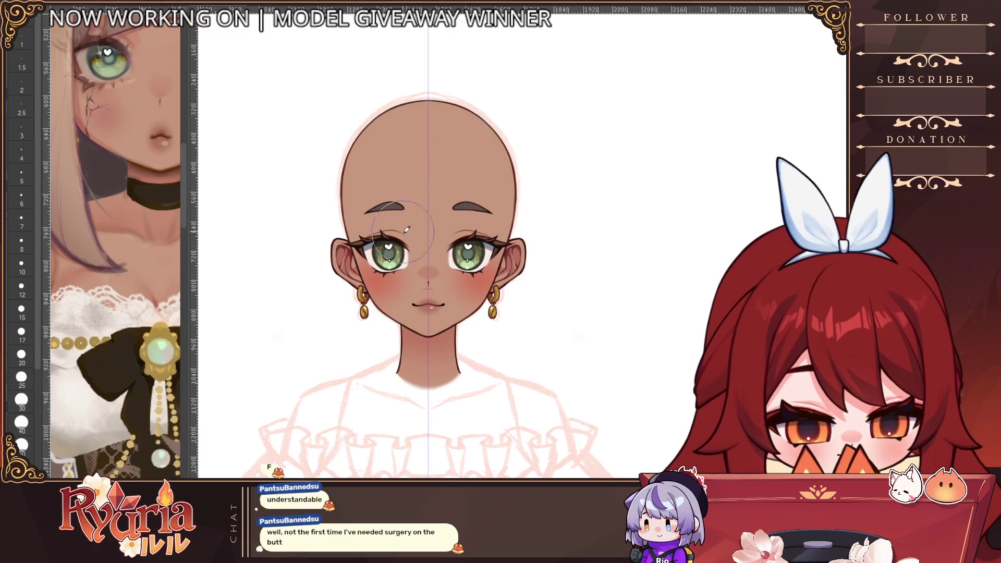
scroll(454, 267, down, 1)
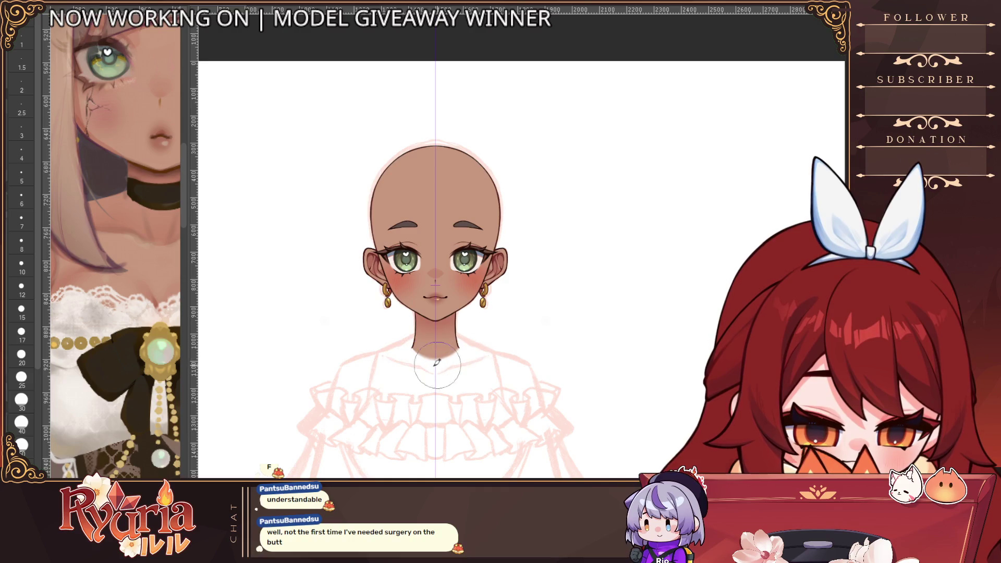
scroll(472, 398, down, 1)
scroll(472, 397, down, 1)
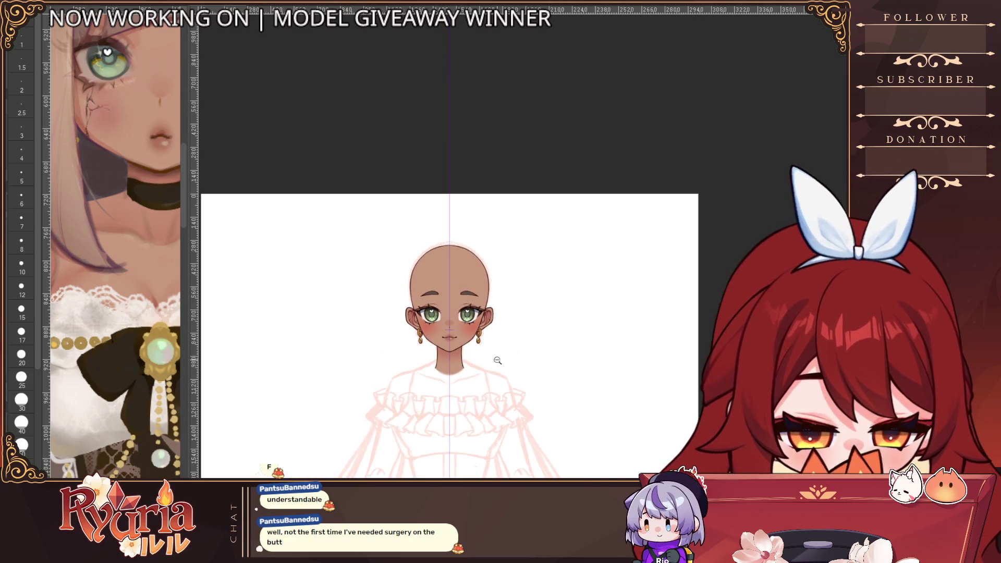
scroll(481, 380, up, 3)
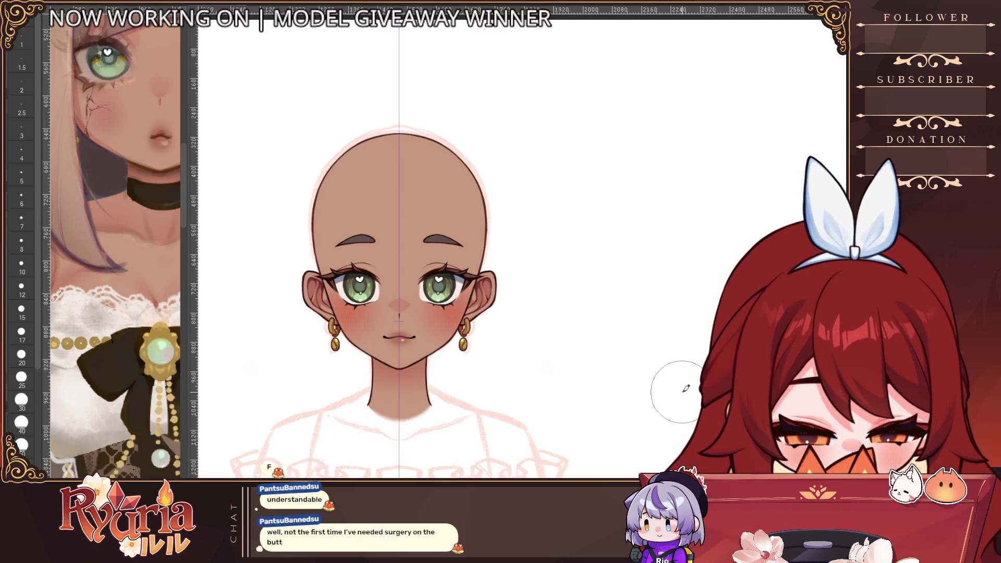
scroll(438, 391, down, 3)
scroll(441, 459, up, 3)
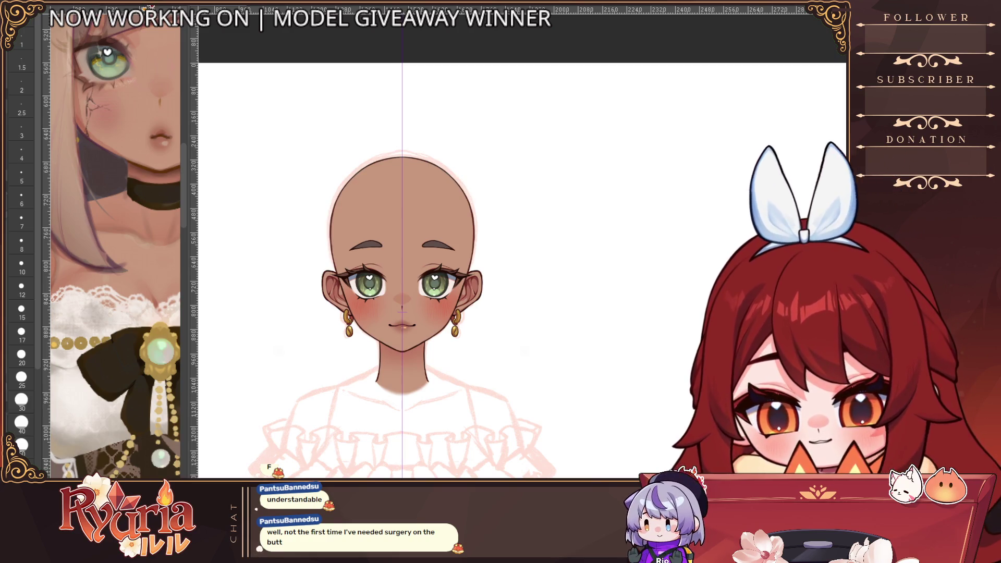
click(21, 310)
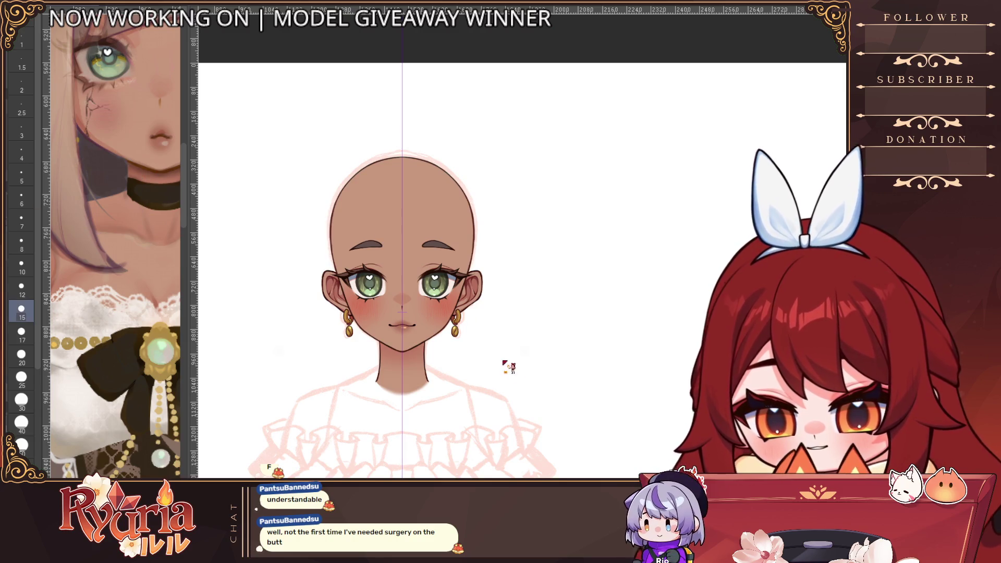
scroll(503, 361, up, 4)
drag(354, 373, 471, 372)
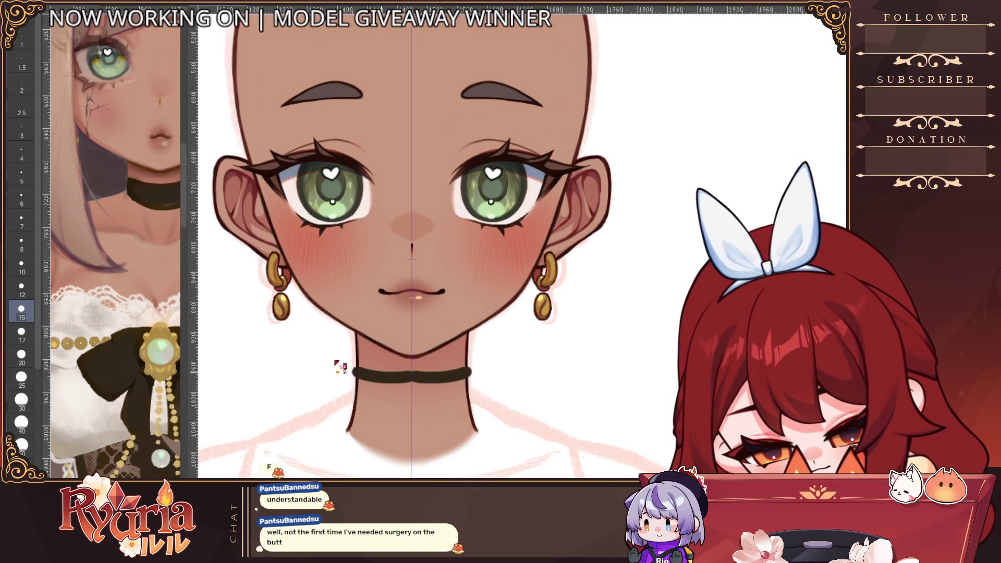
Redraw two size-10 choker lines higher on the neck and join their ends at size 8.
key(ctrl+z)
click(21, 266)
drag(353, 371, 470, 371)
drag(352, 395, 470, 394)
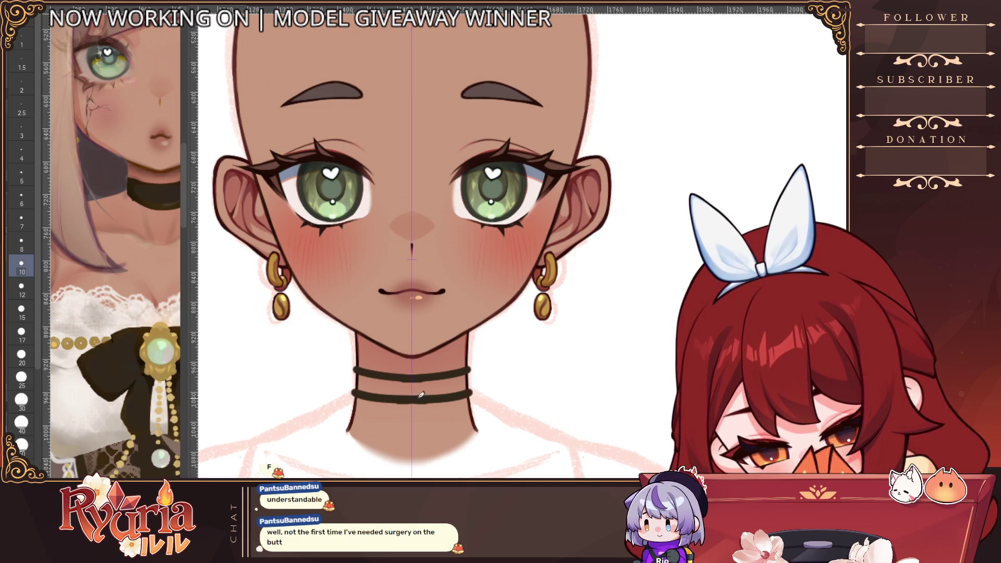
key(ctrl+z)
key(ctrl+z)
drag(354, 365, 470, 365)
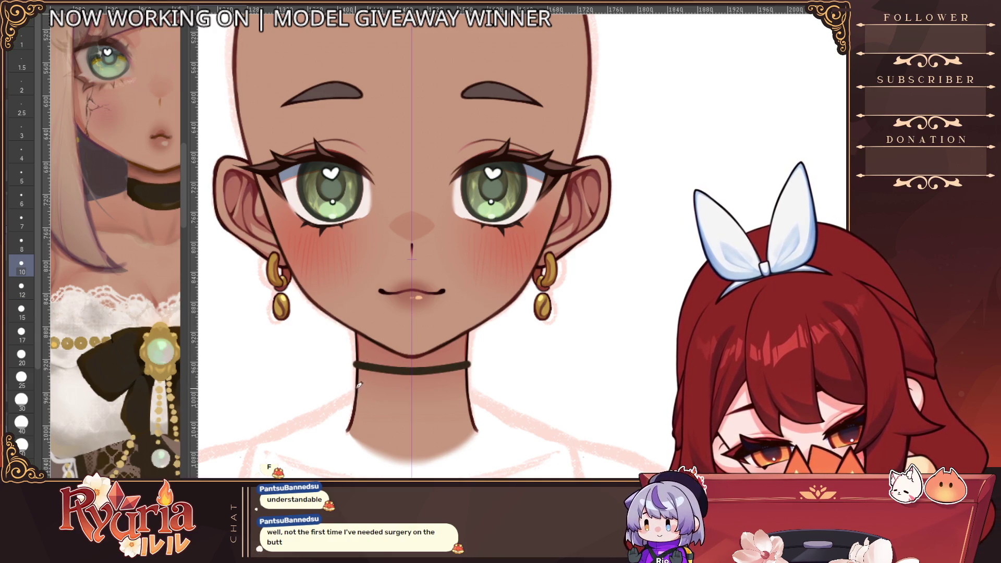
drag(353, 390, 471, 390)
click(21, 242)
drag(355, 366, 355, 387)
drag(470, 366, 470, 386)
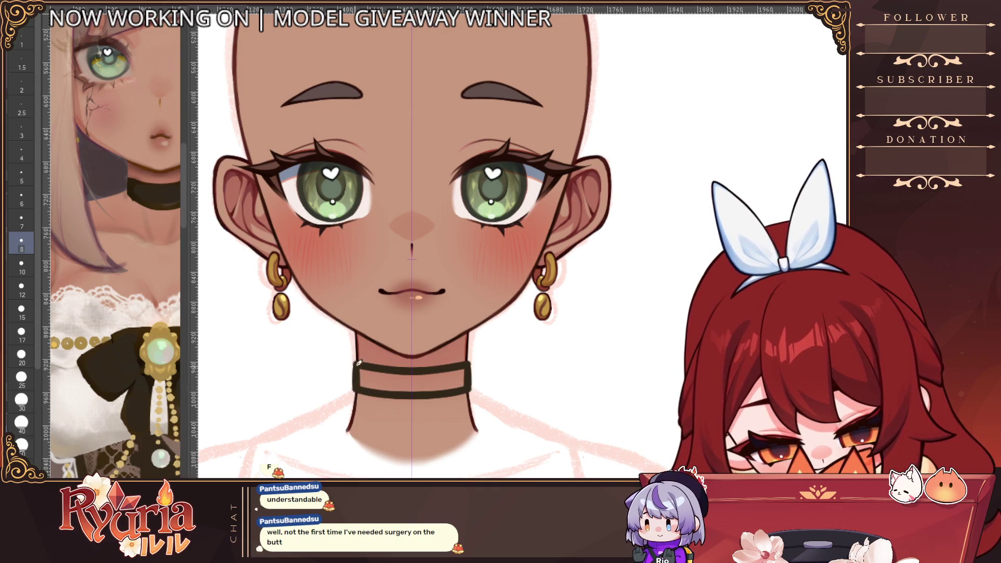
Fill between the choker lines solid dark with a size 12 brush.
scroll(472, 373, up, 2)
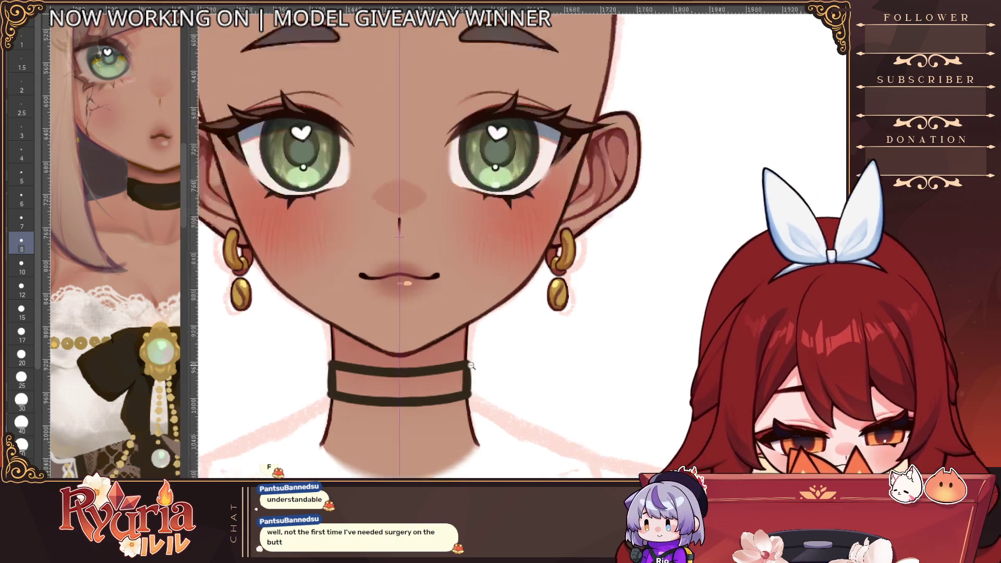
key([)
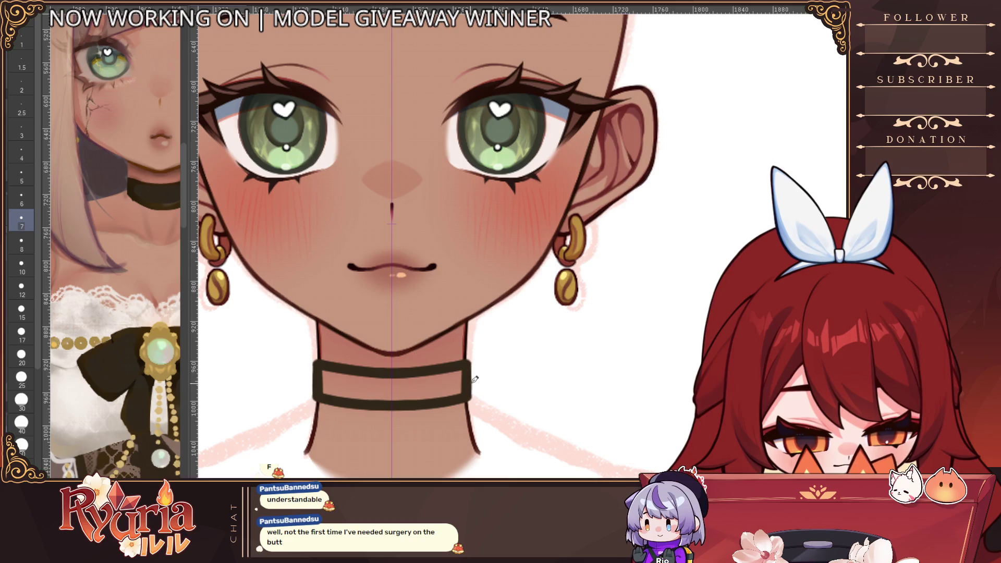
key(])
key(])
key(])
mouse_move(326, 373)
mouse_down()
mouse_move(339, 396)
mouse_move(365, 393)
mouse_move(355, 371)
mouse_up()
scroll(398, 399, down, 5)
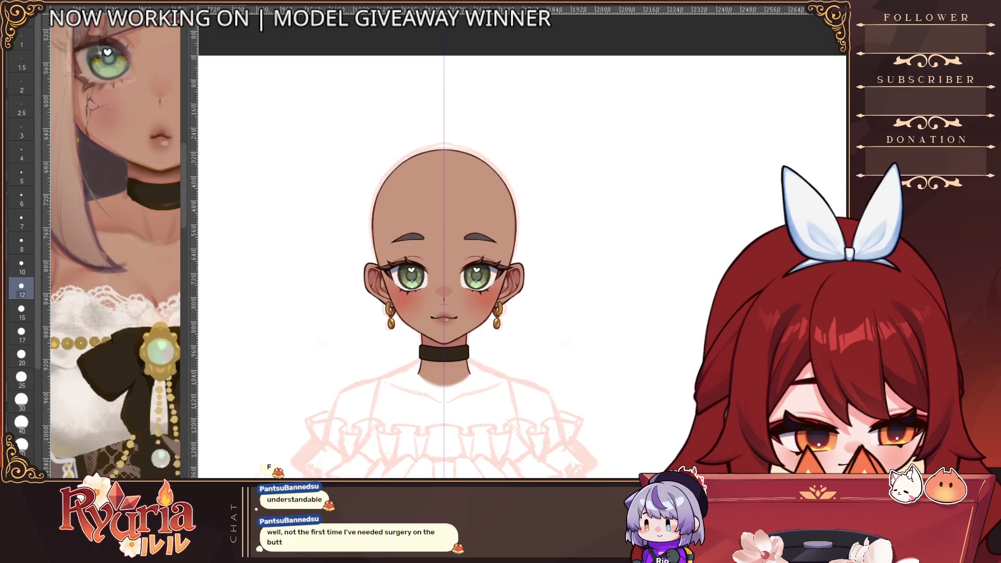
scroll(480, 359, up, 2)
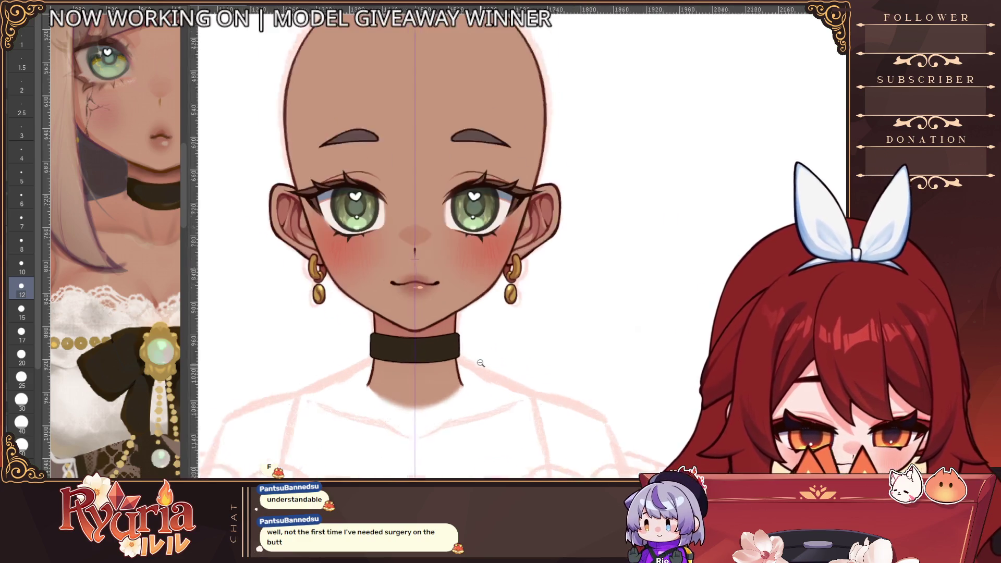
key(bracketleft)
key(bracketleft)
key(bracketleft)
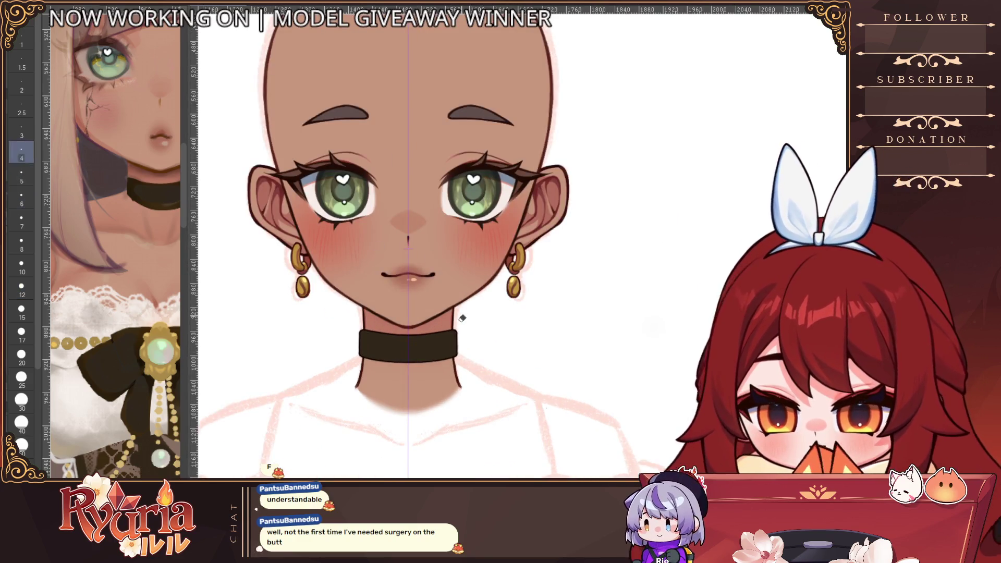
key(bracketright)
key(bracketright)
key(bracketright)
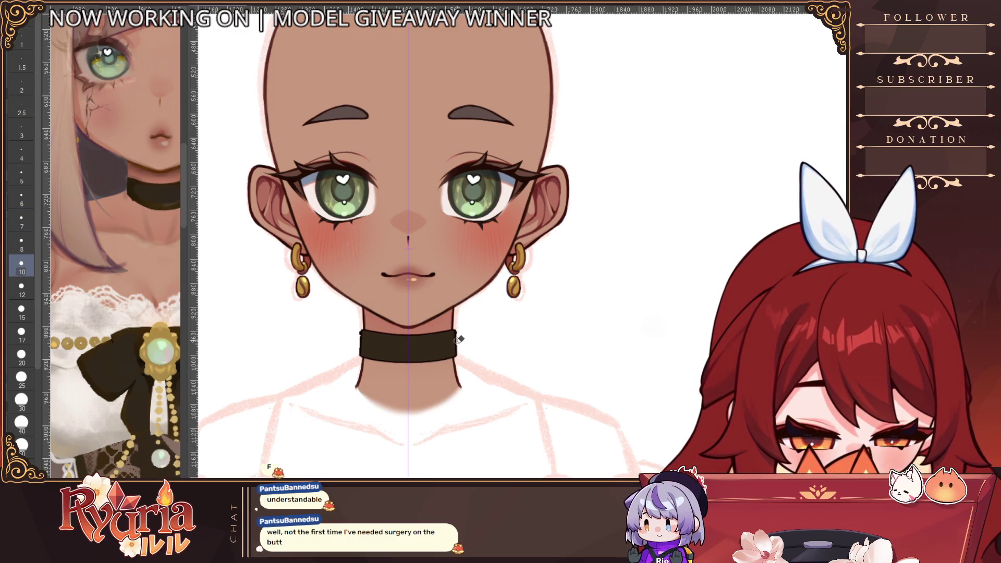
Slim and tidy the choker's edges with symmetry on, mirrored on both sides.
scroll(461, 355, up, 1)
scroll(458, 350, up, 1)
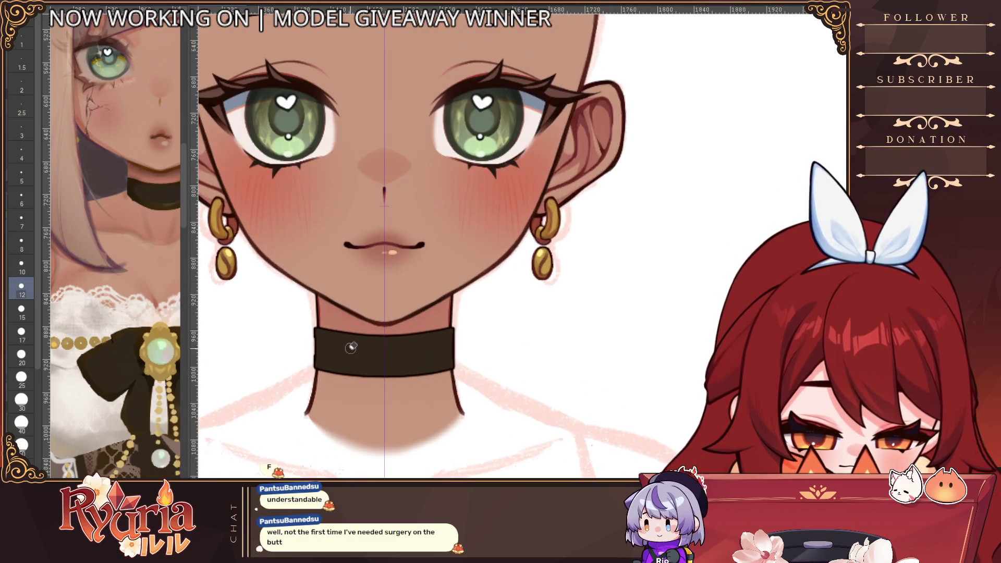
key(bracketleft)
key(bracketleft)
key(bracketleft)
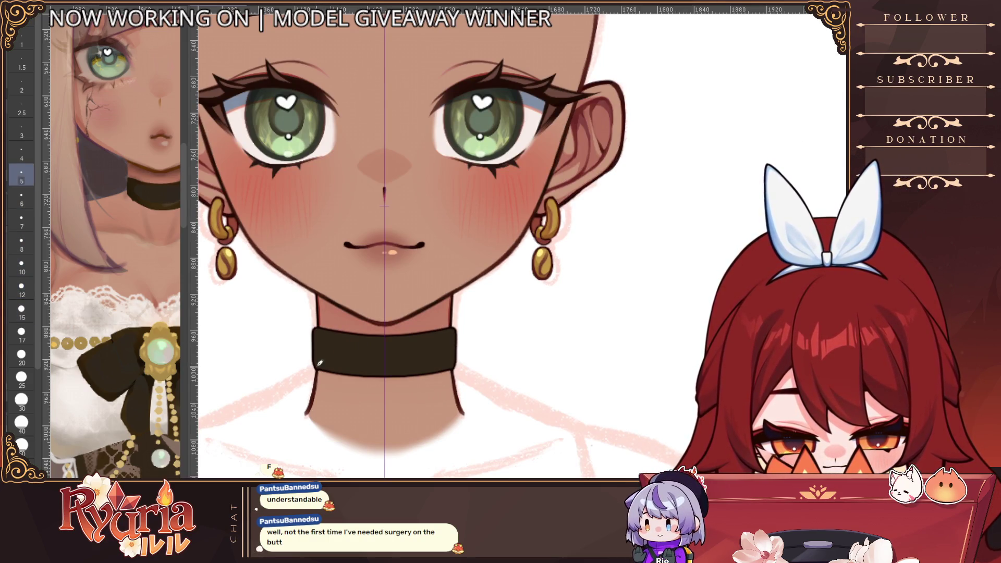
key(bracketleft)
key(bracketleft)
key(bracketleft)
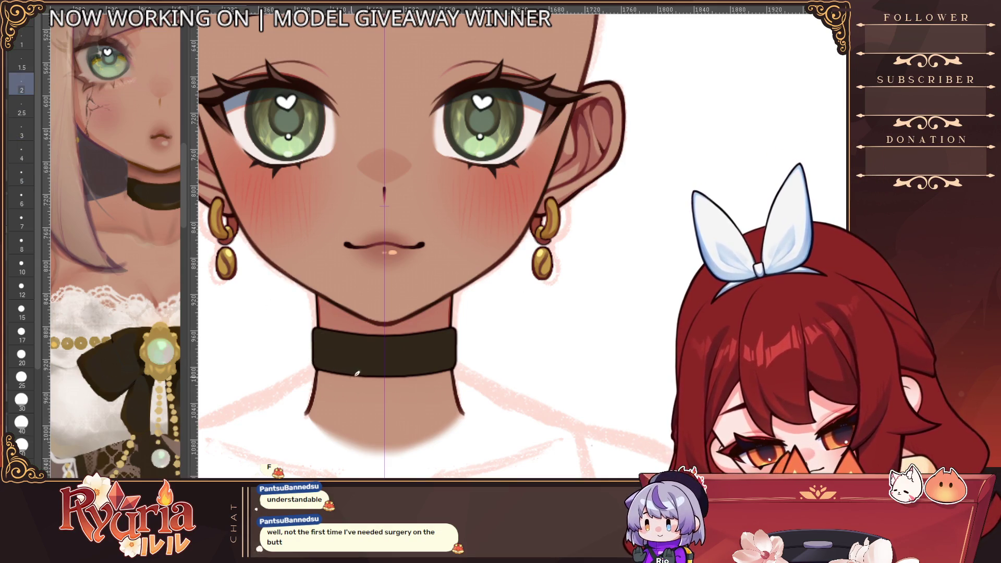
scroll(376, 366, down, 4)
scroll(448, 344, up, 4)
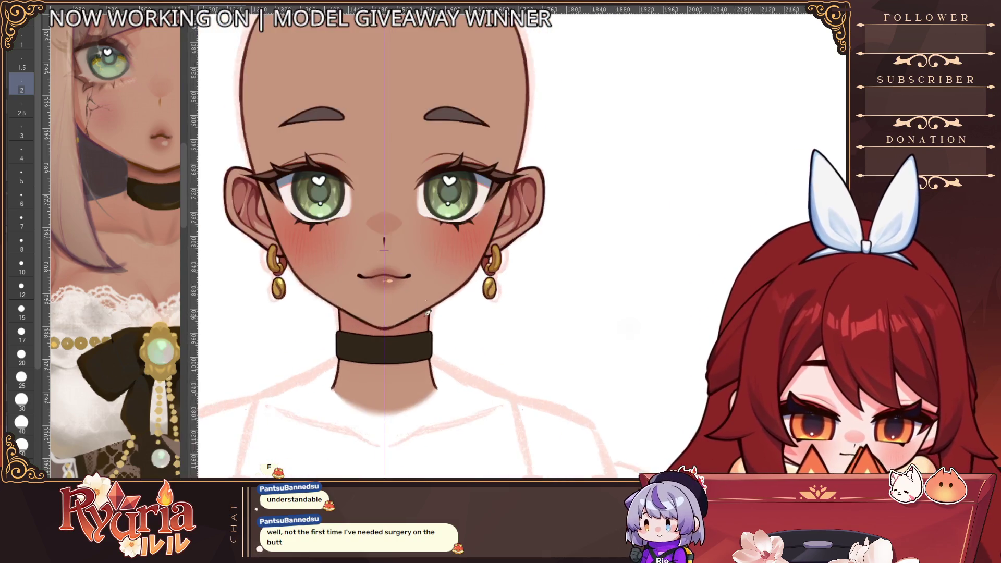
key(bracketright)
key(bracketright)
key(bracketright)
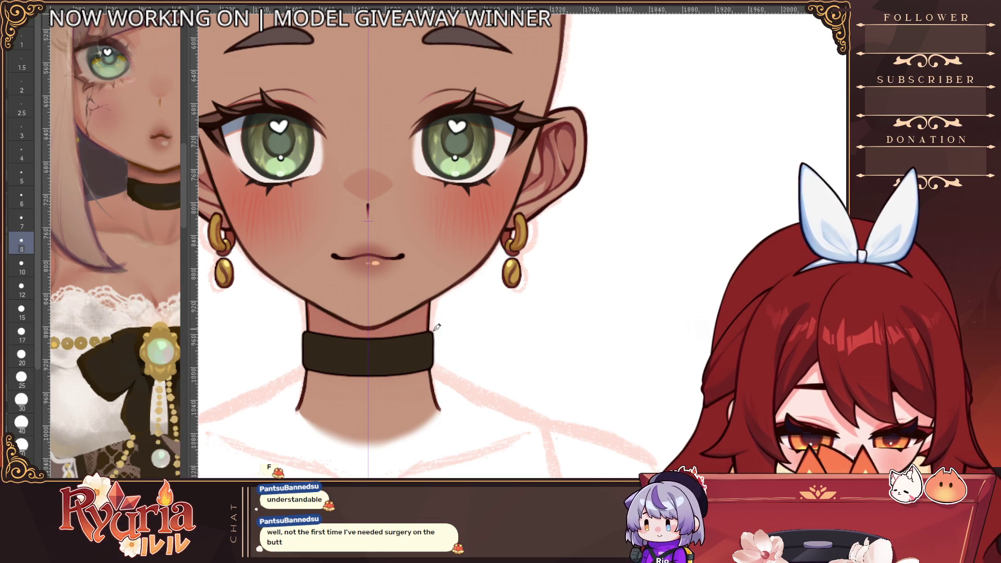
drag(438, 337, 436, 369)
drag(435, 328, 437, 366)
key(bracketleft)
key(bracketleft)
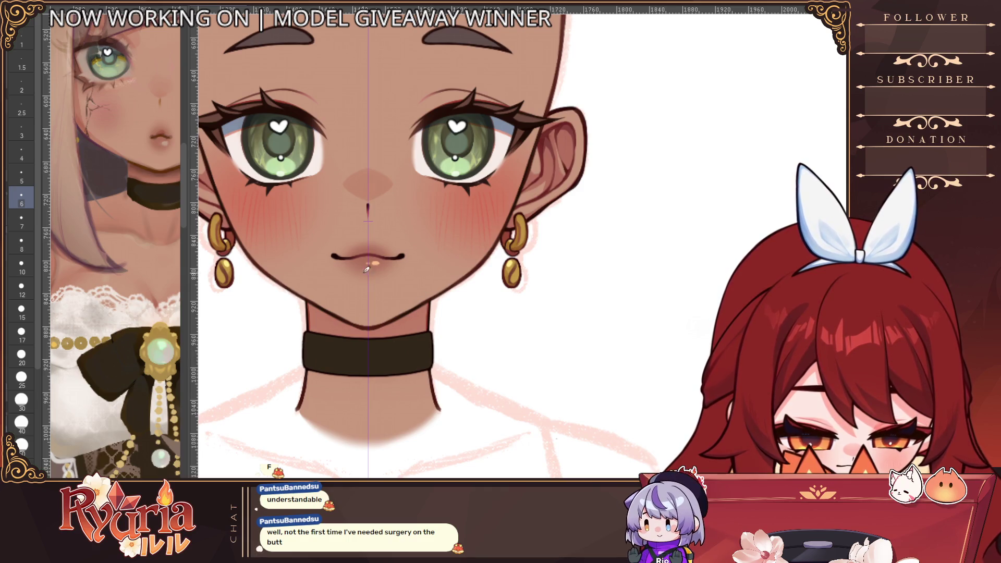
key(bracketleft)
key(bracketleft)
key(bracketleft)
scroll(378, 313, down, 5)
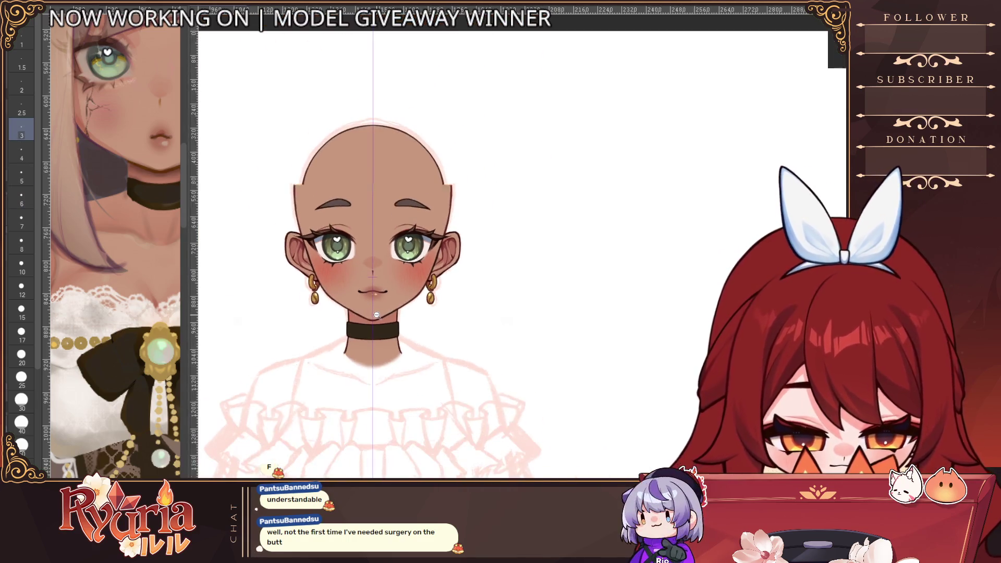
Drag the Sub View reference image down until the choker bow is visible.
scroll(373, 279, up, 5)
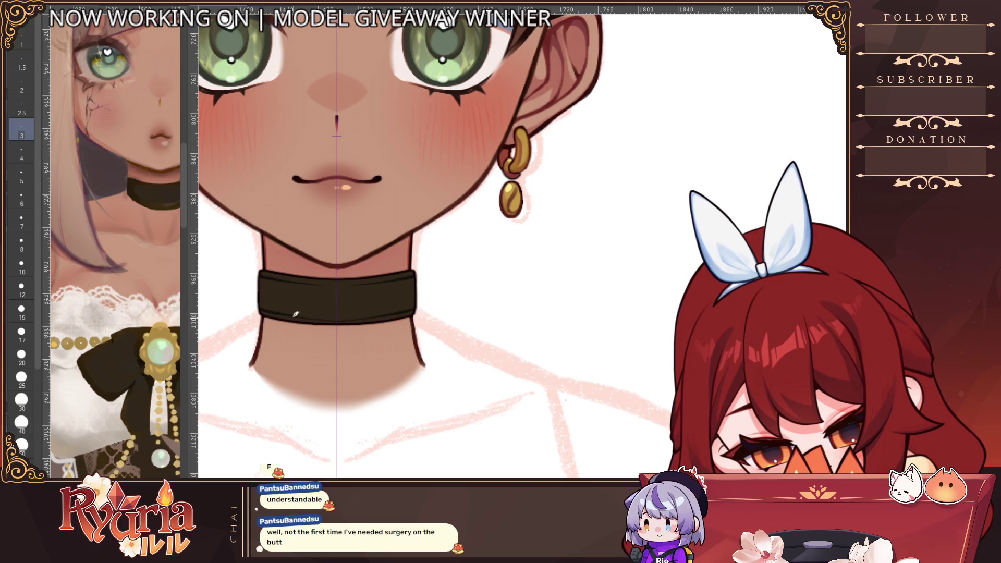
scroll(350, 284, down, 5)
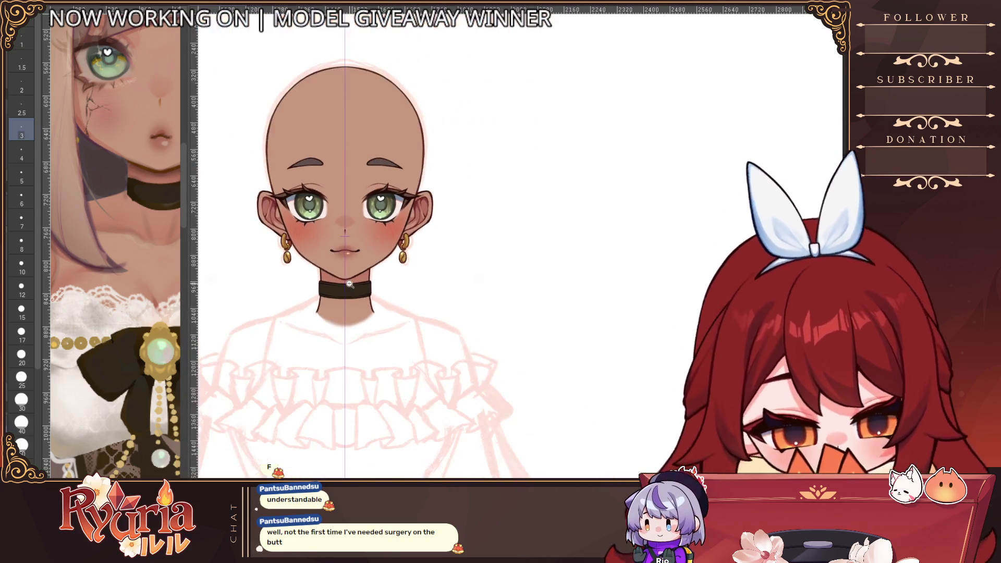
scroll(353, 280, down, 2)
scroll(458, 313, up, 2)
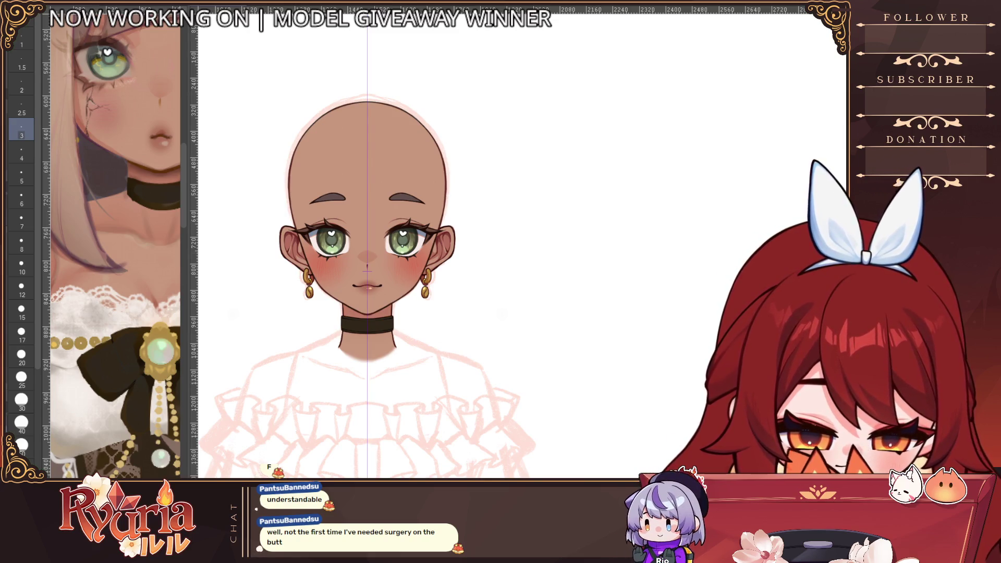
scroll(424, 281, up, 3)
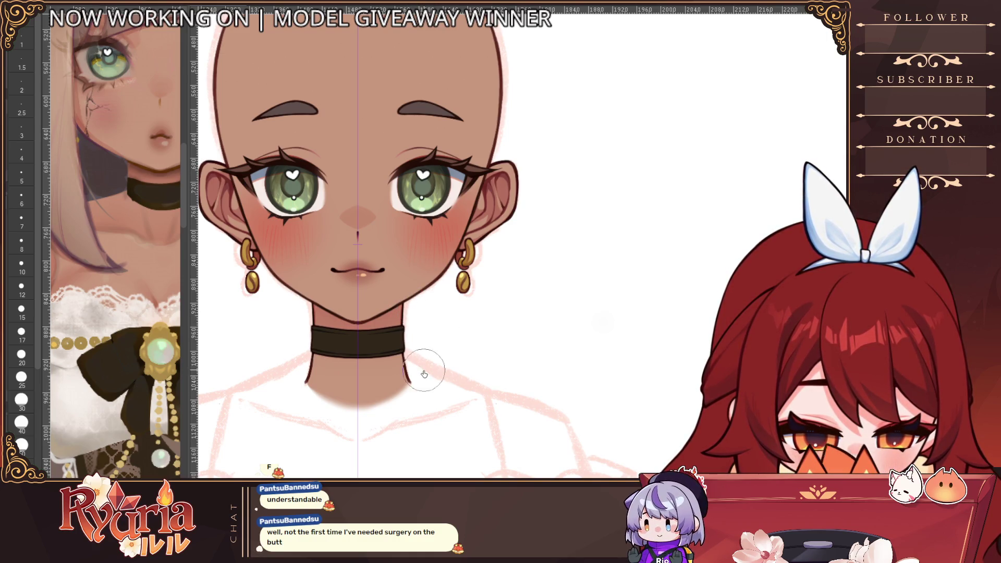
scroll(421, 371, down, 5)
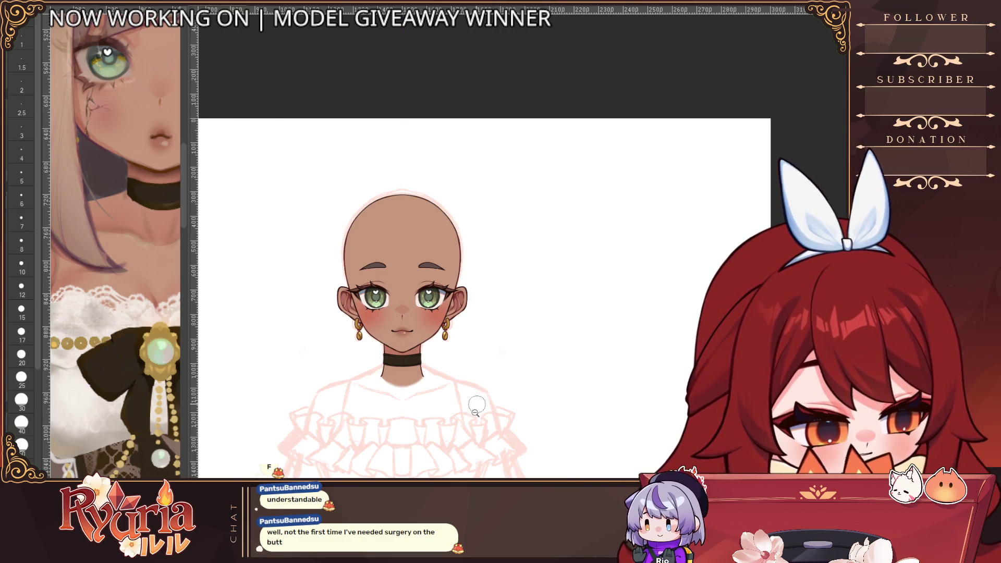
scroll(472, 407, up, 3)
drag(109, 199, 108, 241)
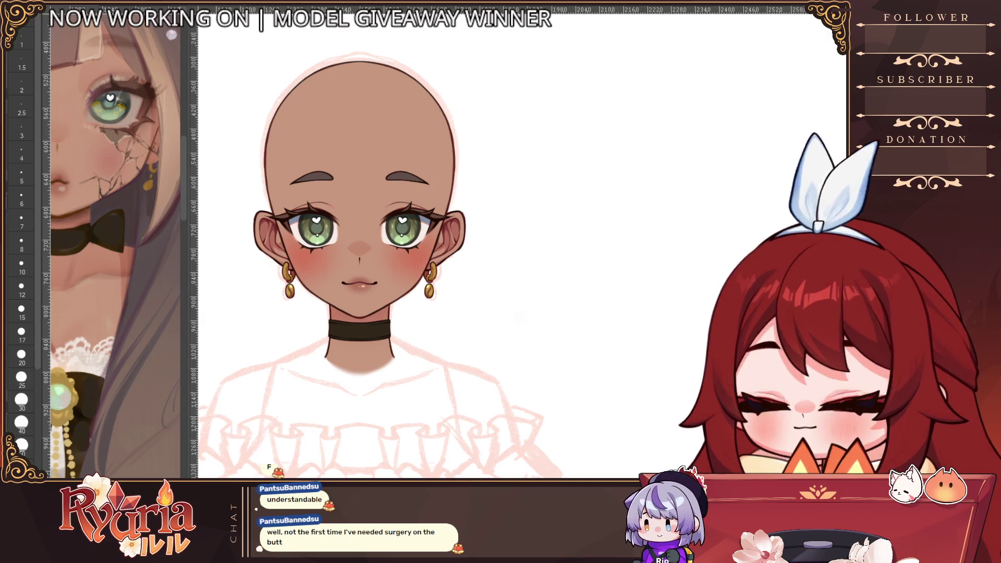
key(bracketright)
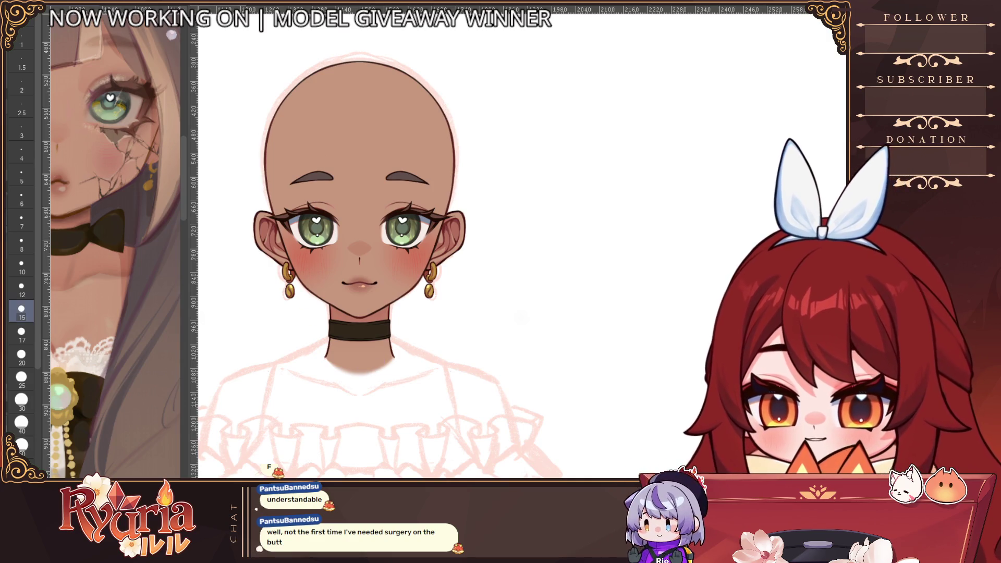
Outline the triangular bow loop beside the choker, redrawing its lower stroke.
scroll(415, 297, up, 2)
mouse_move(381, 328)
mouse_down()
mouse_move(425, 359)
mouse_move(415, 373)
mouse_move(425, 360)
mouse_up()
key(bracketleft)
key(ctrl+z)
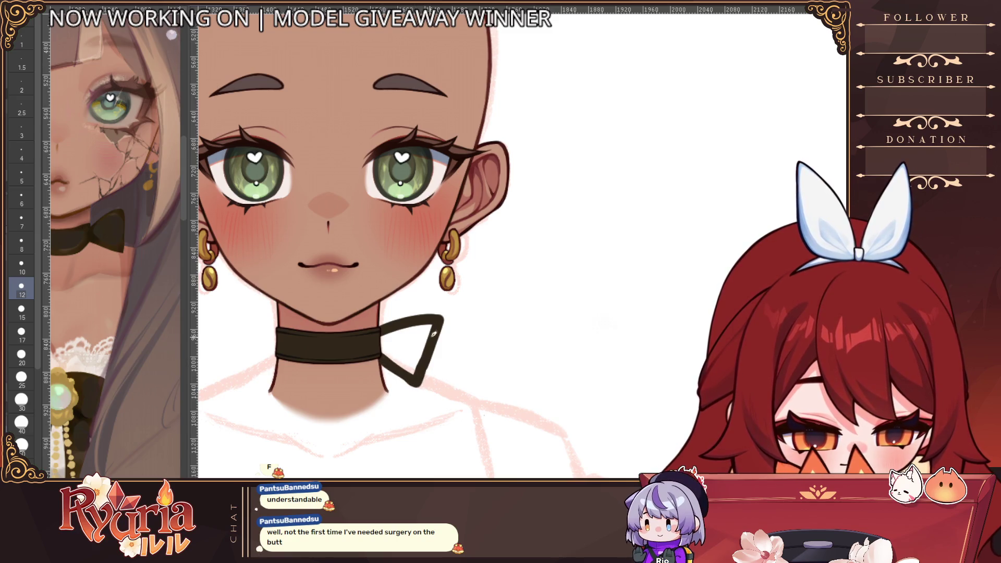
key(ctrl+z)
mouse_move(381, 359)
mouse_down()
mouse_move(420, 384)
mouse_move(434, 331)
mouse_up()
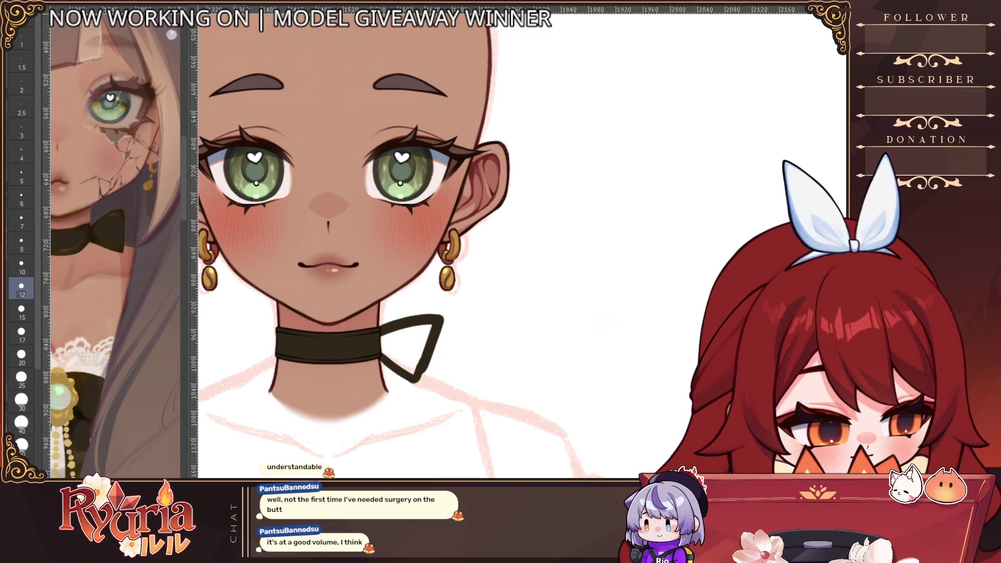
Hide the black choker band and fill the bow triangle in dark colour.
key(Delete)
scroll(370, 336, up, 2)
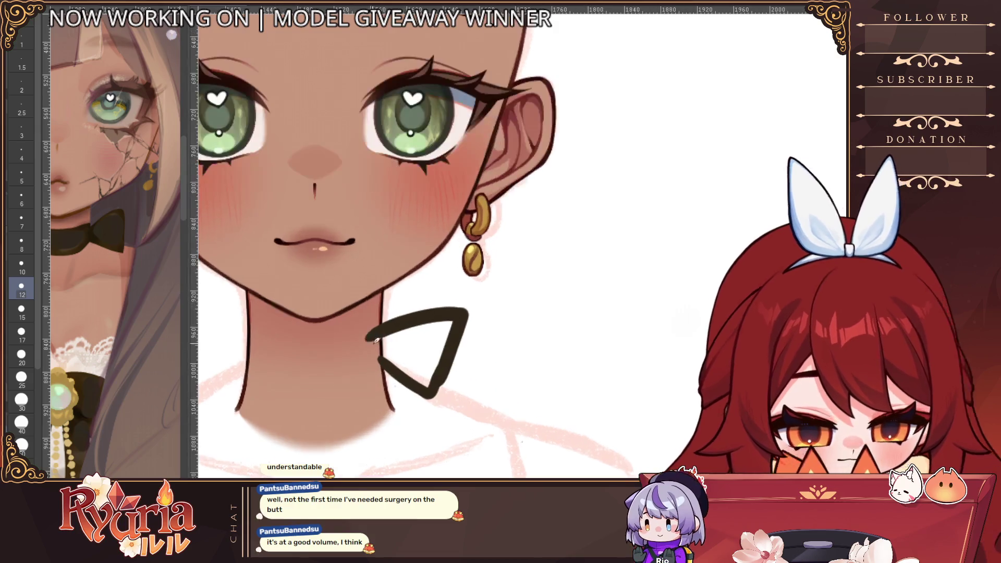
key(bracketleft)
key(bracketleft)
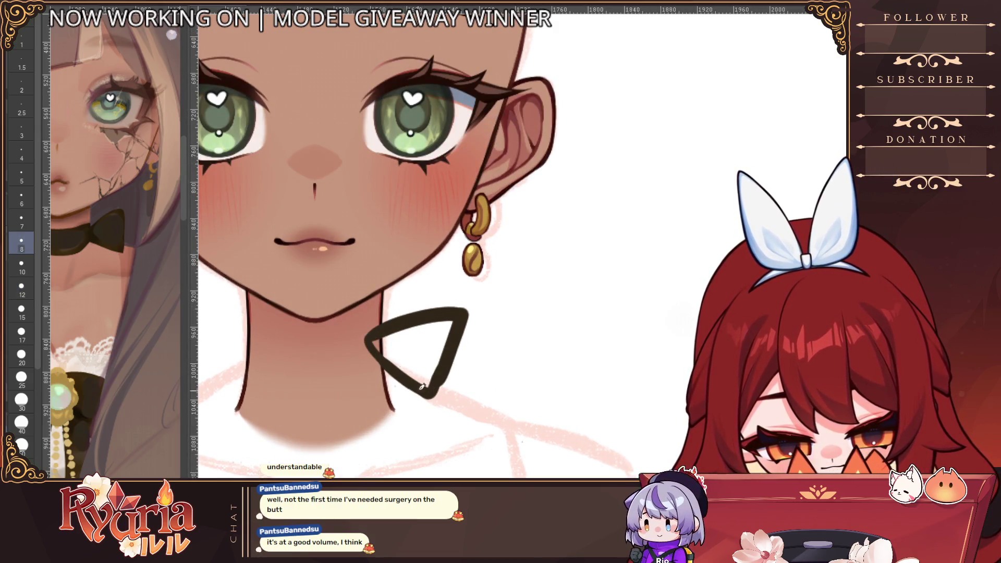
key(bracketright)
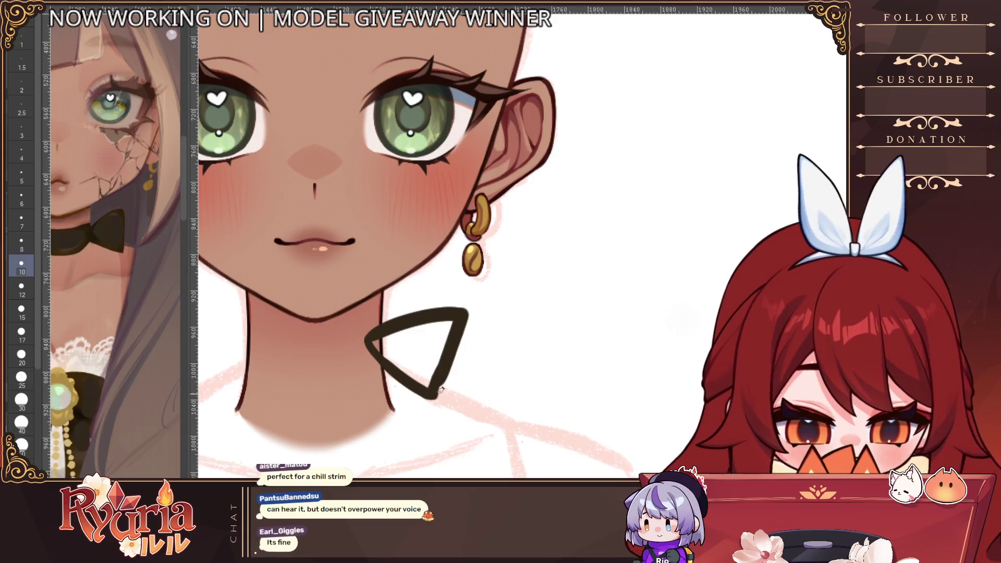
mouse_move(381, 353)
mouse_down()
mouse_move(433, 383)
mouse_move(401, 344)
mouse_move(438, 334)
mouse_move(432, 325)
mouse_move(396, 338)
mouse_move(431, 376)
mouse_up()
Tidy the bow's edges: cover the right notch, flatten the top, trim the upper right.
key(bracketright)
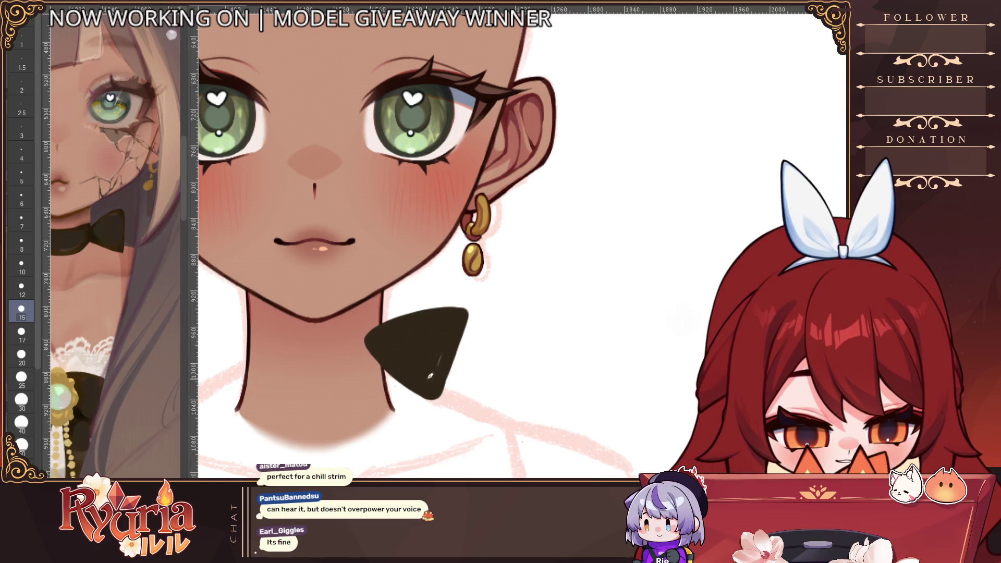
key(bracketleft)
key(bracketleft)
key(bracketleft)
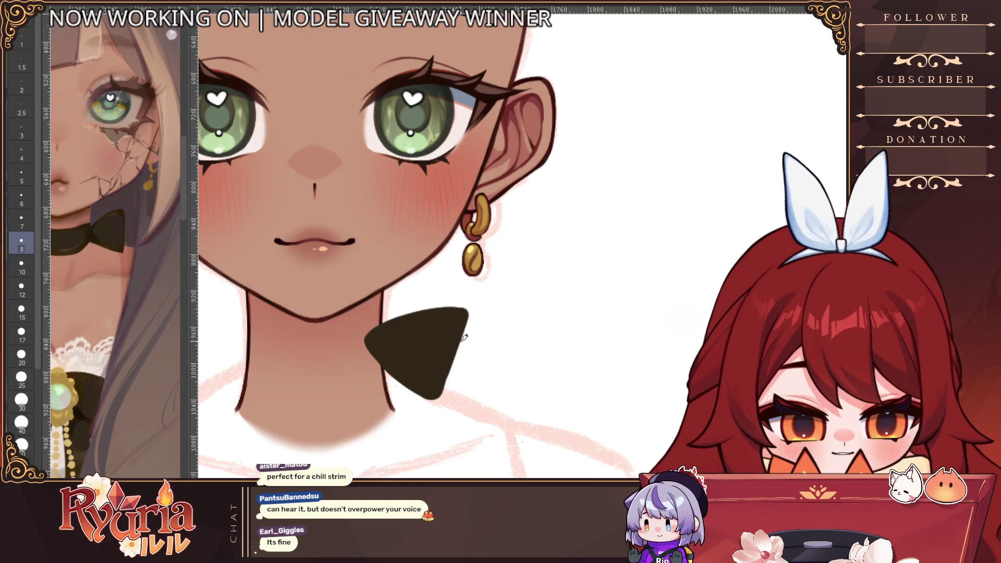
key(bracketleft)
key(bracketleft)
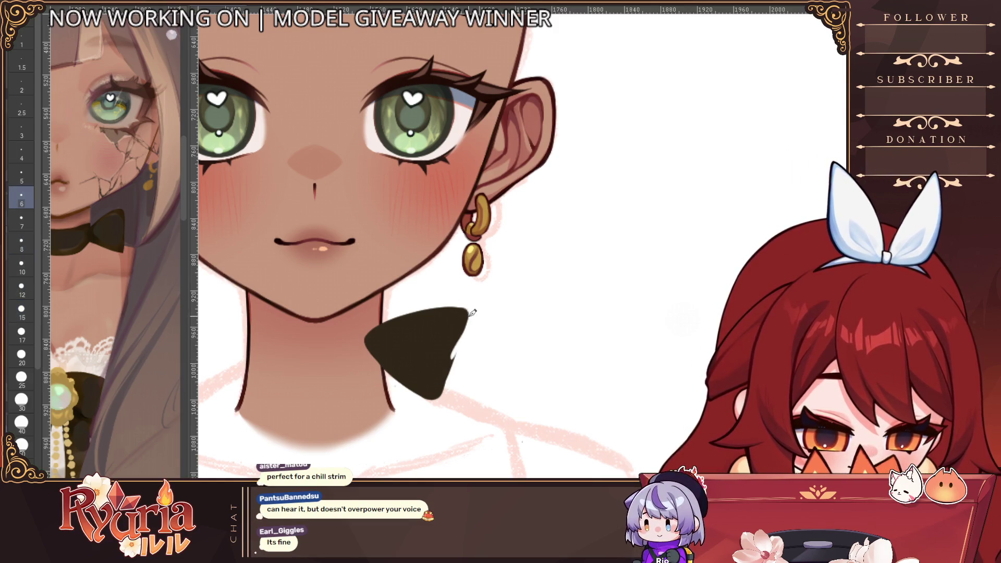
drag(472, 323, 447, 372)
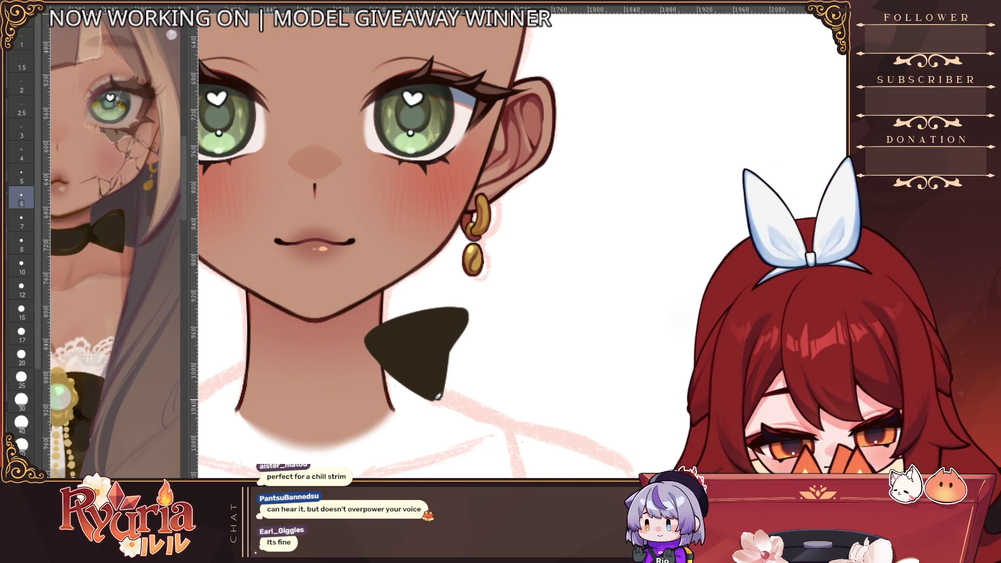
scroll(461, 327, down, 1)
scroll(506, 323, up, 2)
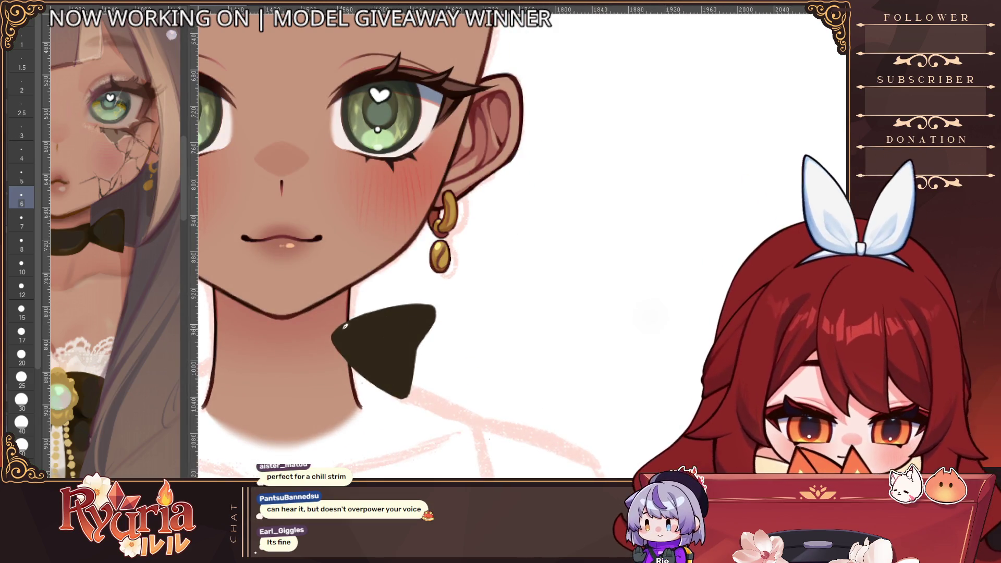
drag(344, 327, 431, 282)
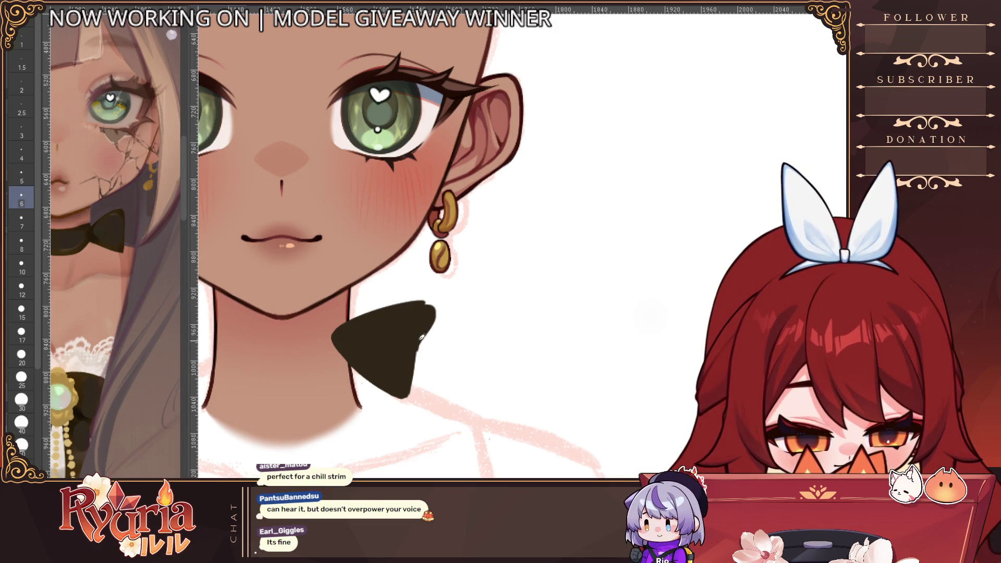
drag(425, 290, 434, 306)
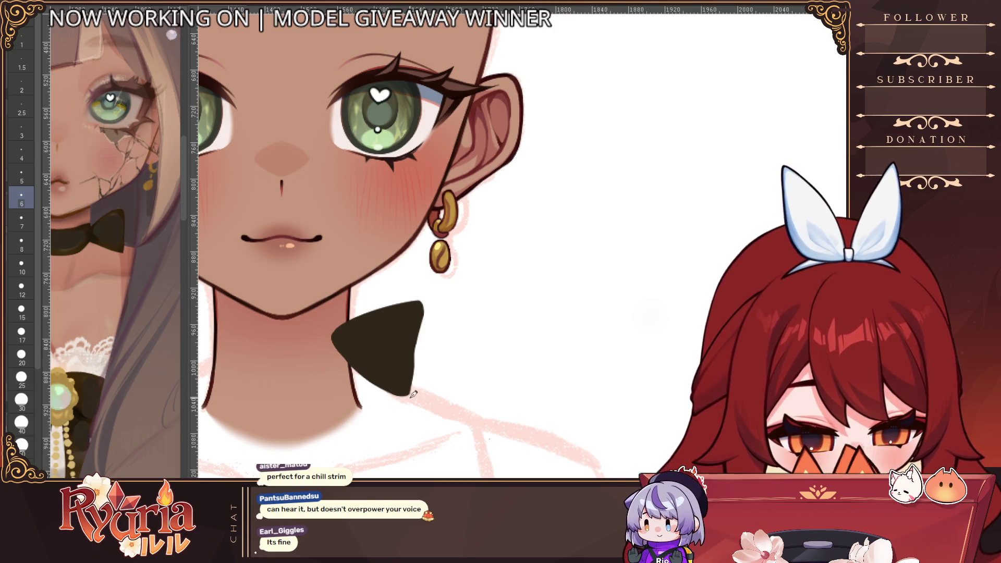
scroll(469, 397, down, 4)
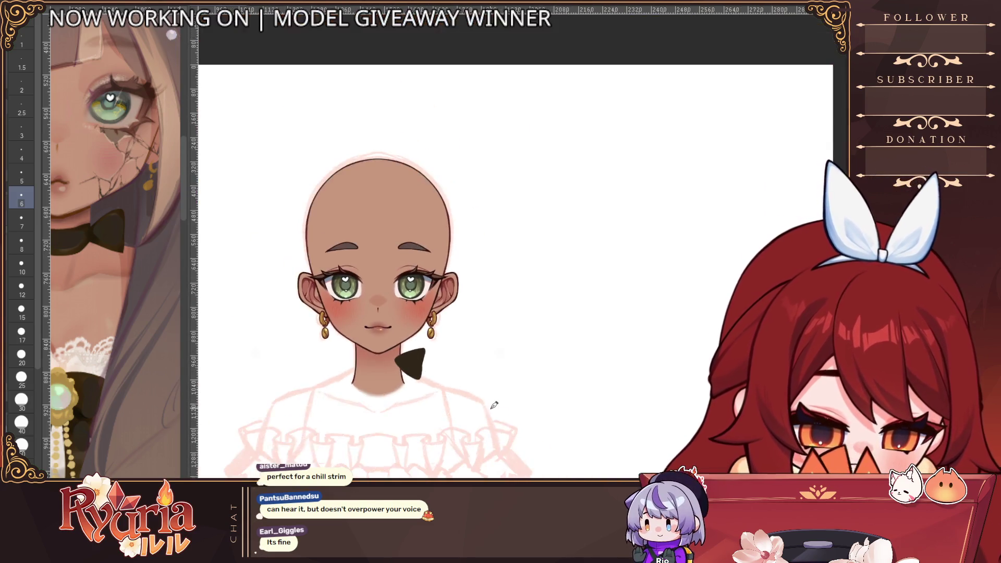
Give the bow shape a dark border outline.
scroll(485, 313, up, 5)
scroll(413, 298, up, 3)
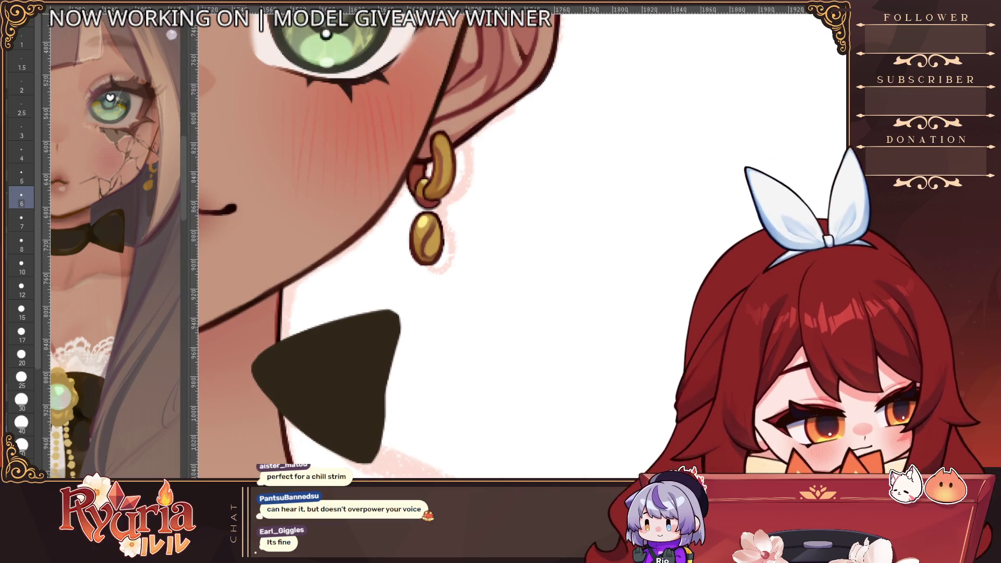
drag(281, 329, 365, 464)
key(ctrl+z)
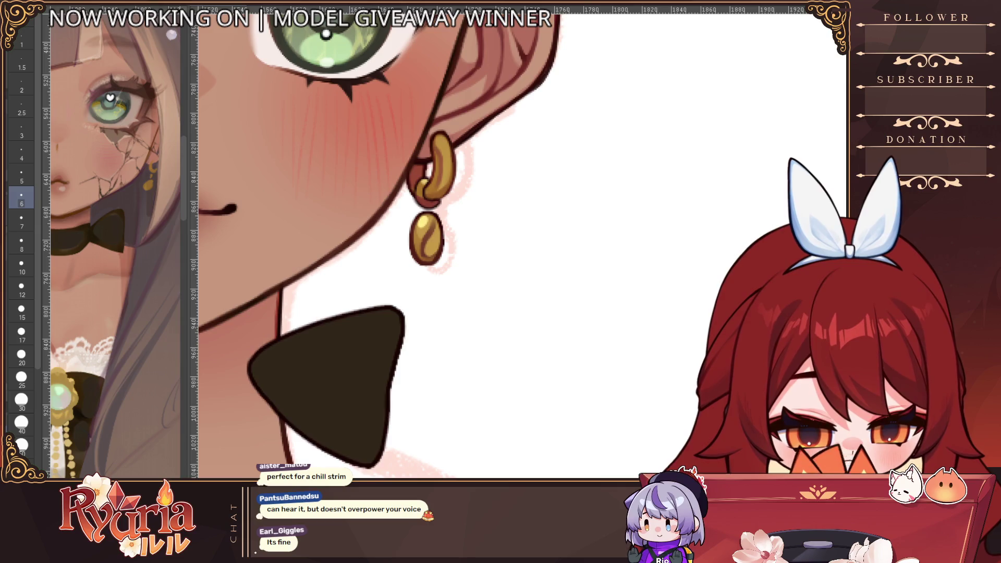
On a tilted, zoomed view, draw horizontal, curved left and lower-left fold lines inside the bow.
key(ctrl+minus)
key(ctrl+minus)
key(ctrl+minus)
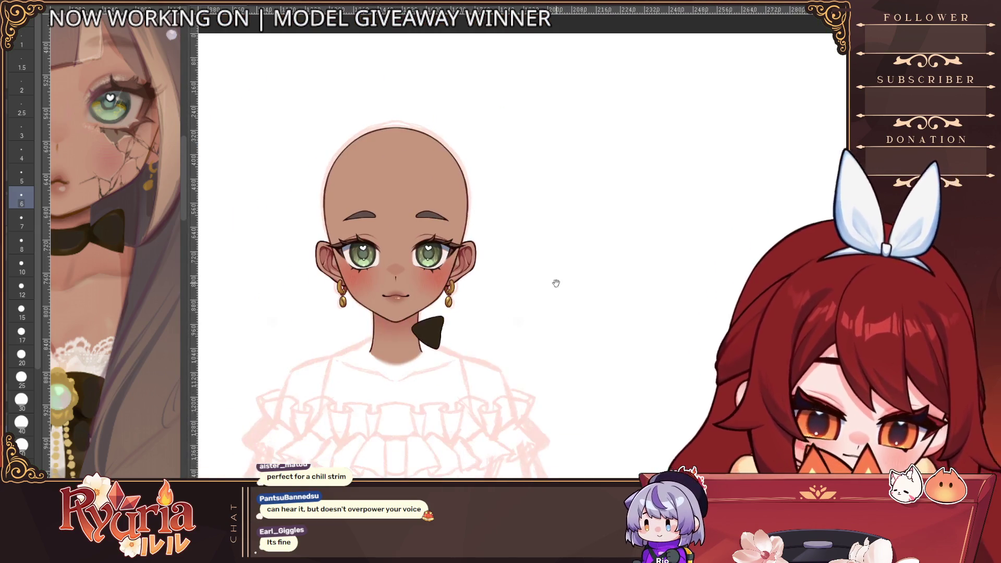
click(401, 345)
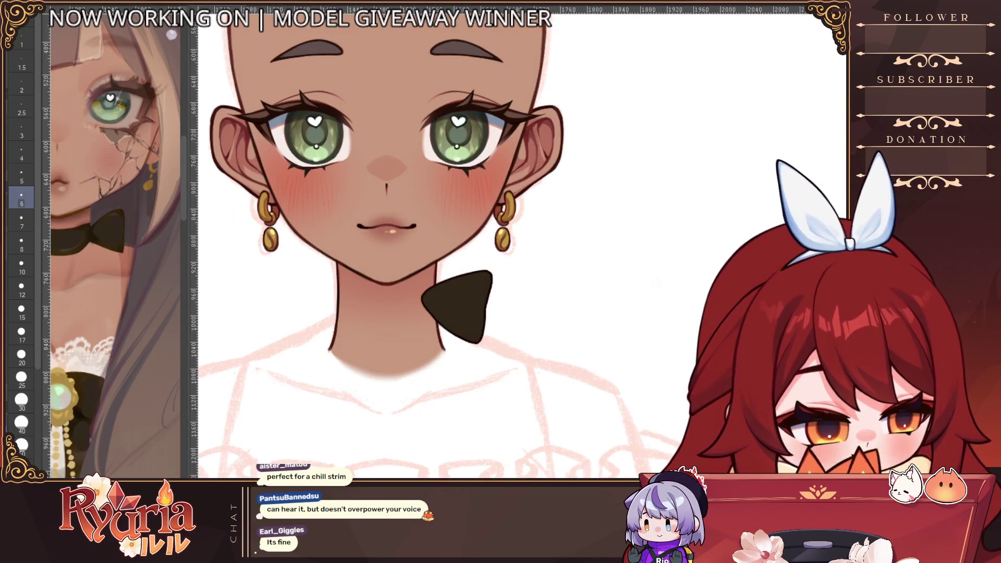
key(minus)
key(minus)
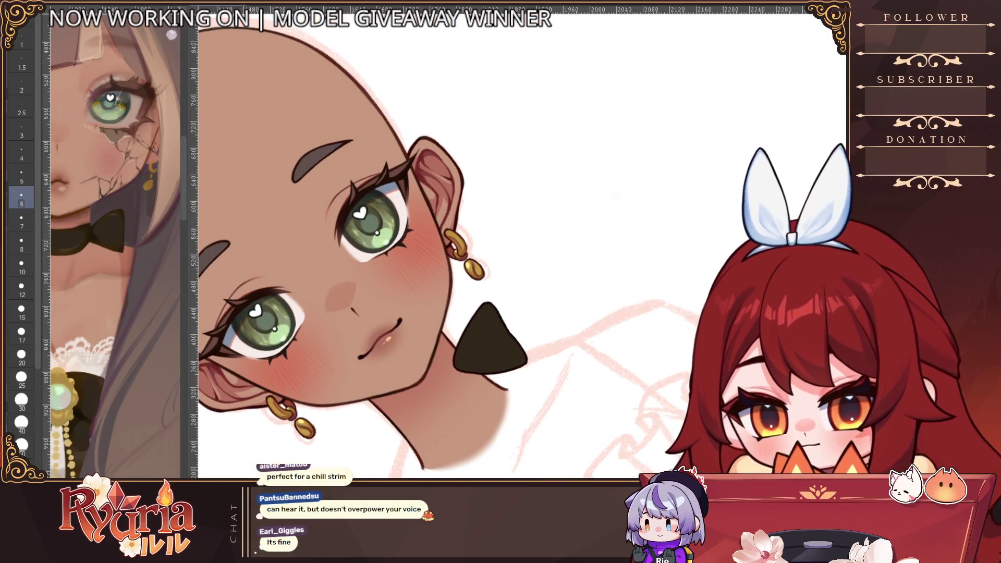
key(ctrl+plus)
key(ctrl+plus)
drag(516, 410, 356, 319)
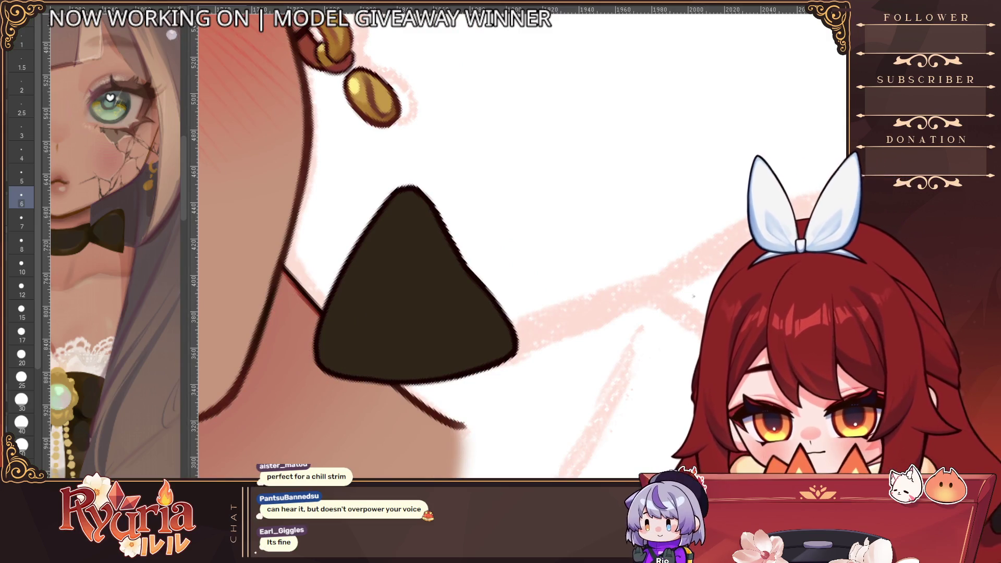
drag(383, 305, 327, 368)
key(ctrl+z)
mouse_move(344, 321)
mouse_down()
mouse_move(328, 360)
mouse_move(372, 295)
mouse_up()
key(ctrl+z)
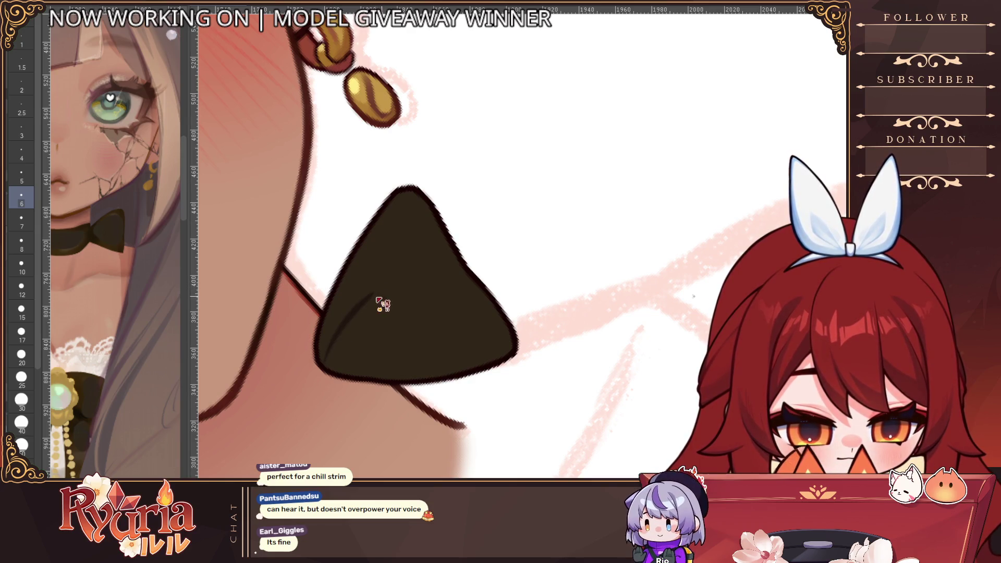
key(ctrl+z)
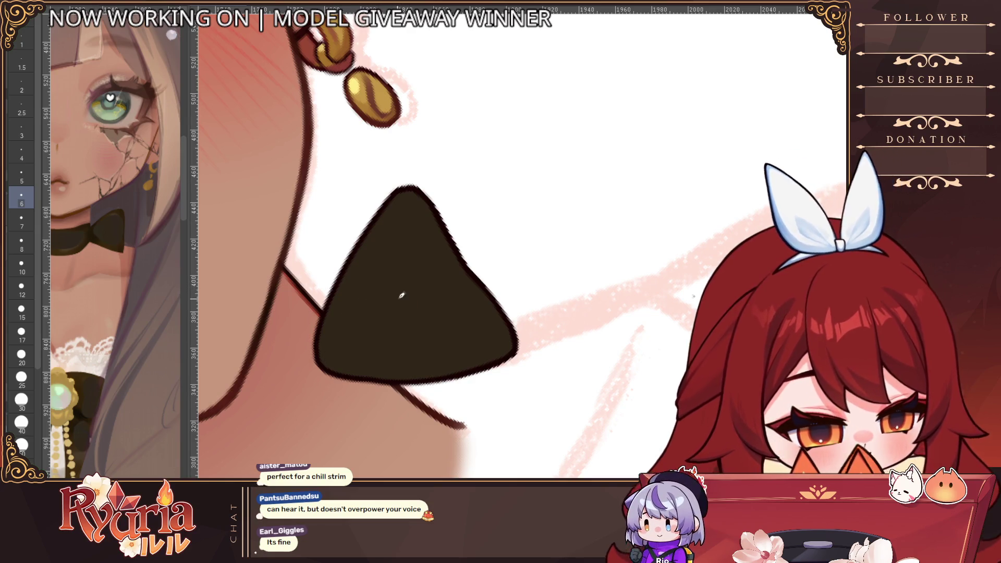
drag(400, 297, 359, 300)
drag(320, 372, 364, 301)
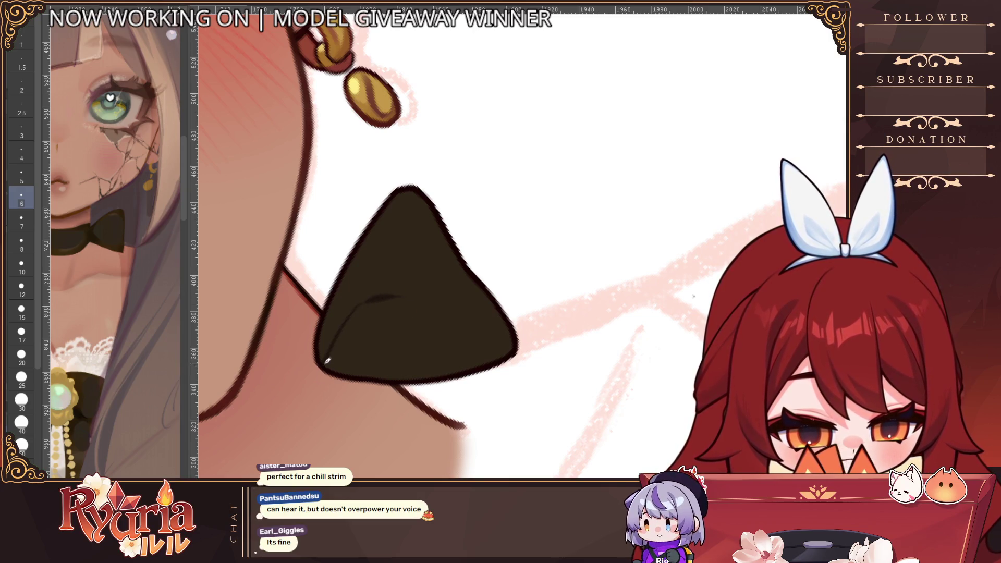
drag(327, 361, 364, 340)
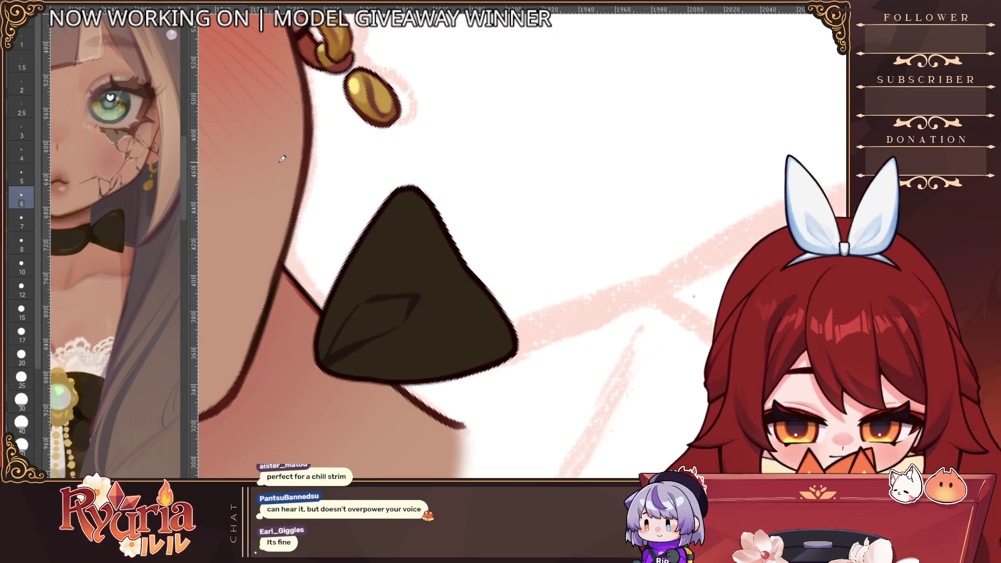
Add a faint stroke near the bow's upper-right edge, then reset the canvas rotation.
key(bracketleft)
drag(449, 258, 434, 214)
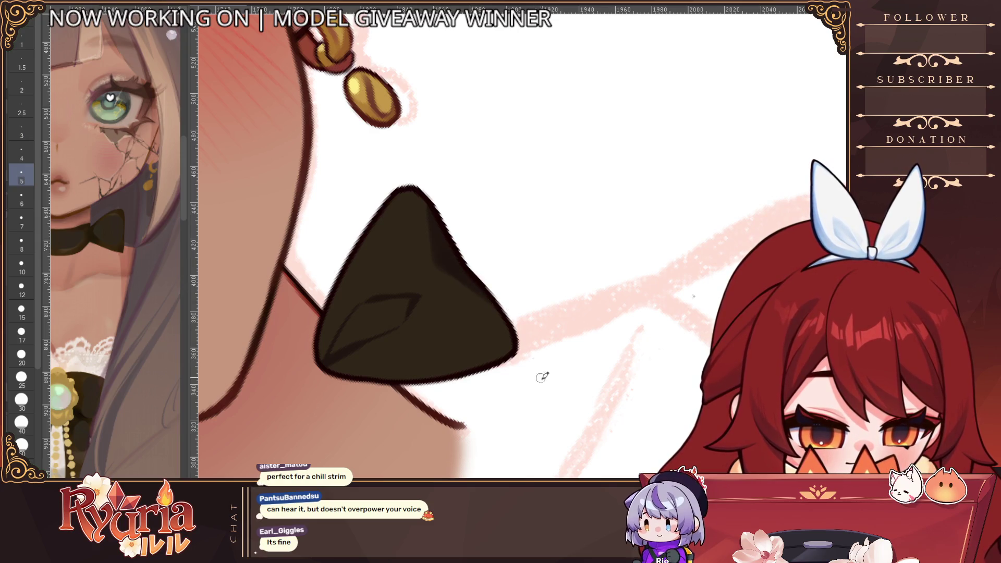
key(bracketleft)
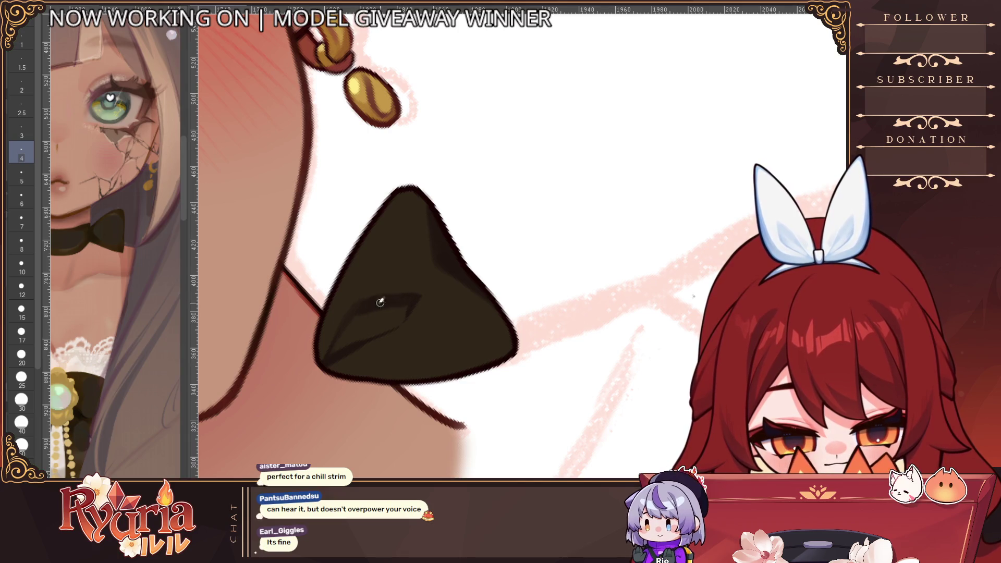
key(bracketright)
key(bracketright)
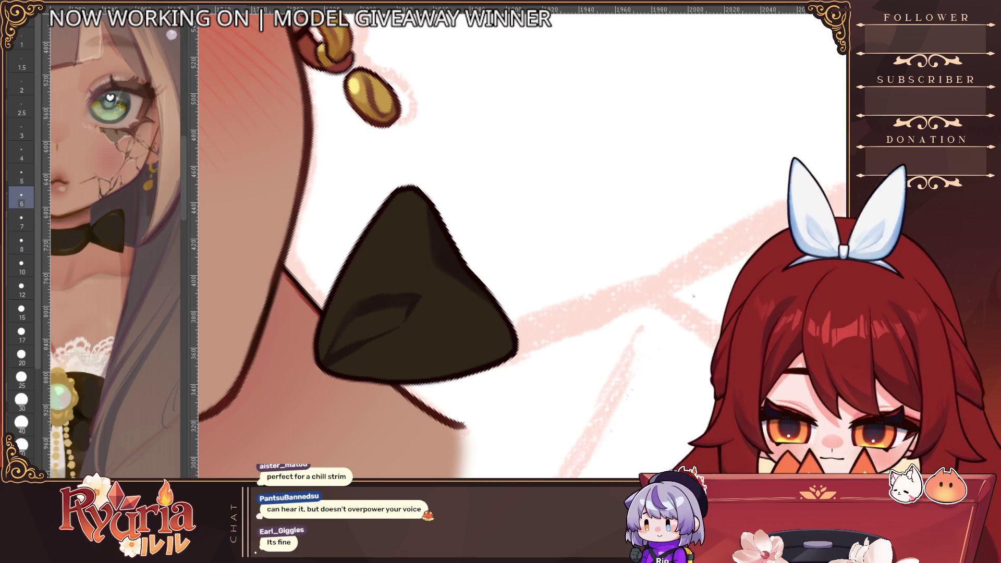
click(21, 376)
key(bracketleft)
key(bracketleft)
key(bracketleft)
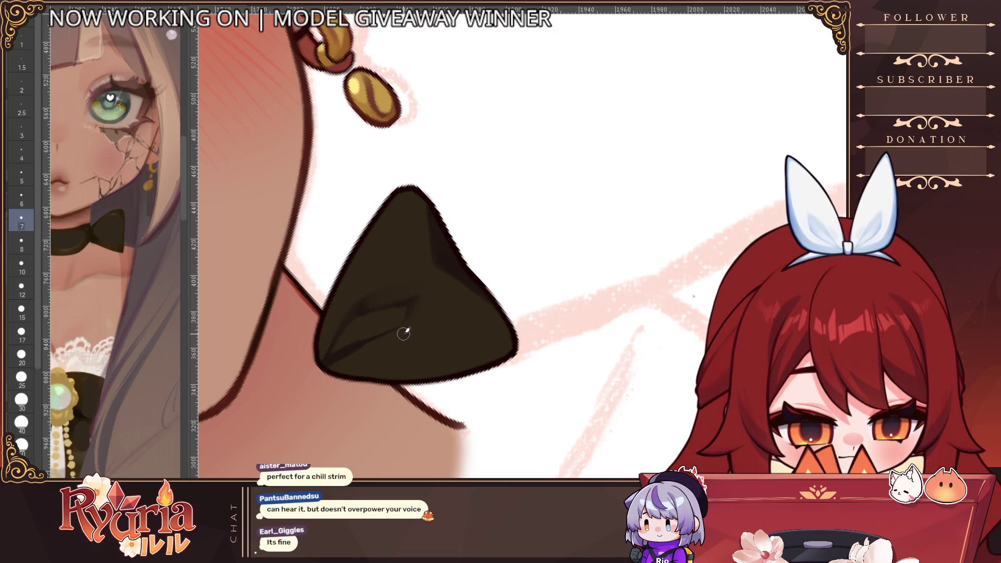
scroll(402, 340, down, 2)
key(ctrl+alt+0)
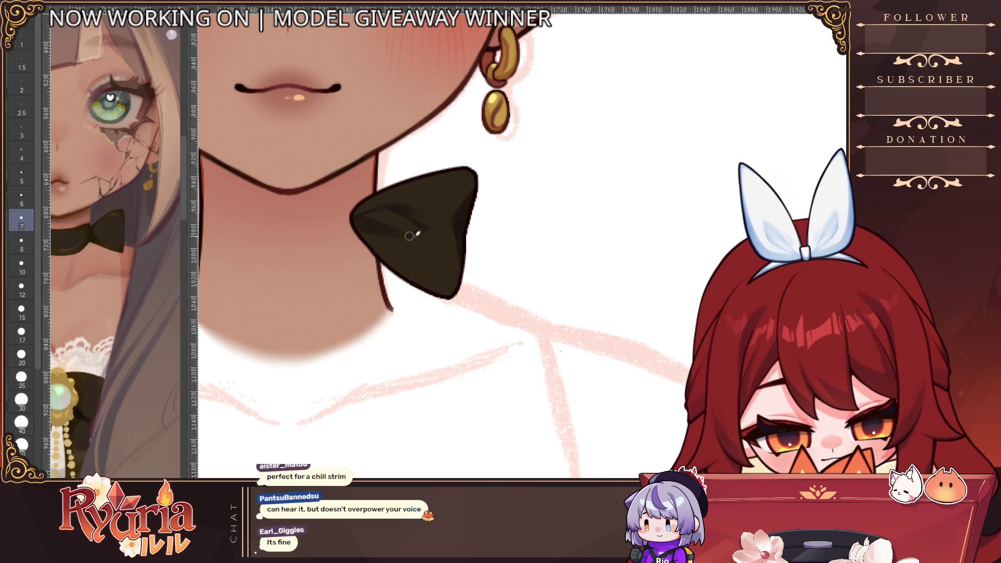
Bring back the dark choker band joined to the bow.
scroll(480, 355, down, 2)
scroll(481, 355, up, 2)
key(bracketright)
key(bracketright)
key(bracketright)
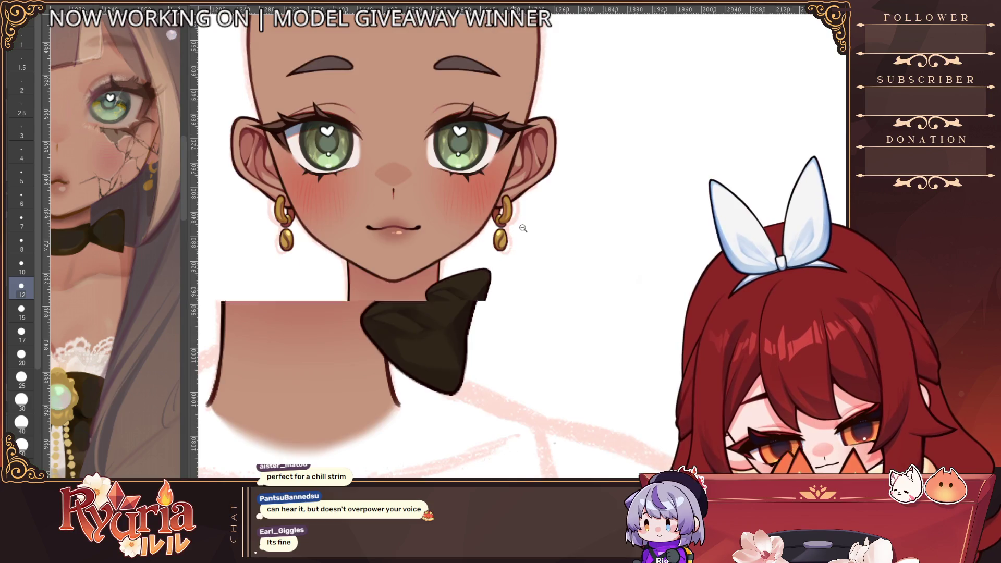
scroll(412, 318, down, 3)
scroll(418, 292, up, 3)
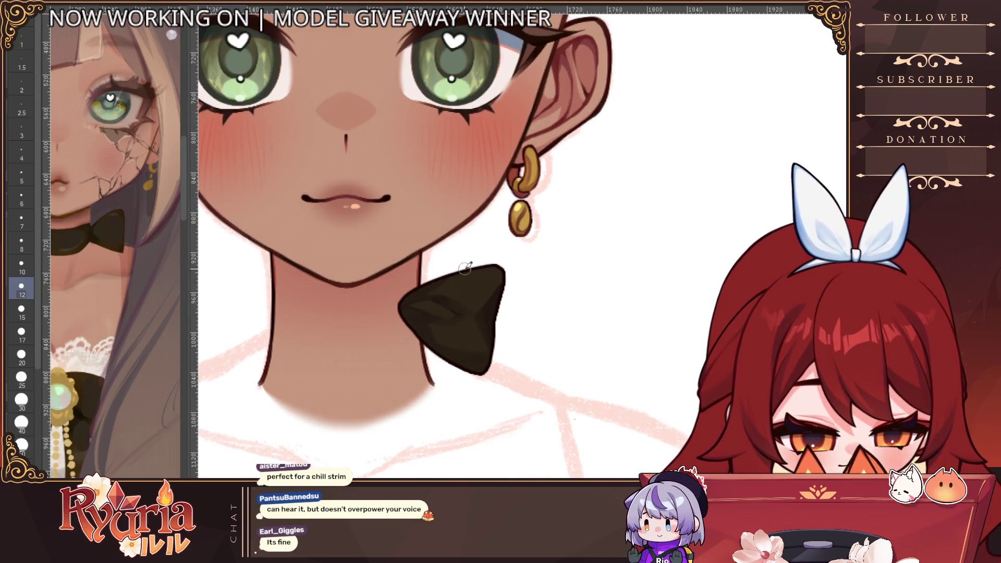
key(ctrl+z)
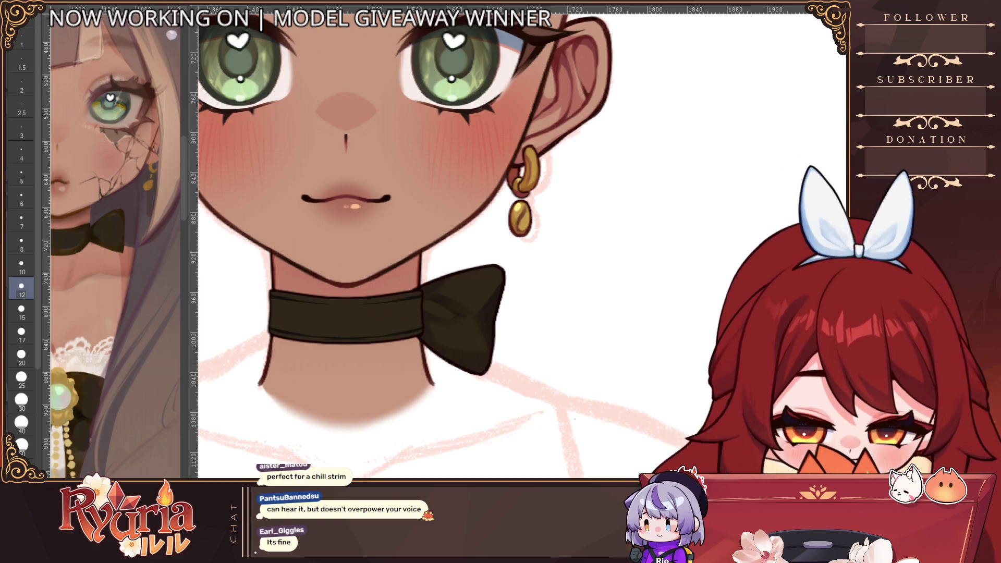
Free-transform the bow to widen and tilt its right side, confirming the new shape.
key(ctrl+t)
mouse_move(506, 321)
mouse_down()
mouse_move(530, 323)
mouse_move(524, 345)
mouse_move(516, 339)
mouse_up()
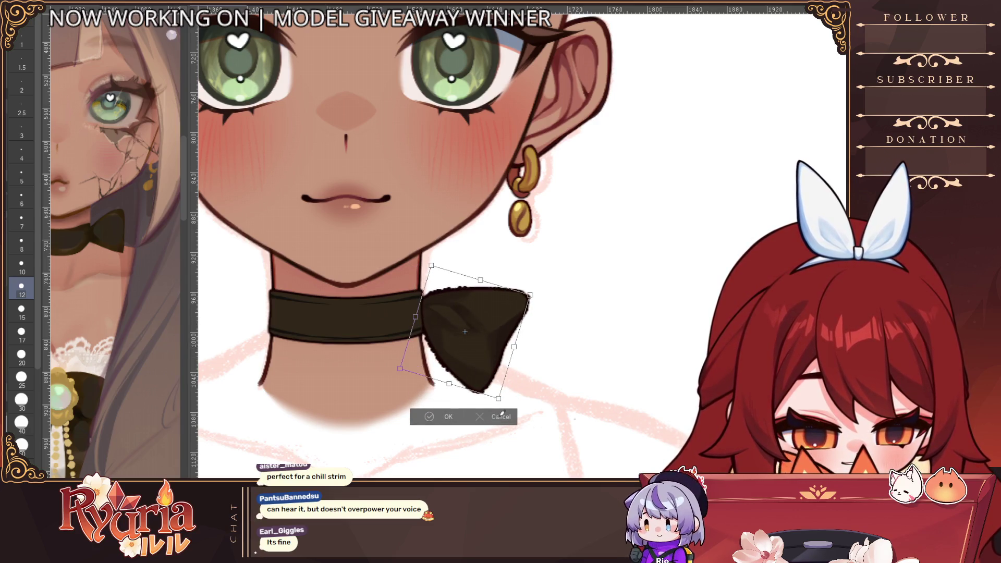
key(Escape)
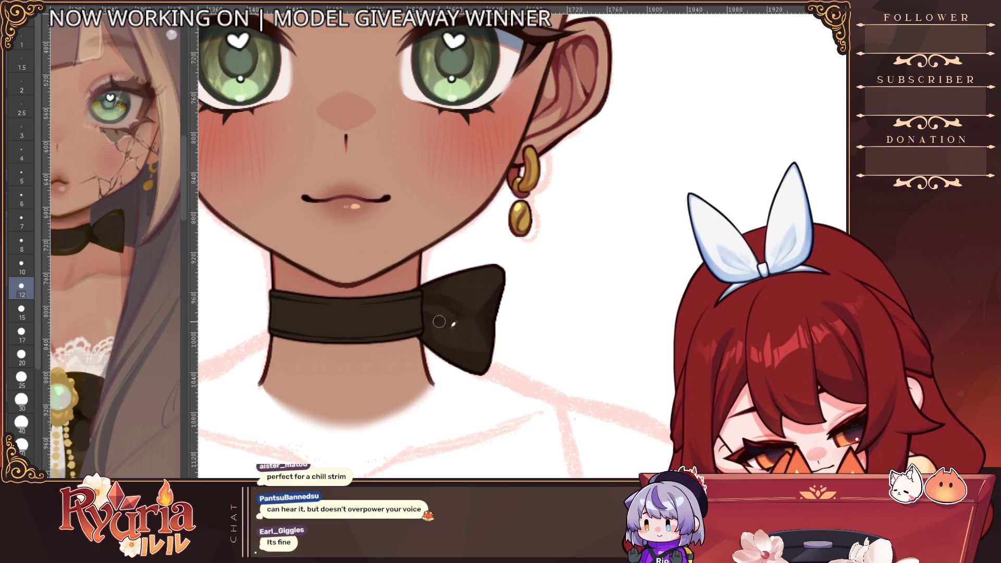
key(bracketleft)
key(bracketleft)
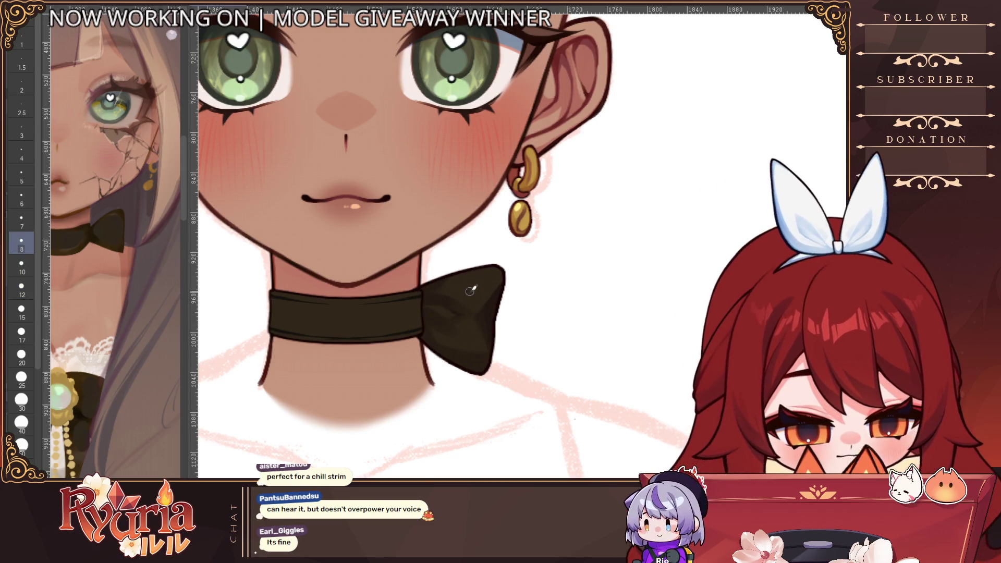
key(bracketleft)
key(bracketleft)
key(bracketleft)
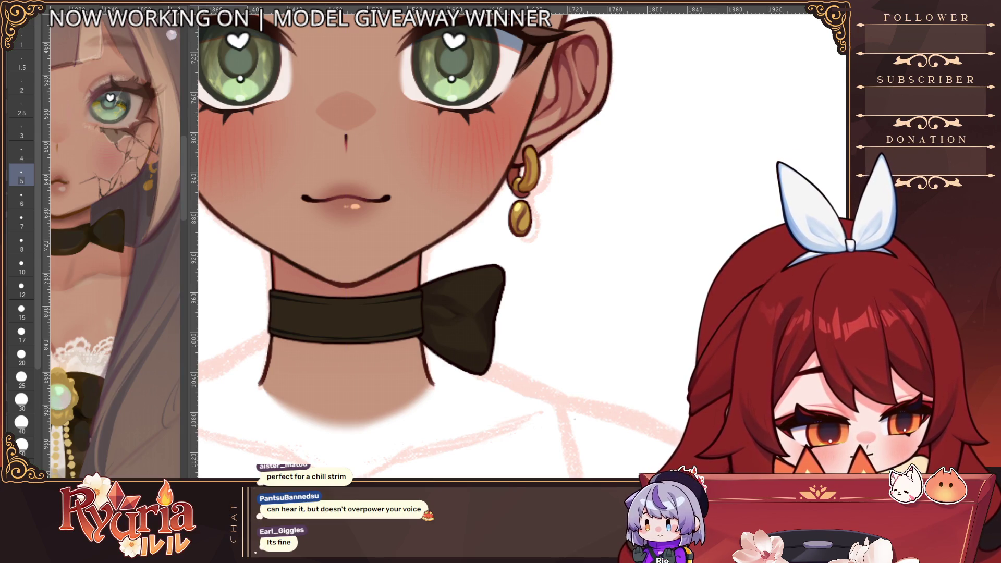
key(ctrl+t)
mouse_move(500, 333)
mouse_down()
mouse_move(527, 365)
mouse_move(499, 338)
mouse_move(504, 355)
mouse_up()
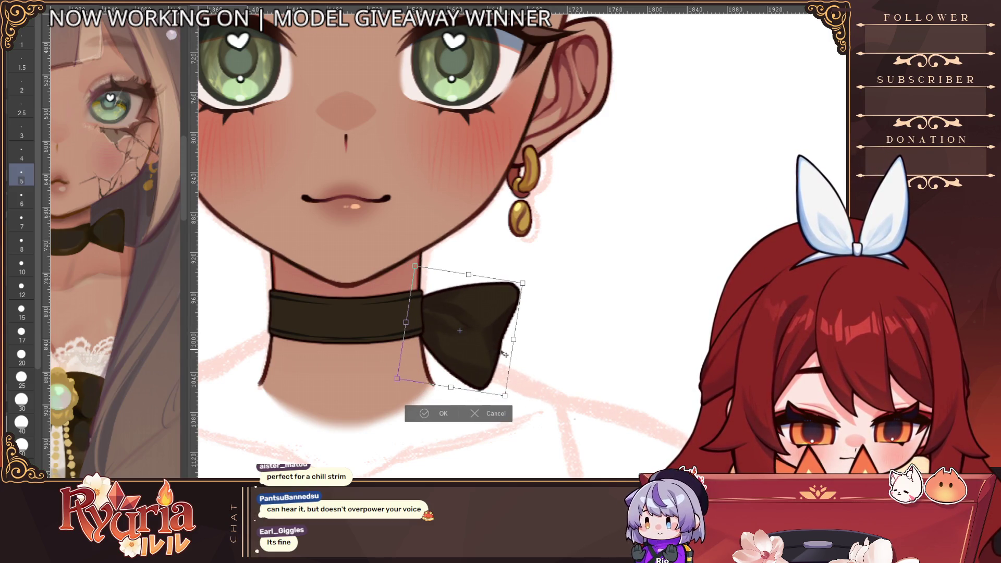
click(453, 413)
scroll(480, 389, down, 2)
scroll(480, 388, up, 2)
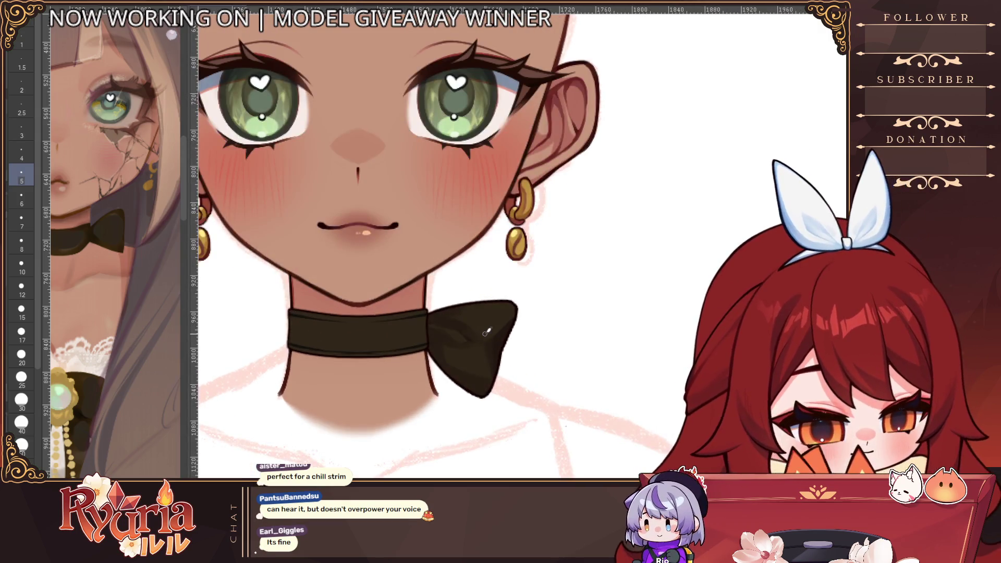
Remove the choker band to the left of the bow.
scroll(484, 378, up, 2)
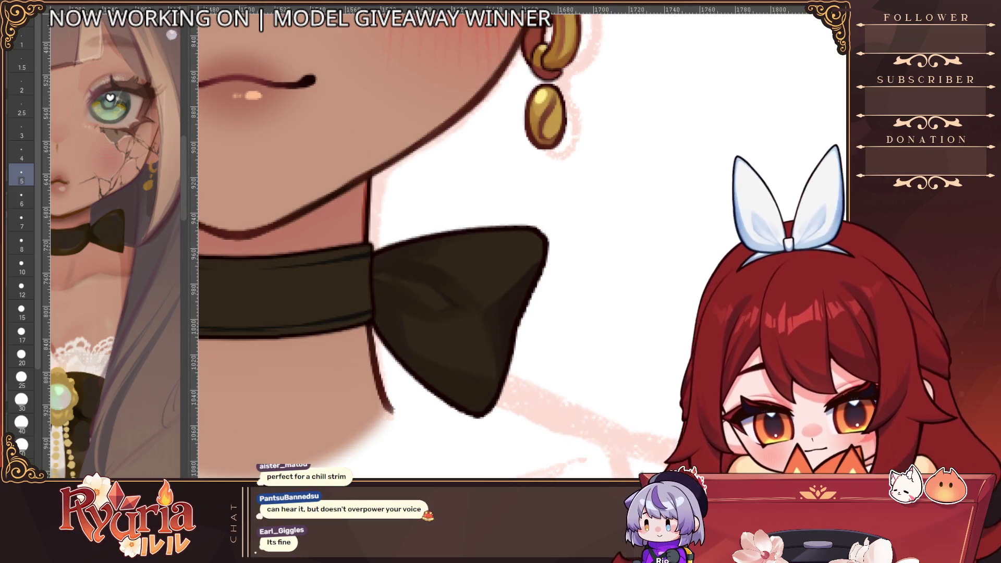
key(bracketleft)
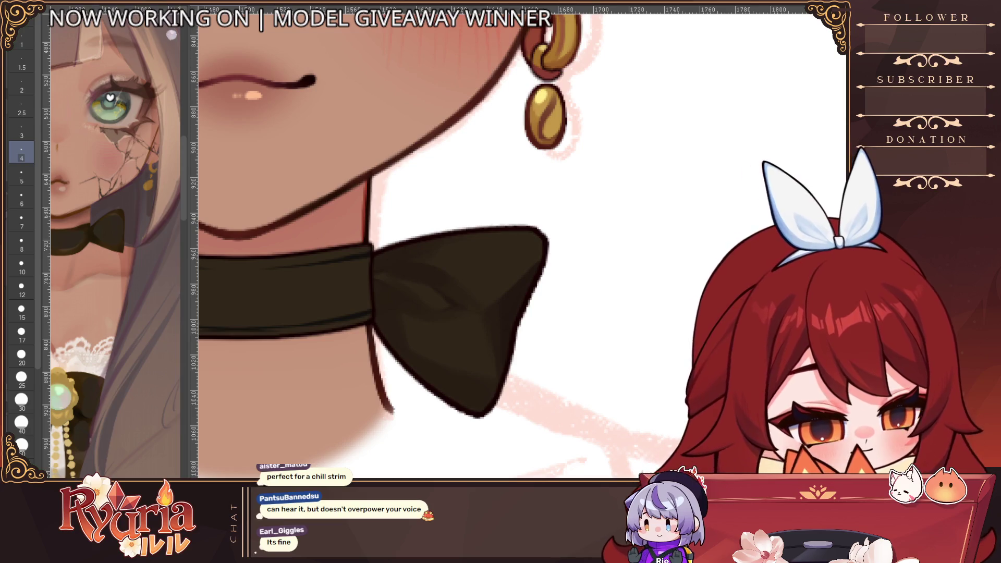
key(ctrl+z)
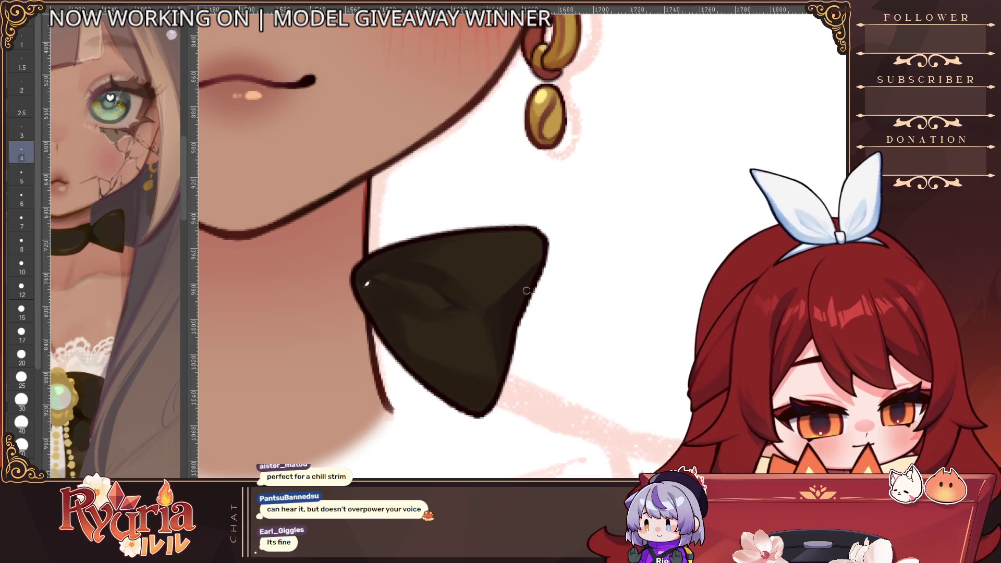
Darken the bow's lower-left edge with a small brush.
key(bracketleft)
key(bracketleft)
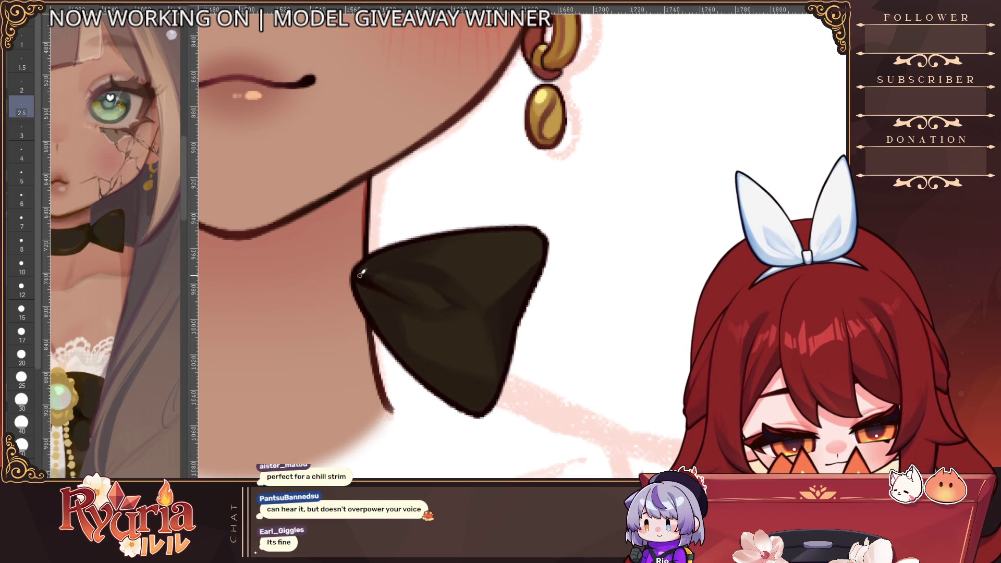
key(bracketright)
drag(364, 283, 439, 392)
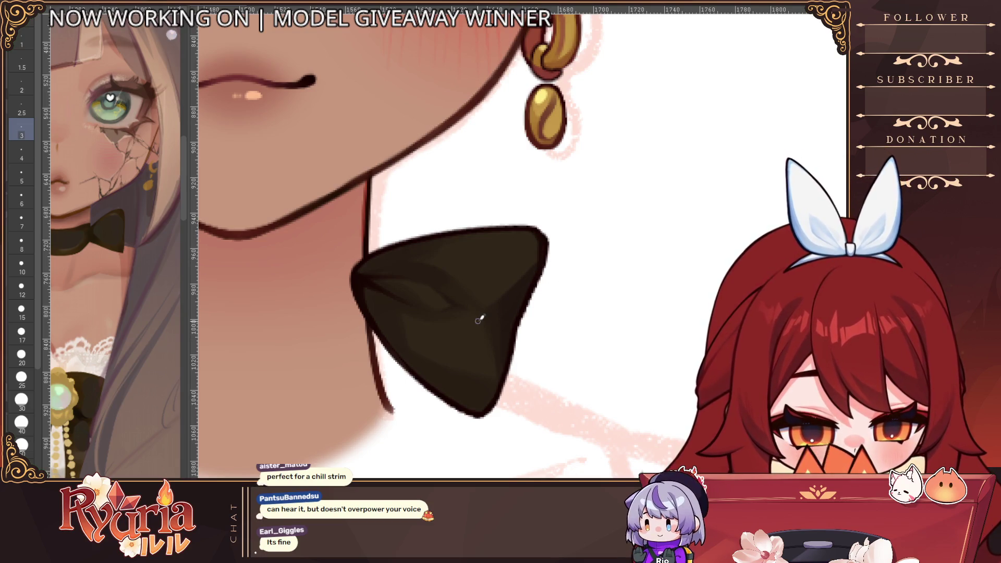
key(bracketright)
key(bracketright)
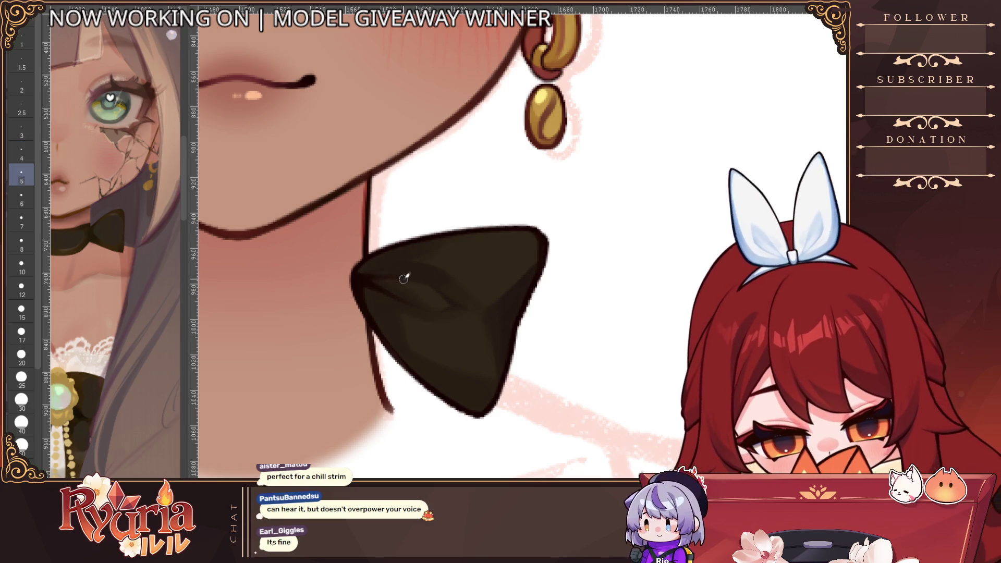
click(427, 266)
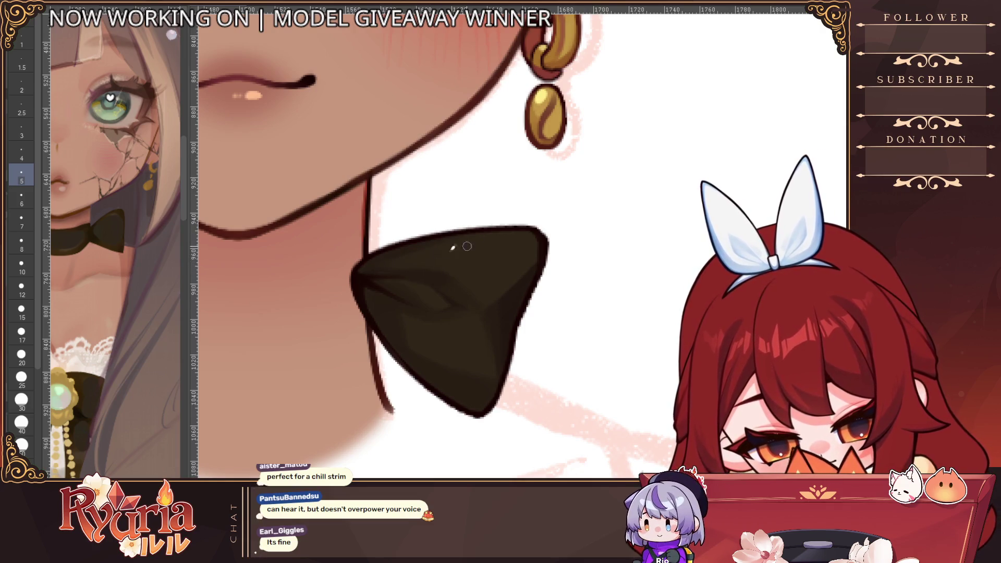
key(bracketright)
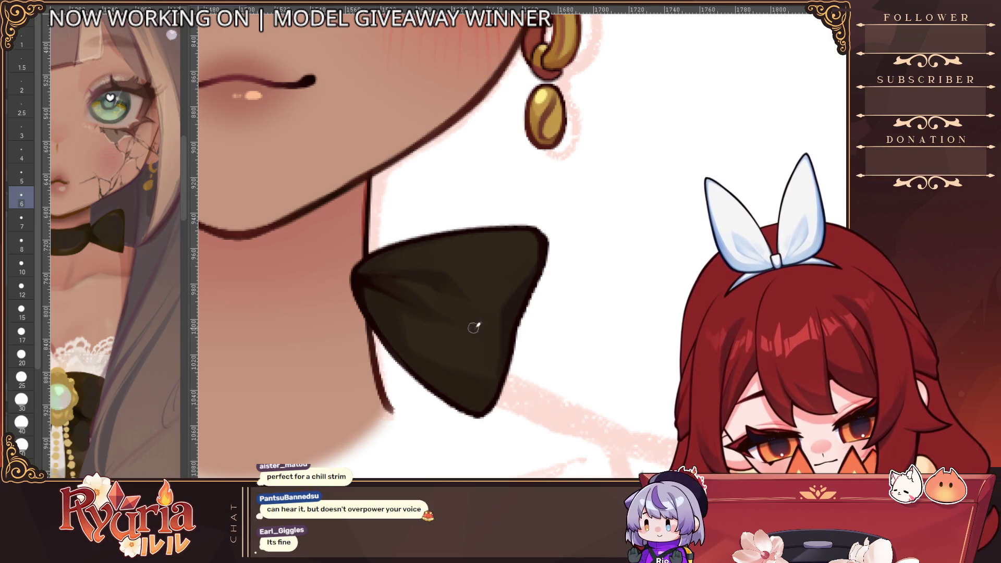
scroll(480, 297, down, 3)
scroll(490, 257, up, 1)
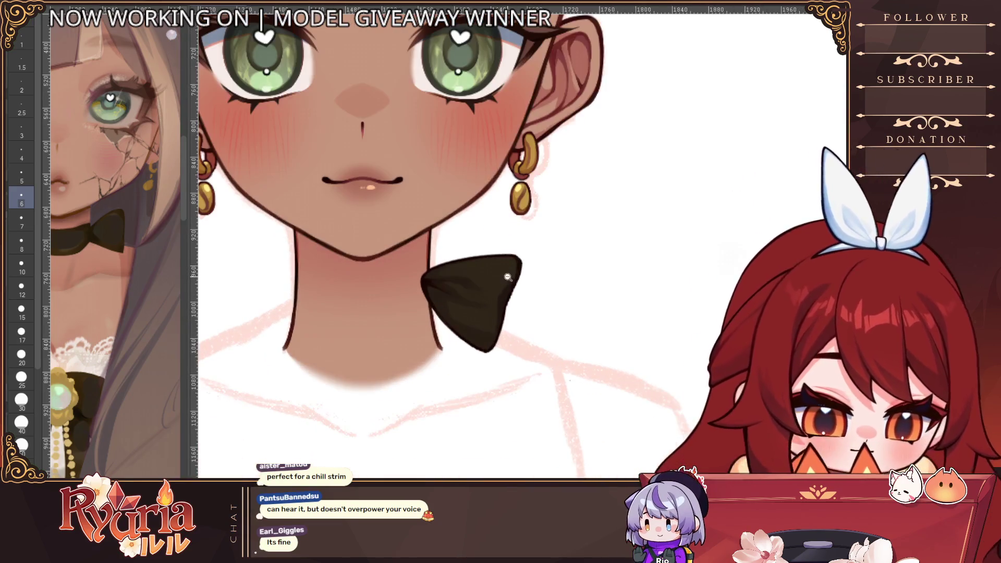
Tilt the canvas and smooth the bow's jagged right edge with a fine brush.
scroll(492, 263, up, 2)
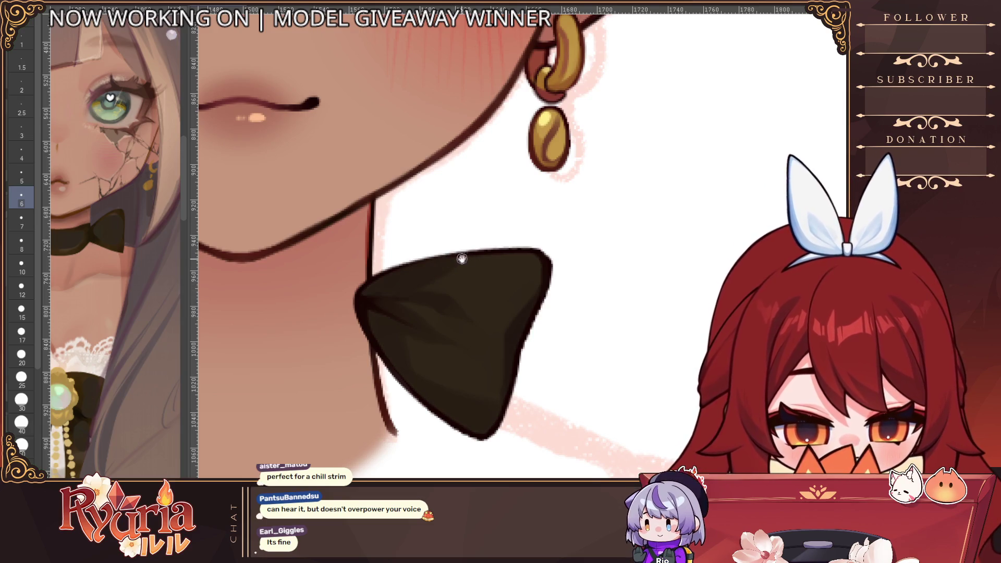
scroll(461, 258, down, 2)
scroll(463, 257, down, 2)
scroll(464, 257, up, 1)
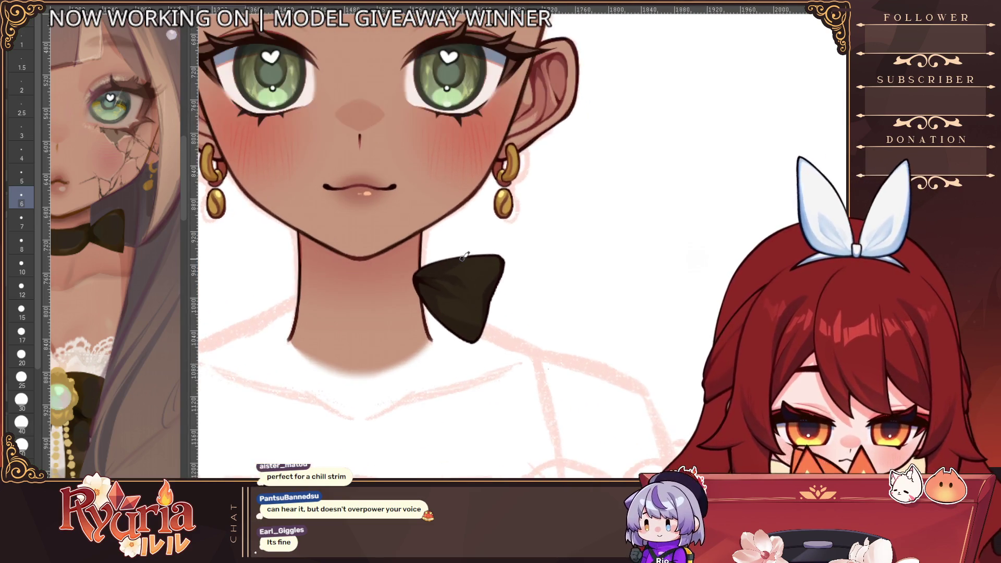
key(minus)
key(minus)
key(minus)
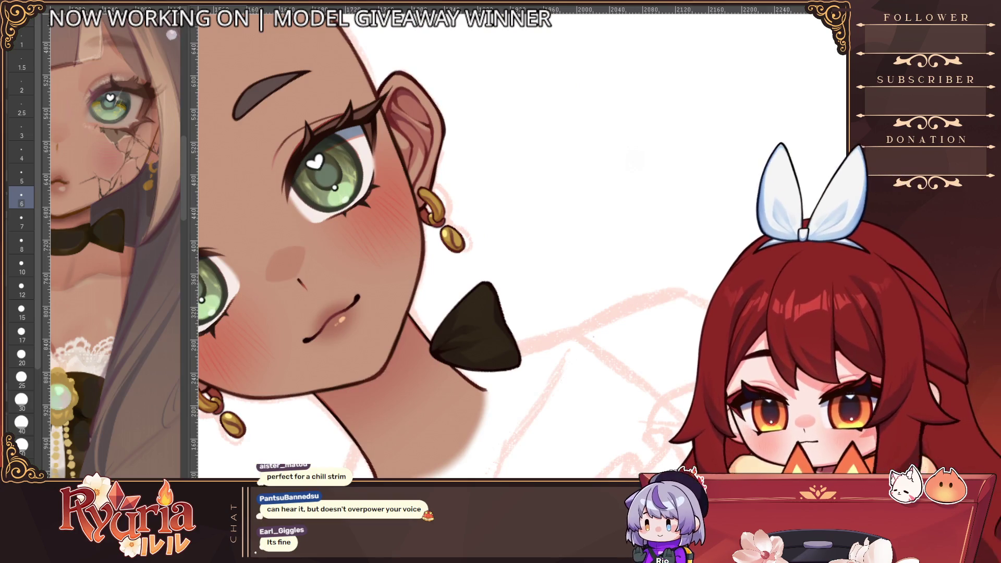
scroll(410, 307, up, 3)
key(bracketleft)
key(bracketleft)
key(bracketleft)
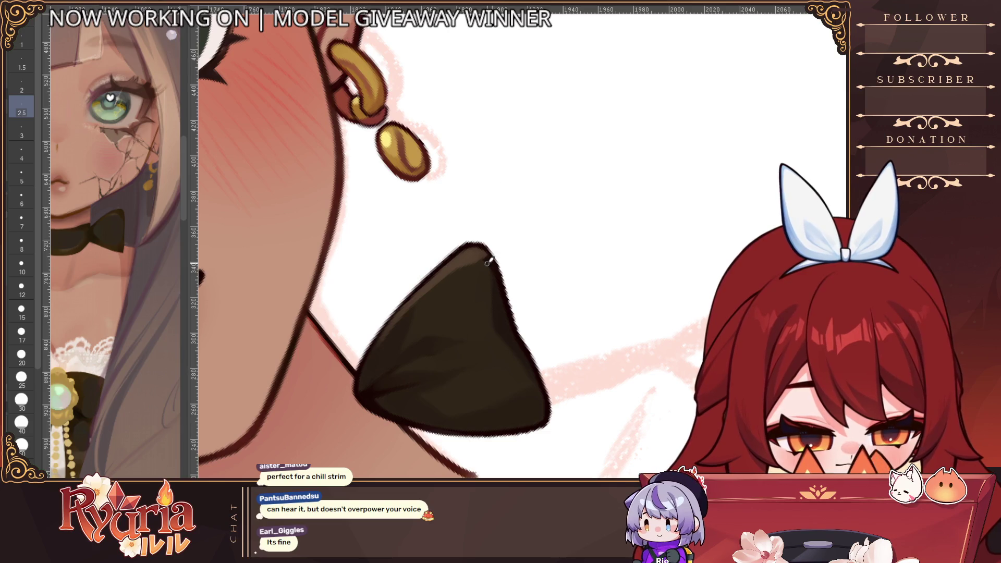
scroll(531, 311, down, 2)
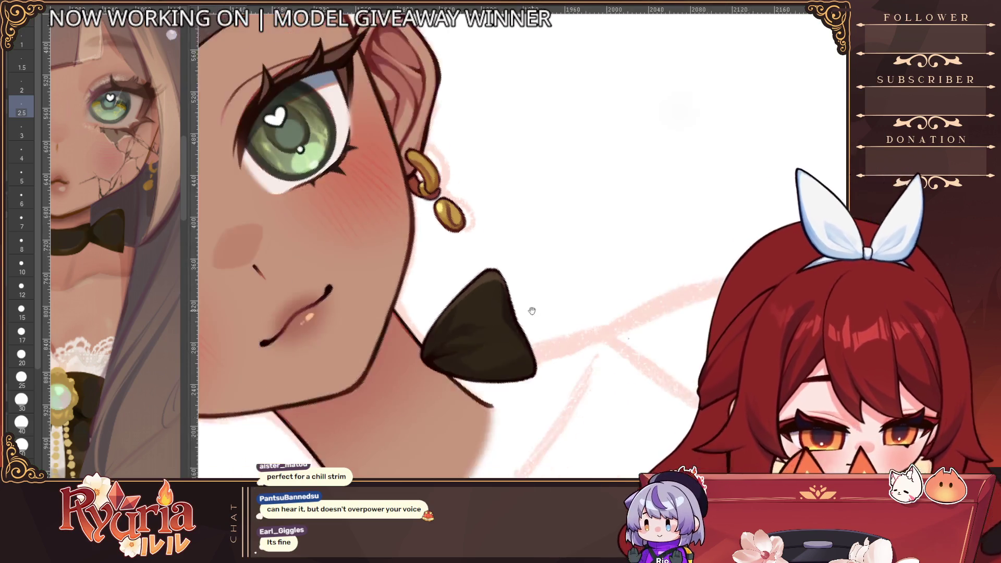
scroll(532, 311, down, 2)
scroll(503, 290, up, 4)
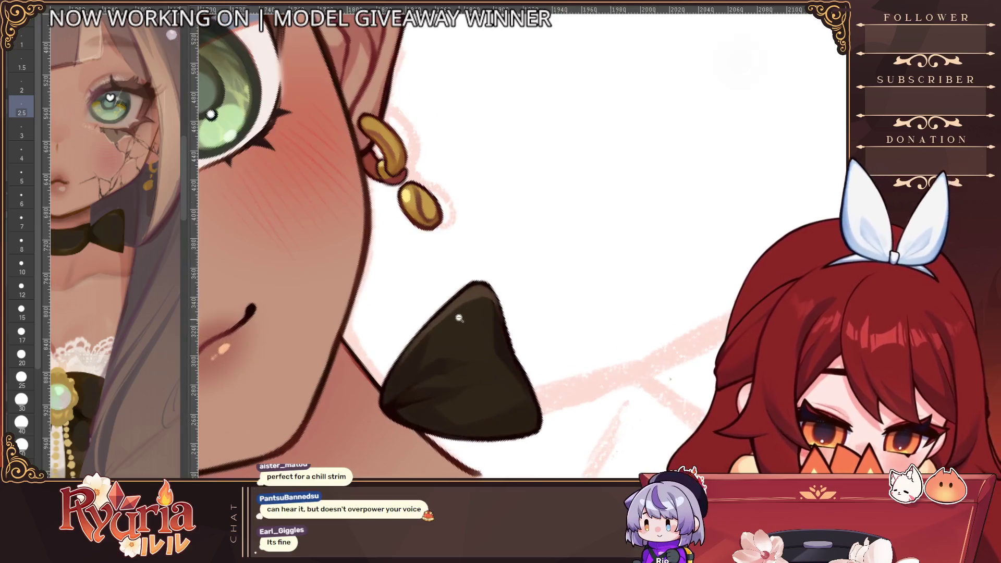
key(bracketright)
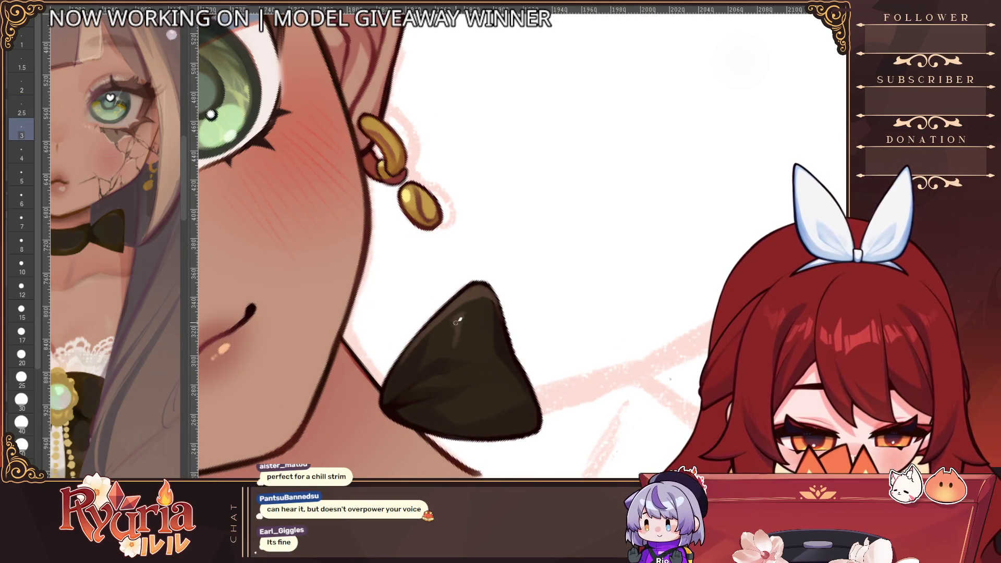
key(bracketright)
key(bracketright)
key(bracketright)
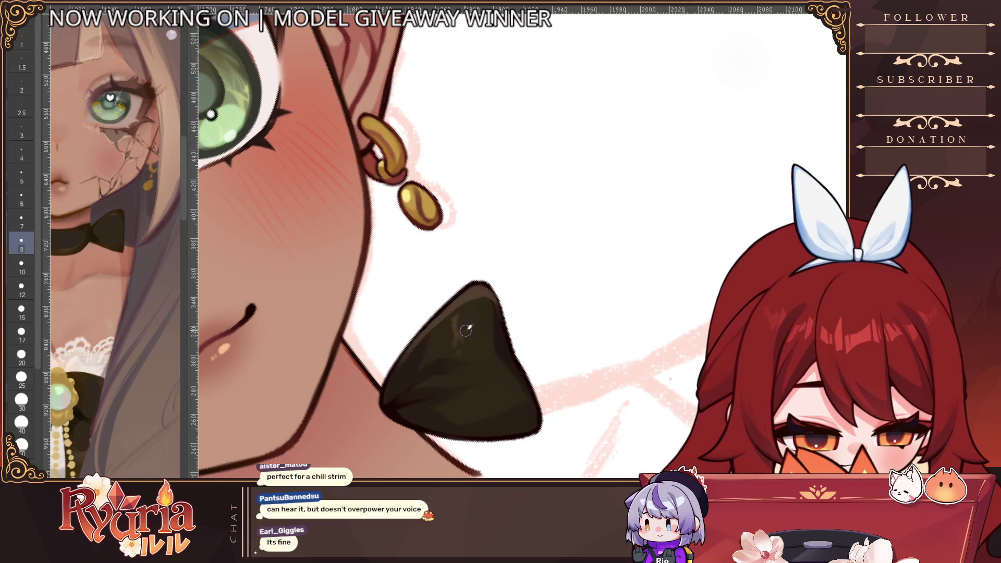
key(bracketleft)
key(bracketleft)
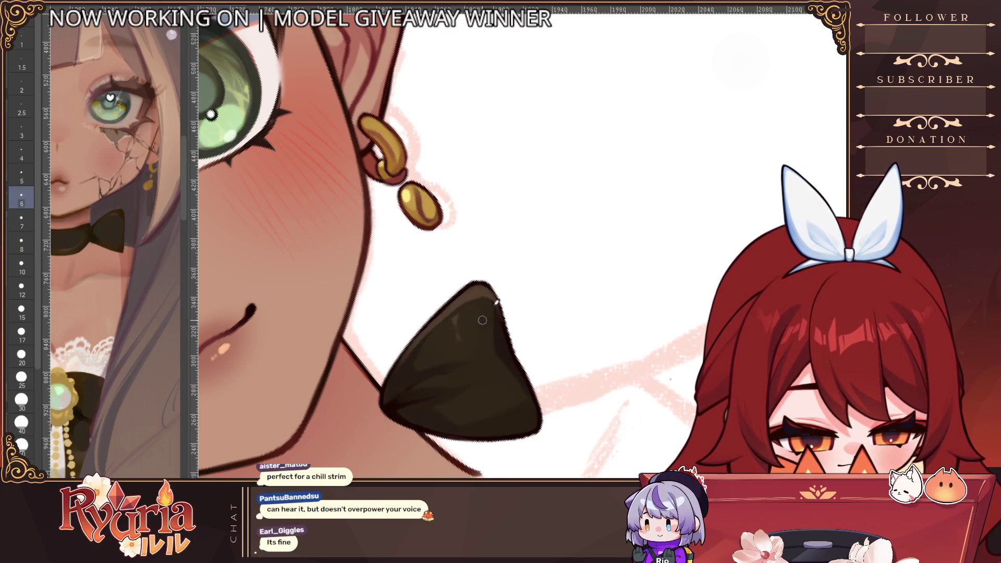
key(bracketleft)
key(bracketleft)
scroll(573, 224, down, 3)
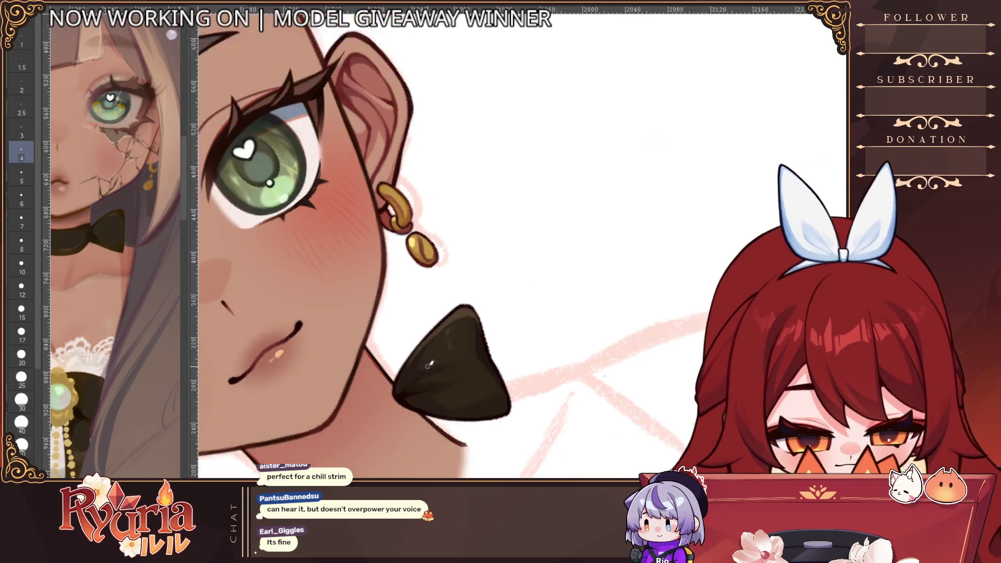
scroll(574, 225, up, 5)
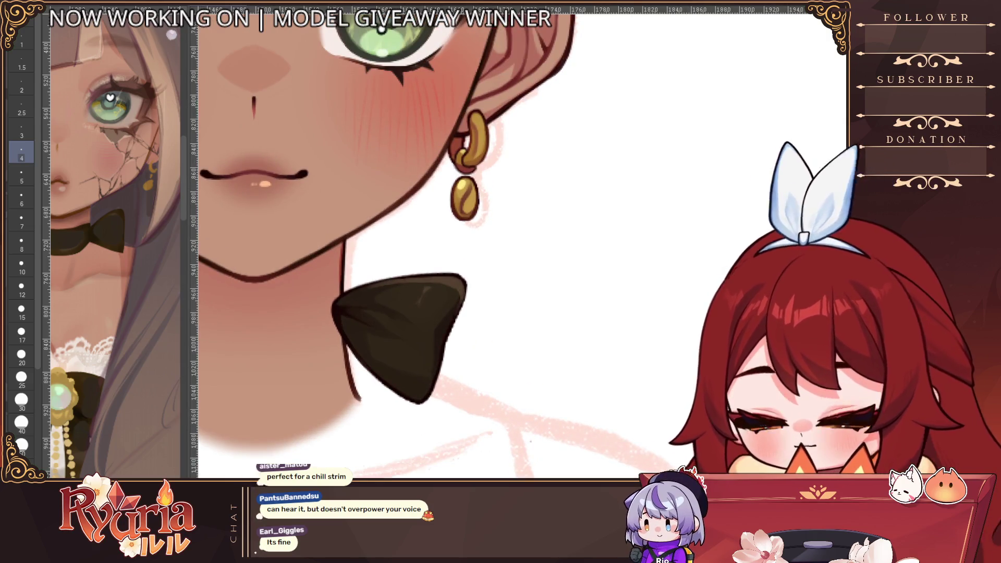
key(bracketleft)
key(bracketleft)
scroll(463, 276, up, 2)
drag(469, 294, 419, 436)
Smooth the bow's lower-left outline to its tip and reshape its right tip.
key(bracketright)
mouse_move(315, 368)
mouse_down()
mouse_move(407, 445)
mouse_move(380, 440)
mouse_move(405, 441)
mouse_up()
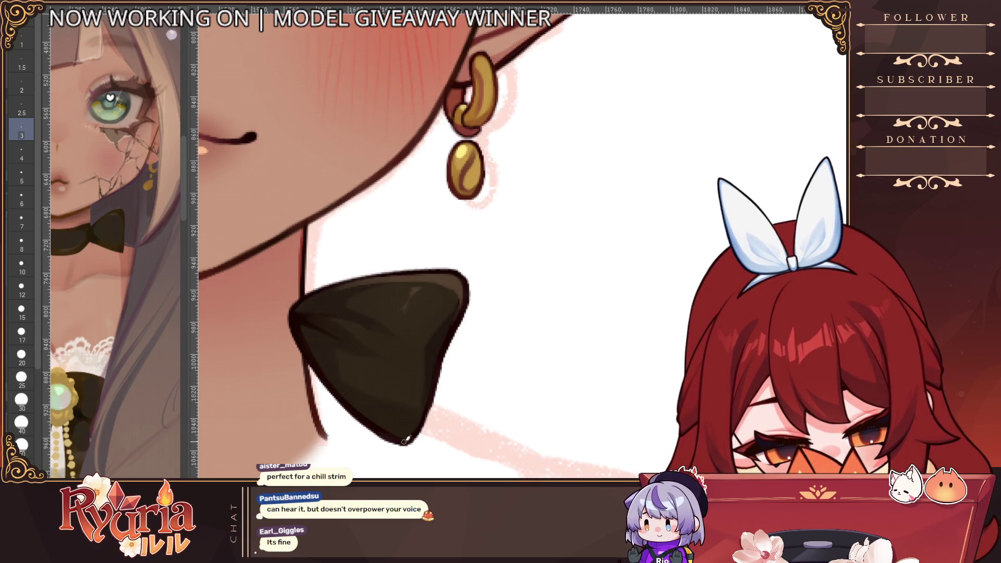
scroll(440, 406, down, 5)
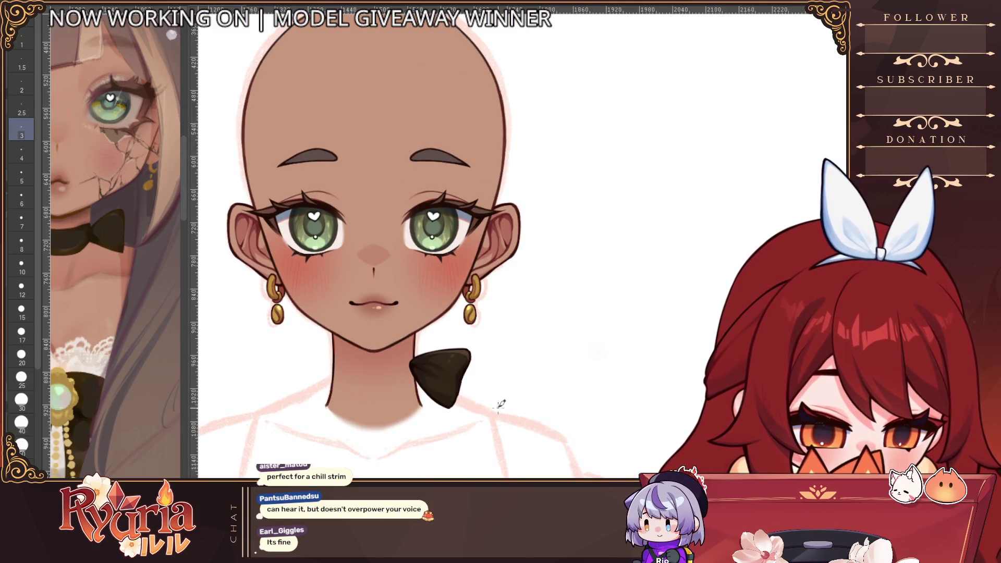
scroll(469, 396, up, 5)
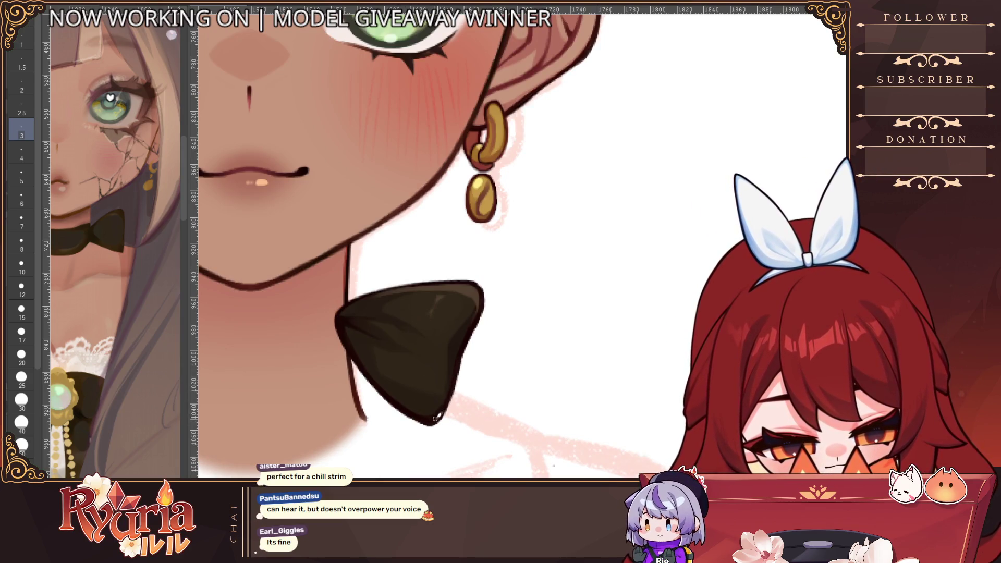
scroll(443, 407, down, 5)
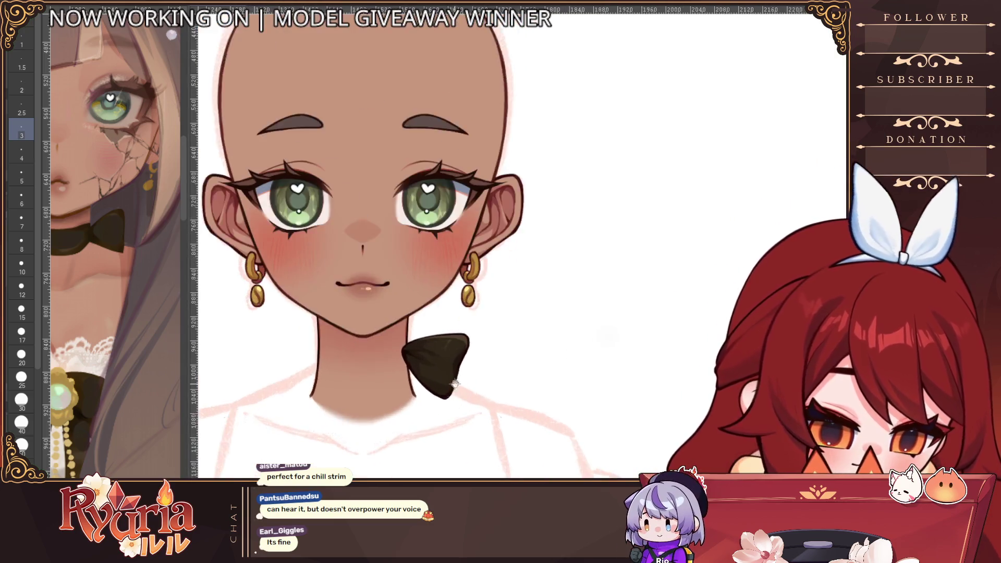
scroll(454, 384, up, 1)
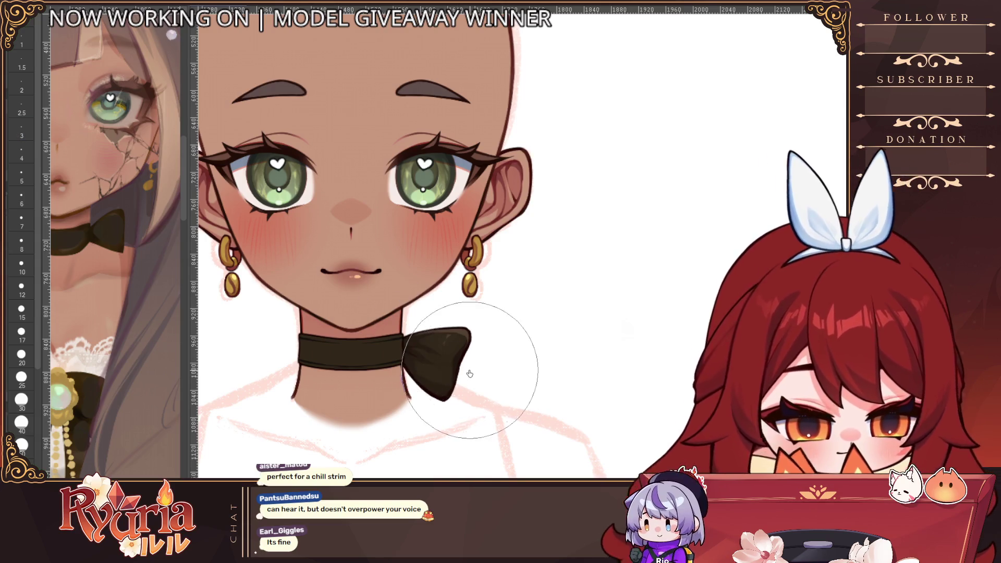
mouse_move(476, 357)
mouse_down()
mouse_move(486, 332)
mouse_move(459, 271)
mouse_up()
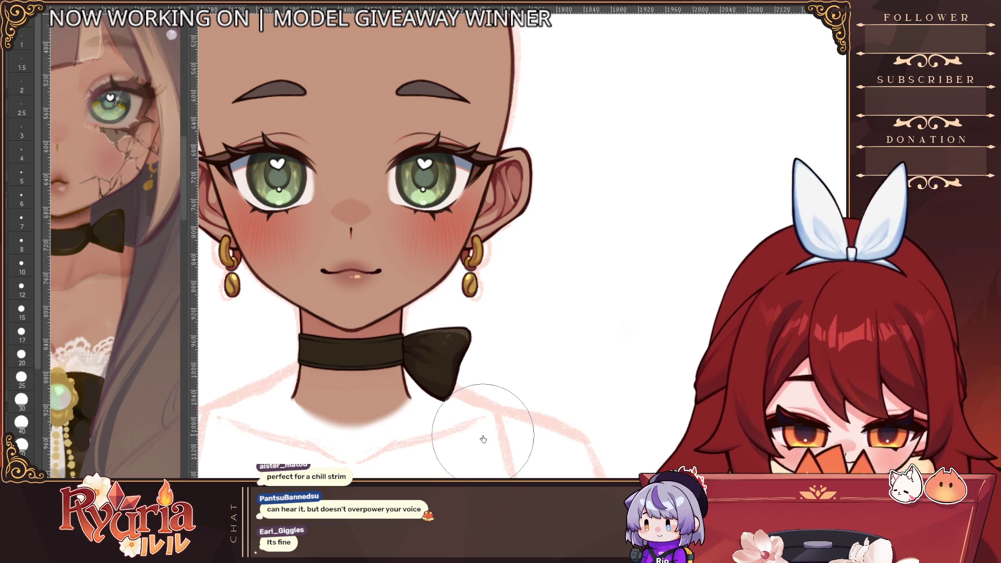
Rotate the black choker bow to a slightly new angle, then lasso-select the area around the neck and bow.
scroll(485, 433, down, 2)
scroll(471, 430, up, 1)
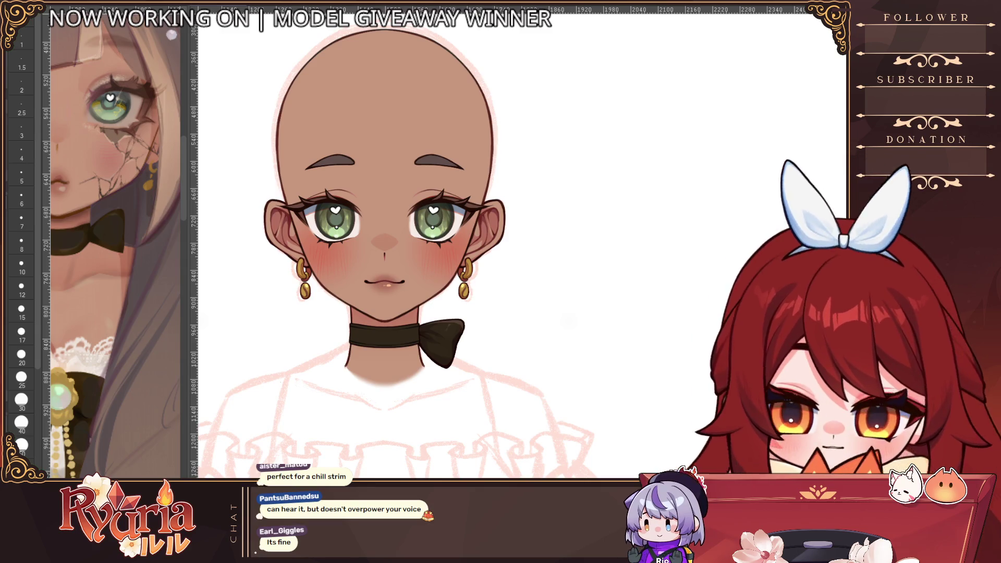
key(ctrl+t)
drag(476, 326, 474, 303)
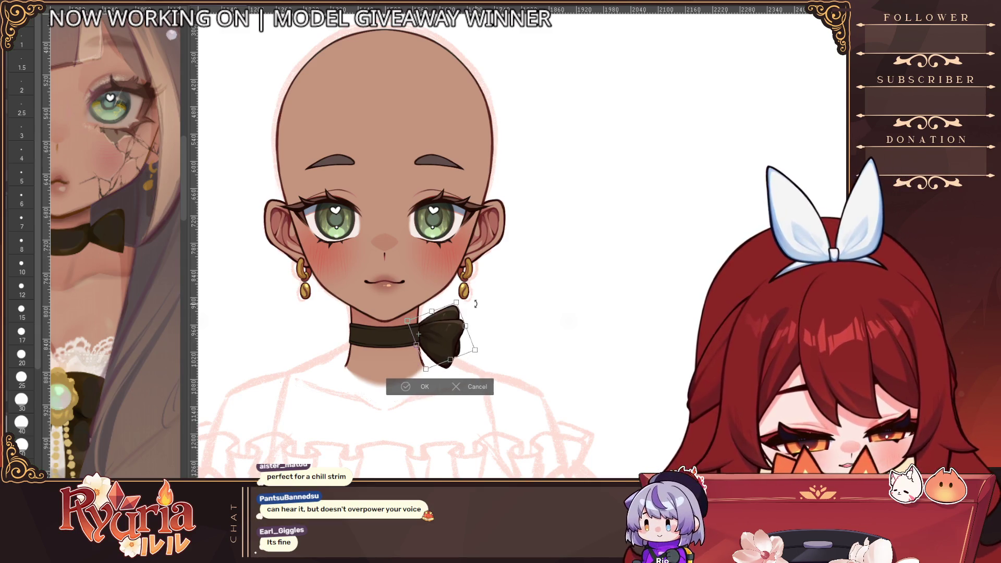
mouse_move(467, 361)
mouse_down()
mouse_move(488, 311)
mouse_move(486, 334)
mouse_up()
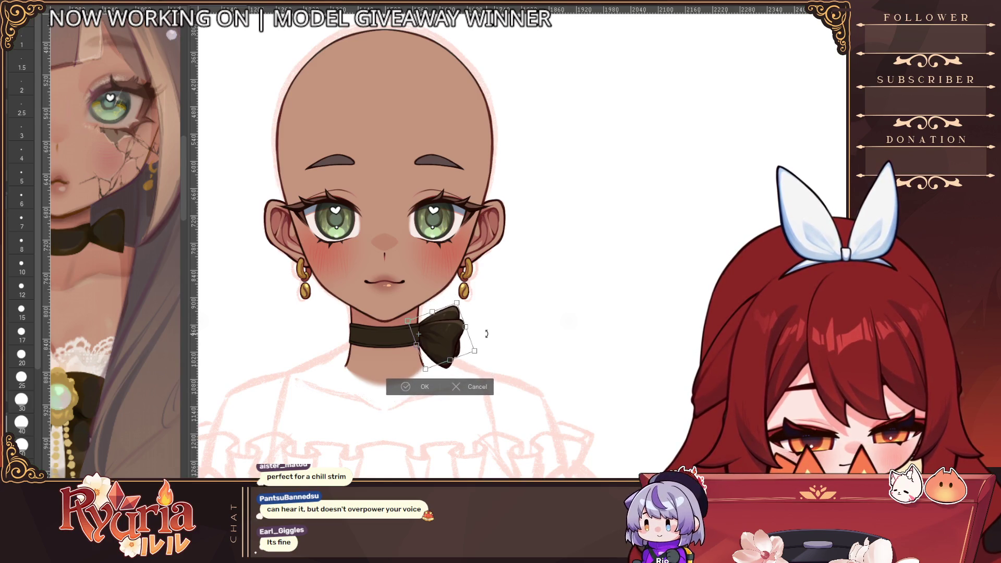
drag(455, 302, 457, 303)
click(421, 386)
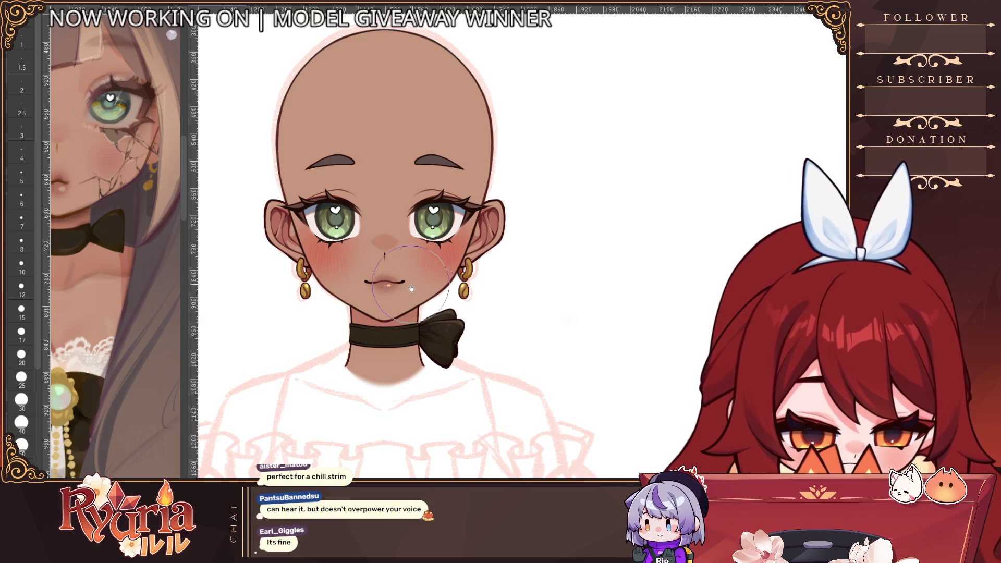
key(bracketleft)
key(bracketleft)
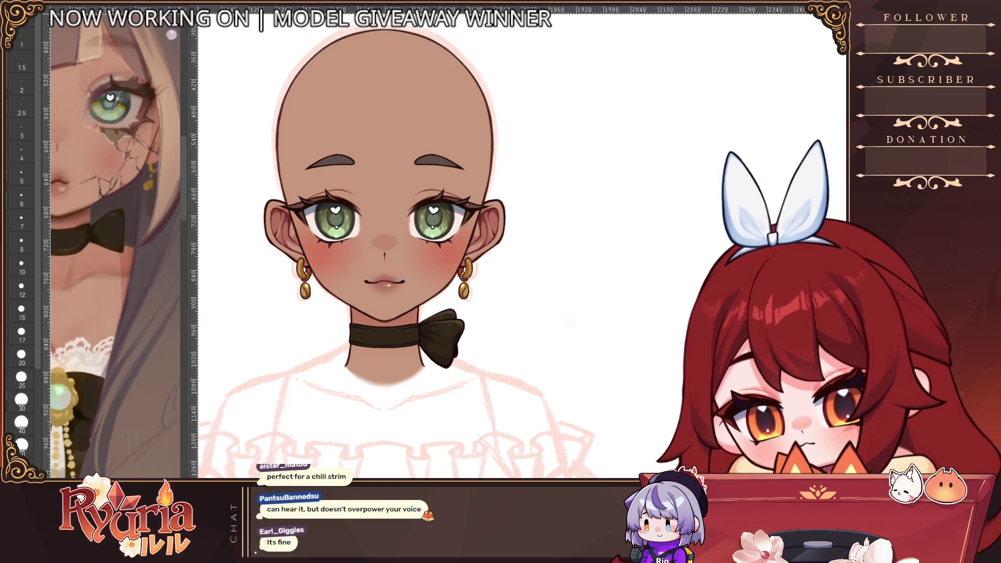
mouse_move(496, 279)
mouse_down()
mouse_move(462, 427)
mouse_move(568, 359)
mouse_up()
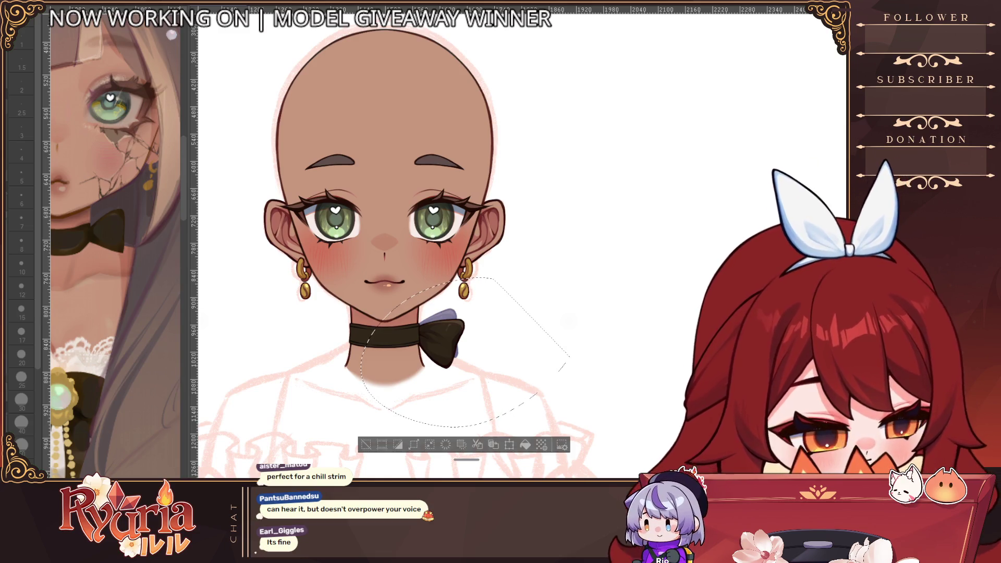
Delete the stray lavender shape inside the selection, deselect, and zoom in on the bow.
key(Delete)
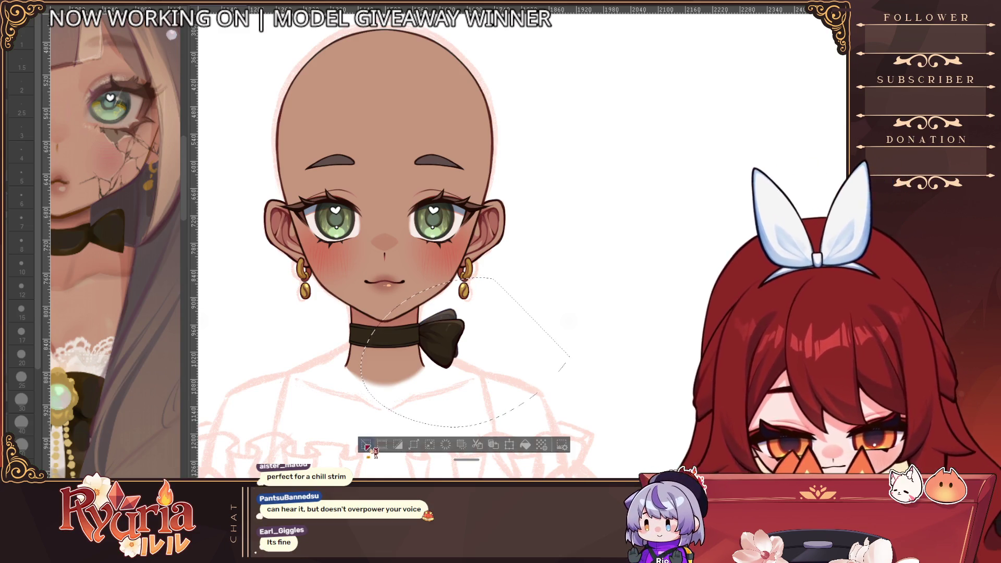
key(ctrl+d)
scroll(426, 347, up, 1)
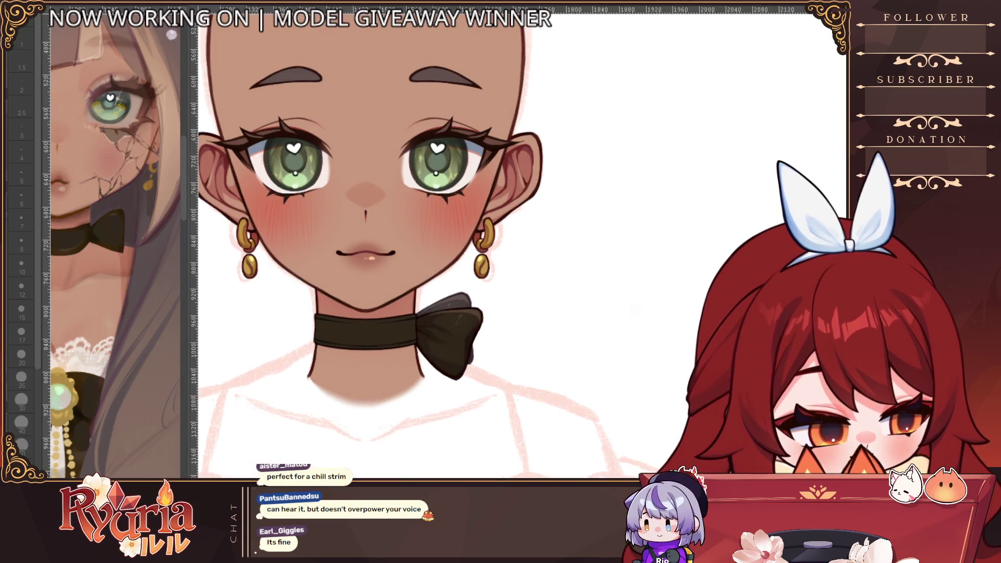
scroll(441, 323, up, 2)
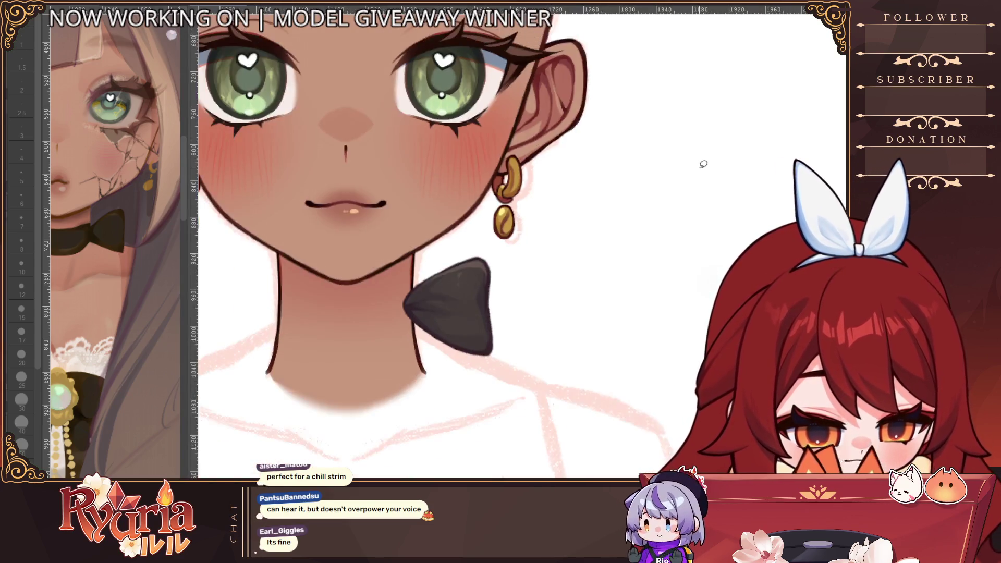
scroll(539, 466, up, 2)
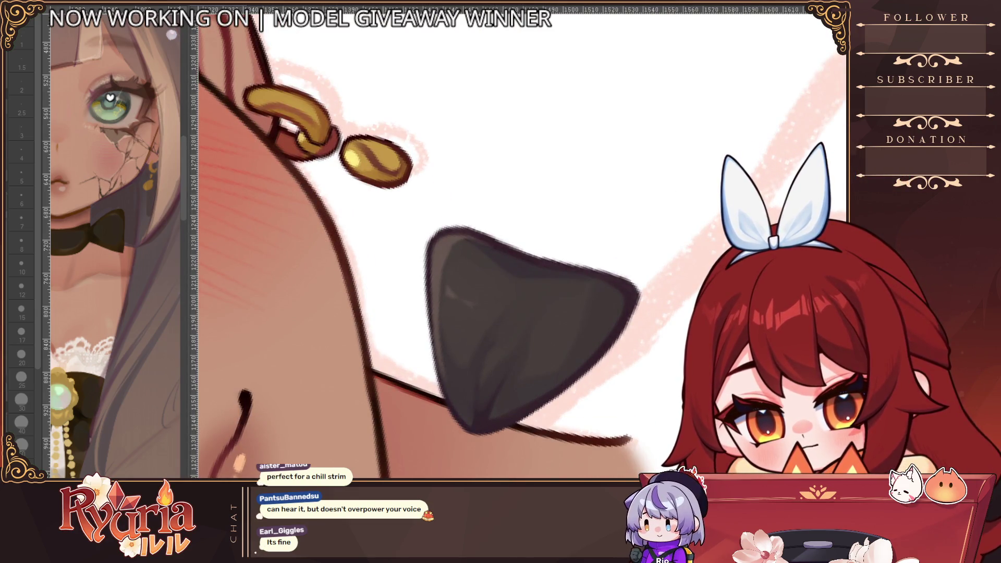
Redraw the bow's dark left and lower-left outline with a size 3–4 brush.
click(22, 130)
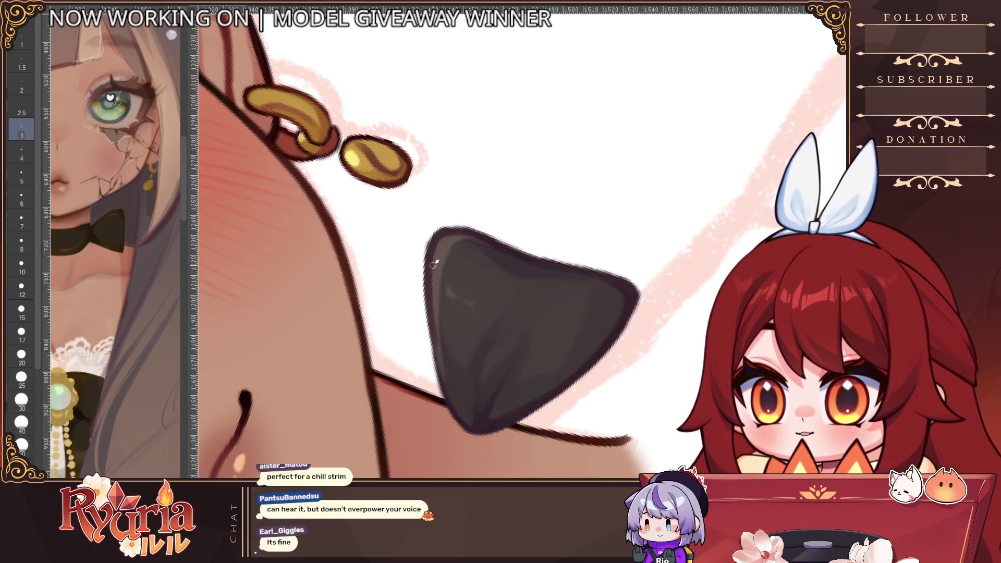
key(bracketright)
mouse_move(451, 225)
mouse_down()
mouse_move(428, 245)
mouse_move(425, 307)
mouse_move(452, 384)
mouse_up()
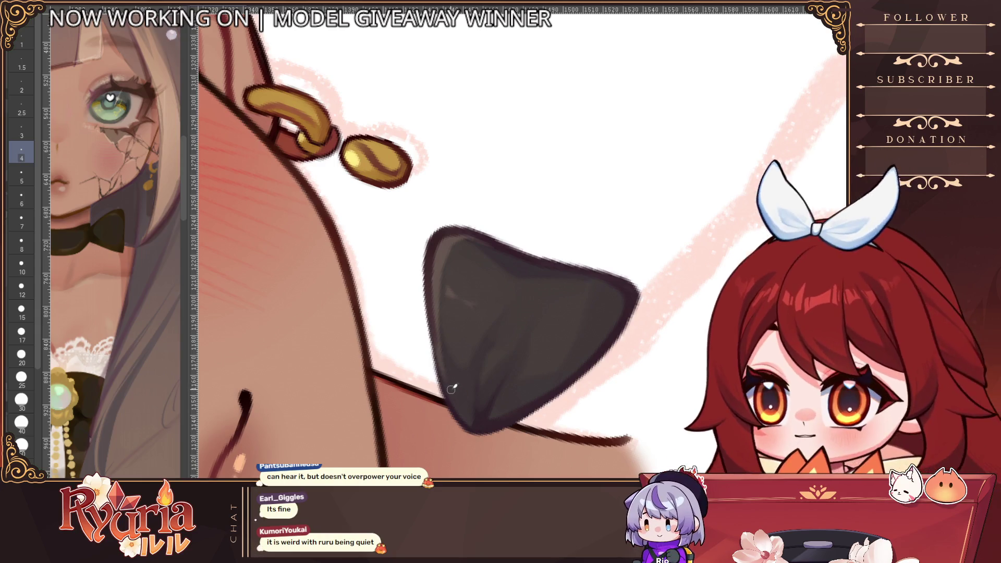
drag(436, 308, 461, 417)
Raise the brush to size 10, tilt the canvas view slightly, and zoom out toward the face.
key(bracketleft)
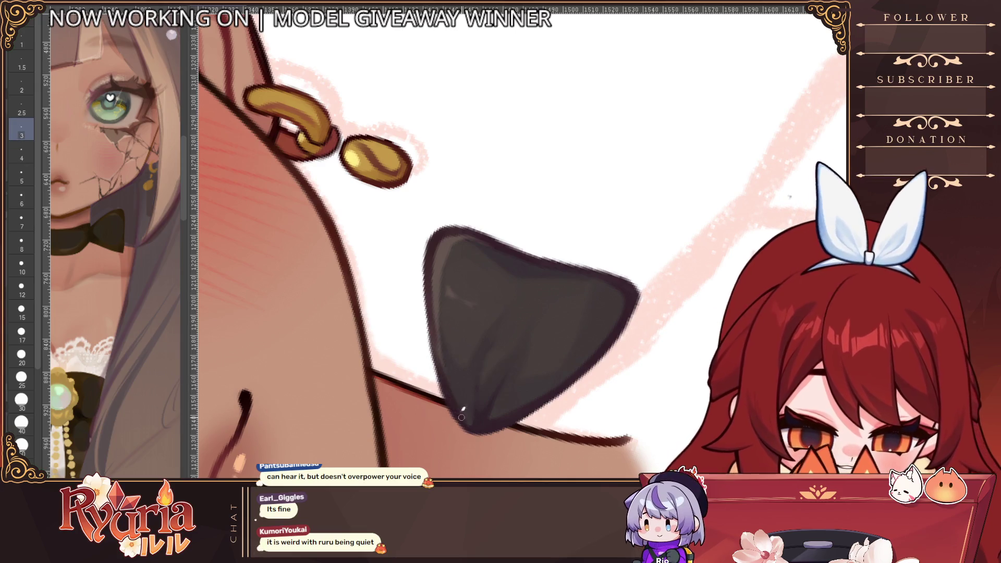
key(bracketright)
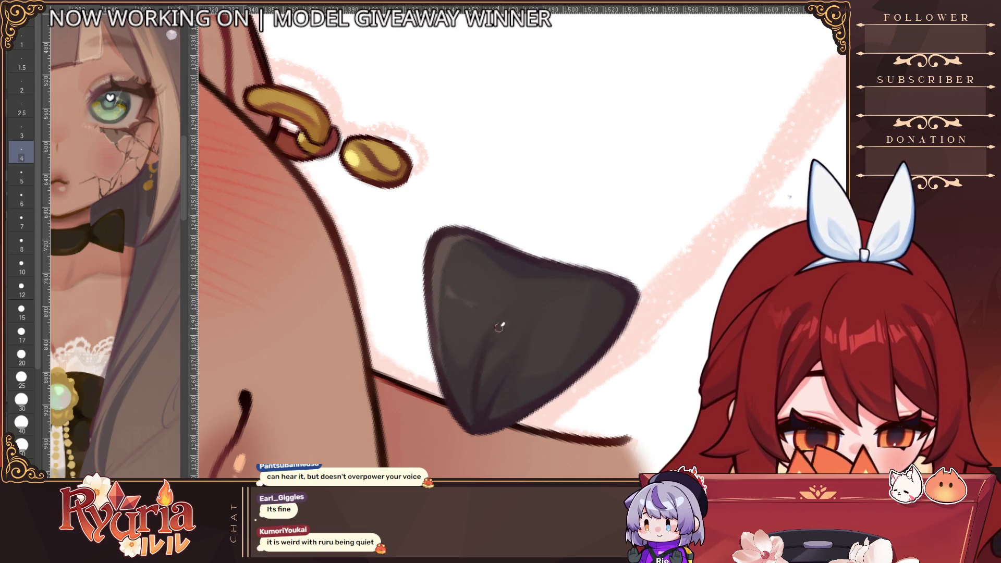
key(bracketright)
key(bracketright)
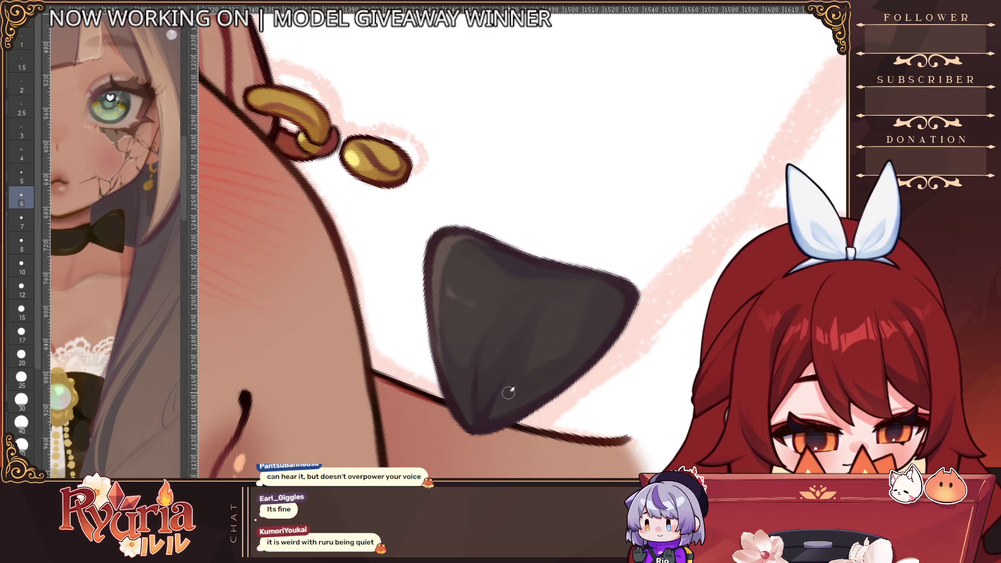
drag(641, 305, 626, 292)
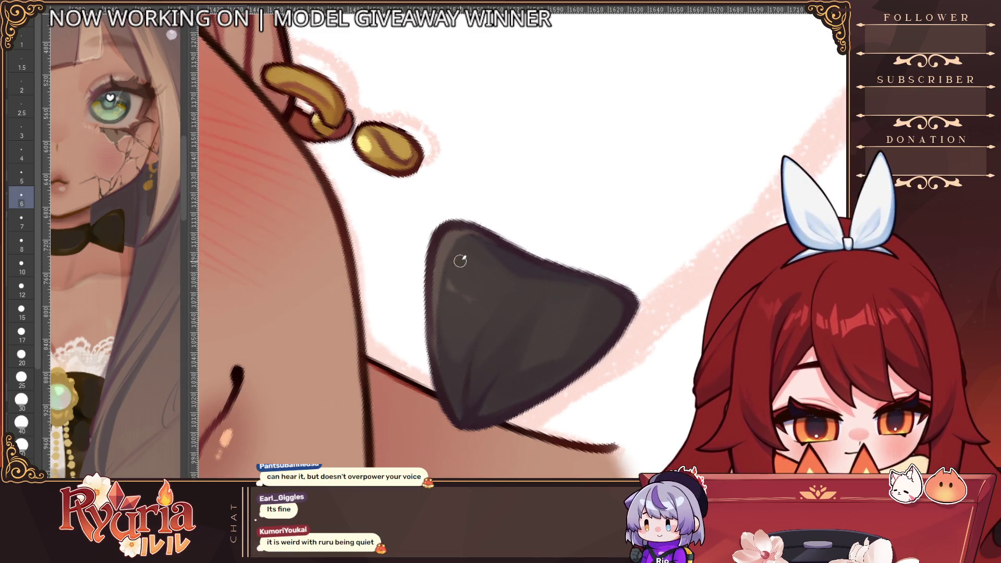
key(bracketright)
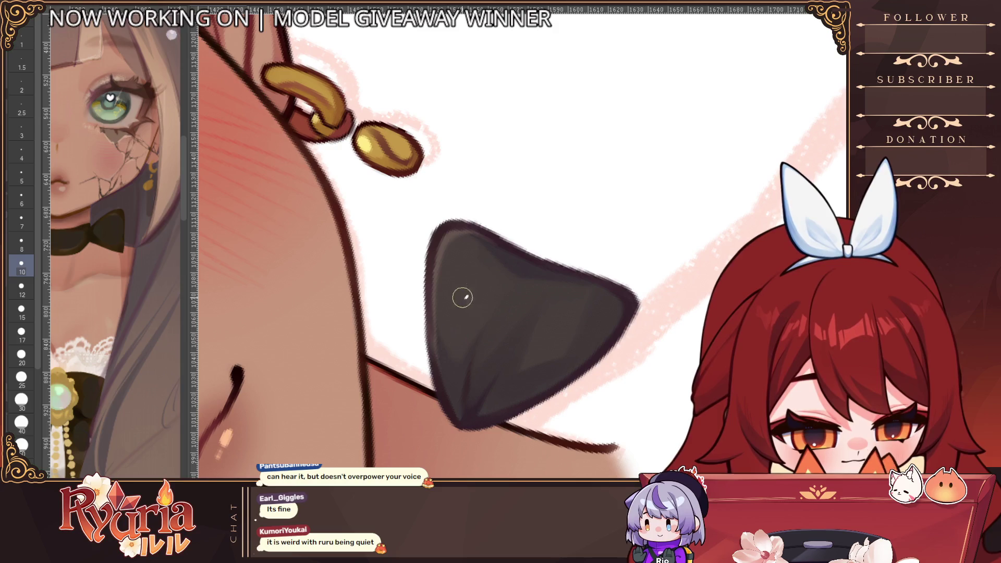
key(ctrl+minus)
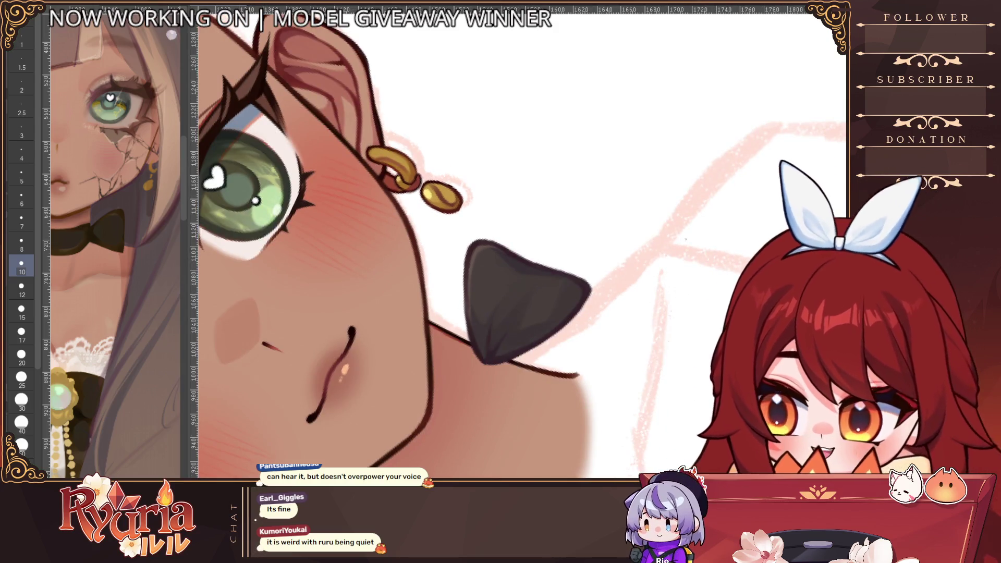
Straighten the canvas view, bring back the full choker and bow, and pan to show the whole face.
key(ctrl+at)
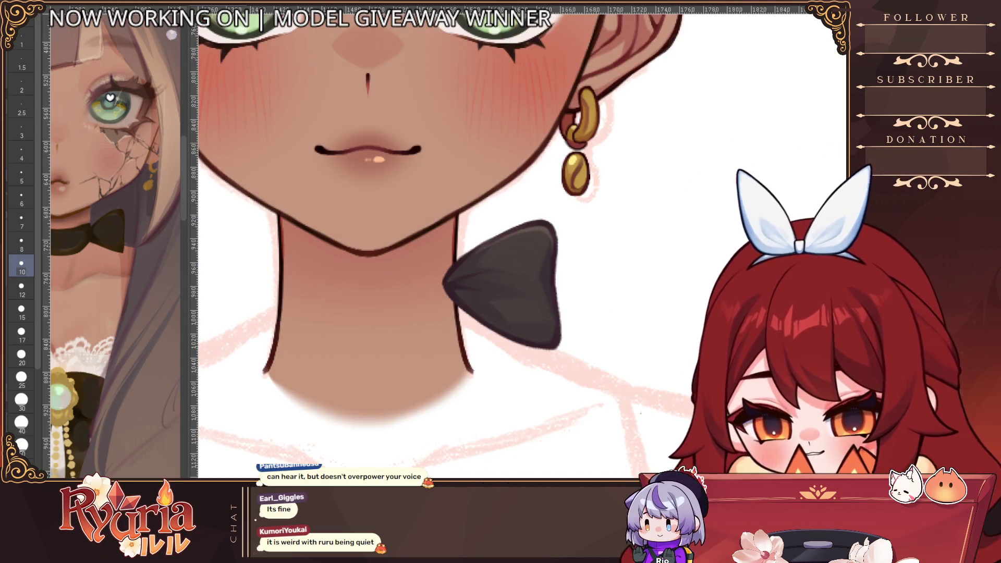
key(bracketleft)
key(bracketleft)
key(bracketleft)
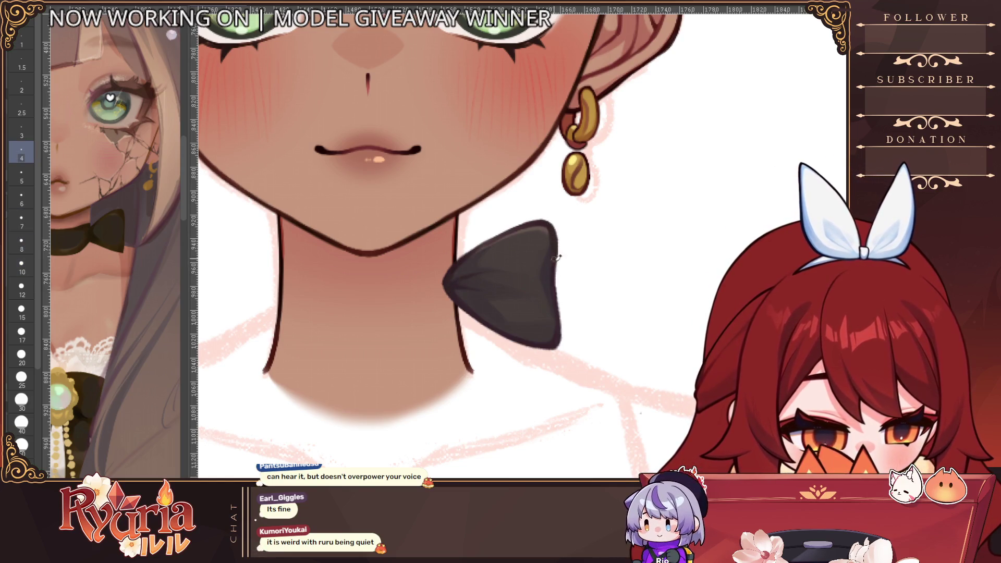
scroll(560, 339, down, 2)
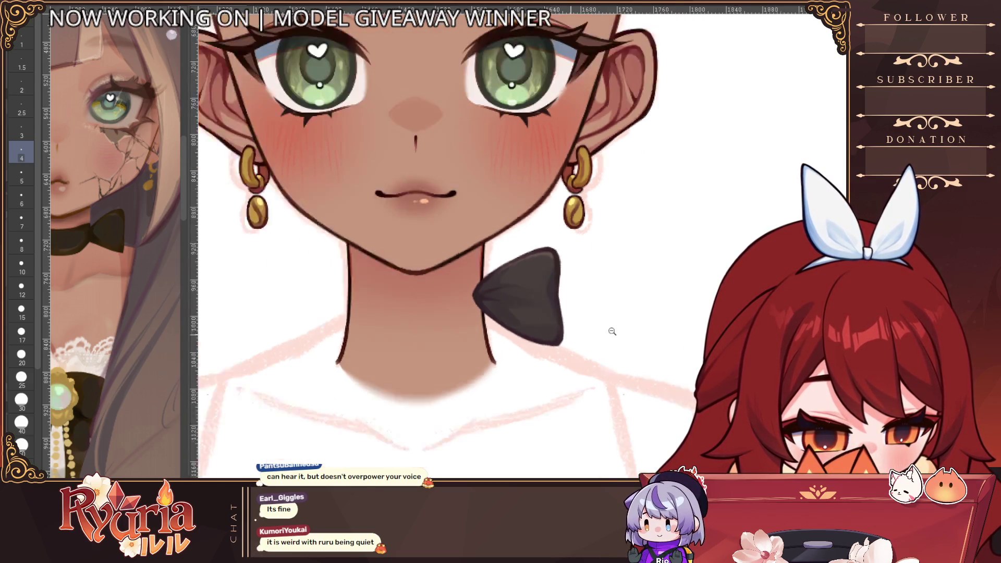
key(bracketright)
key(bracketright)
key(bracketright)
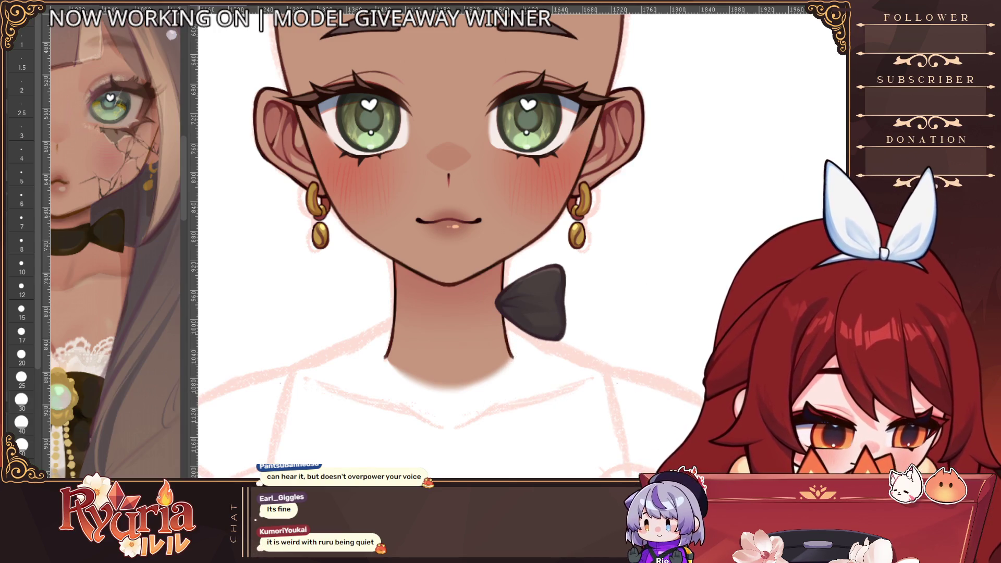
key(ctrl+z)
key(ctrl+z)
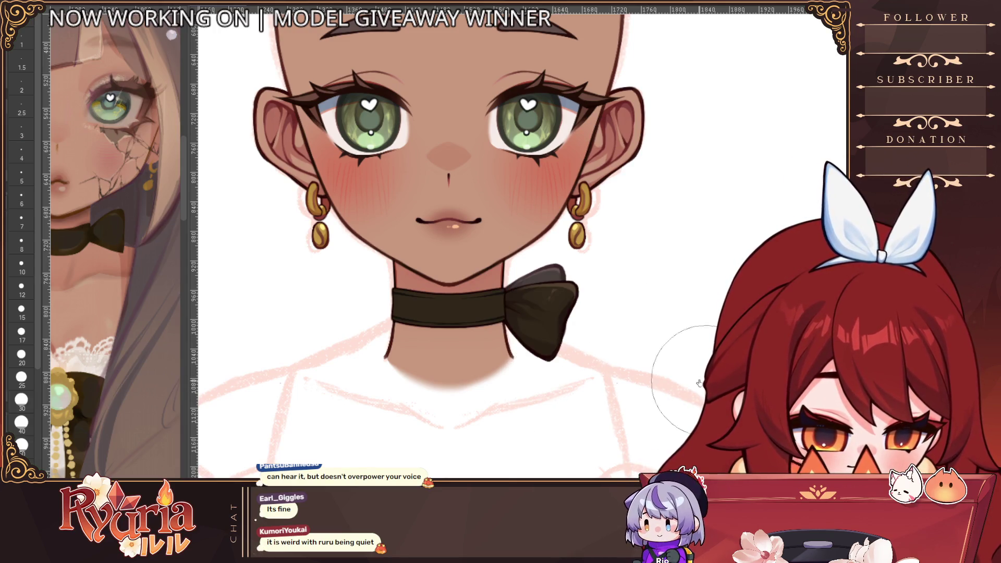
scroll(515, 354, down, 1)
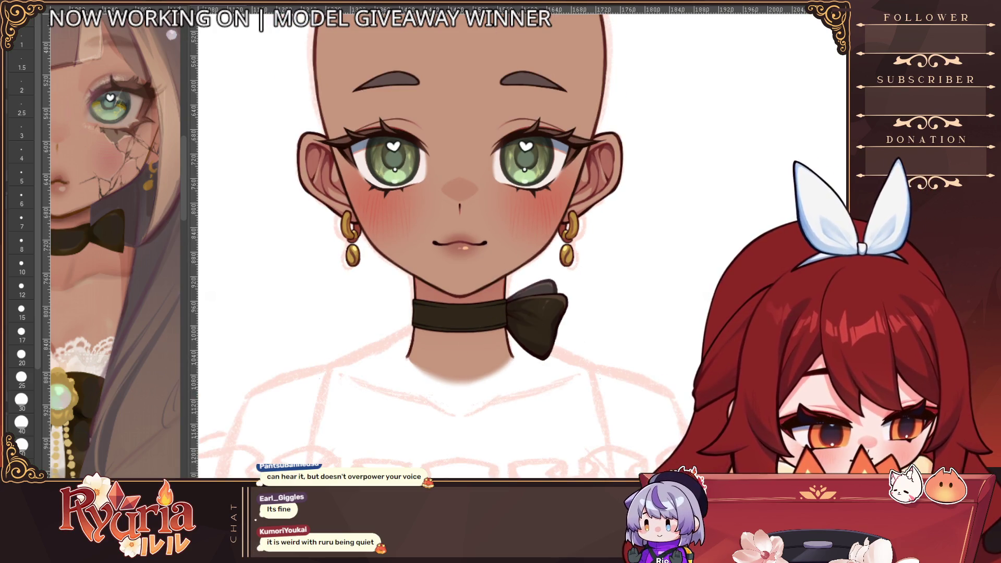
key(ctrl+semicolon)
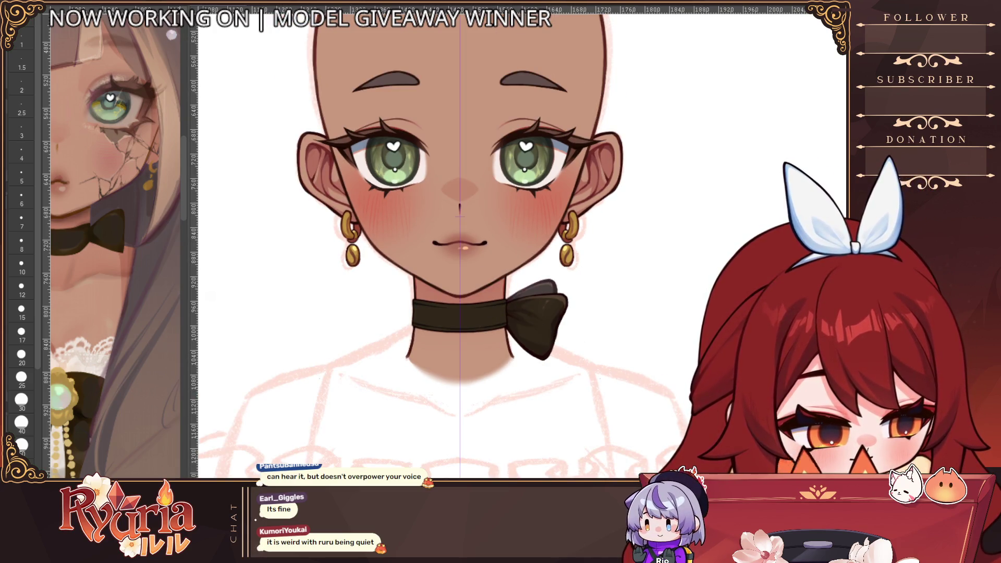
key(ctrl+semicolon)
scroll(521, 333, up, 4)
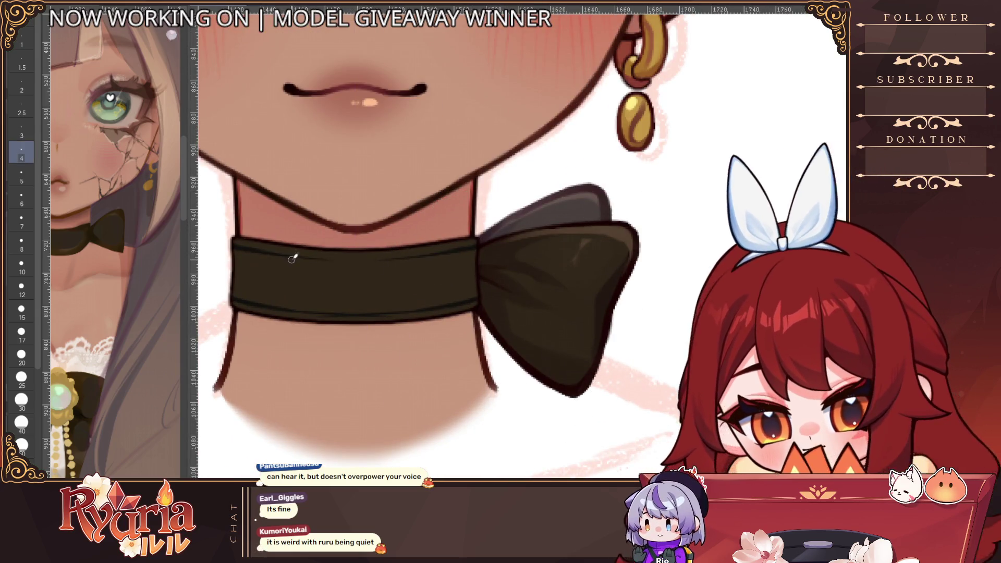
scroll(265, 258, down, 1)
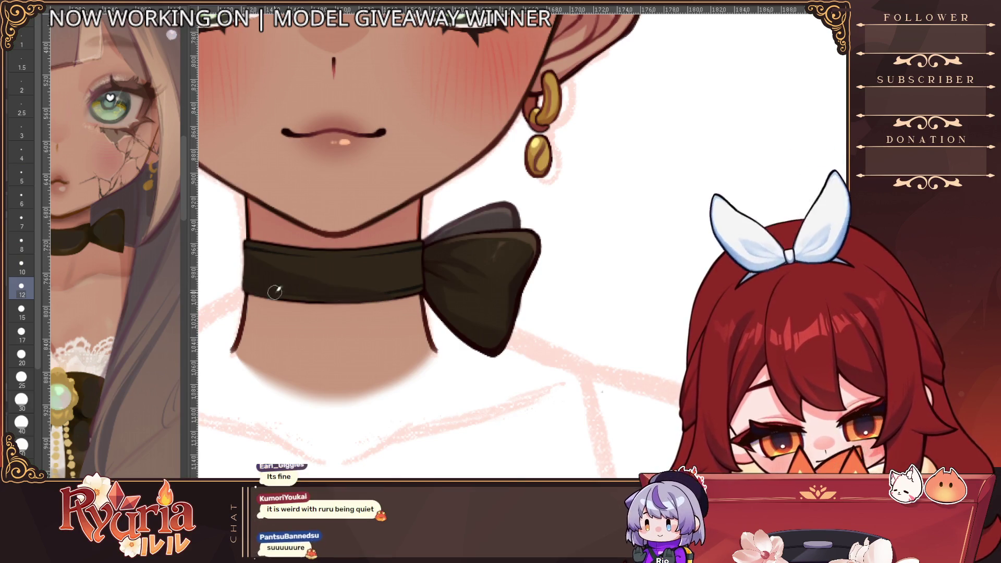
scroll(271, 172, down, 2)
drag(419, 158, 477, 235)
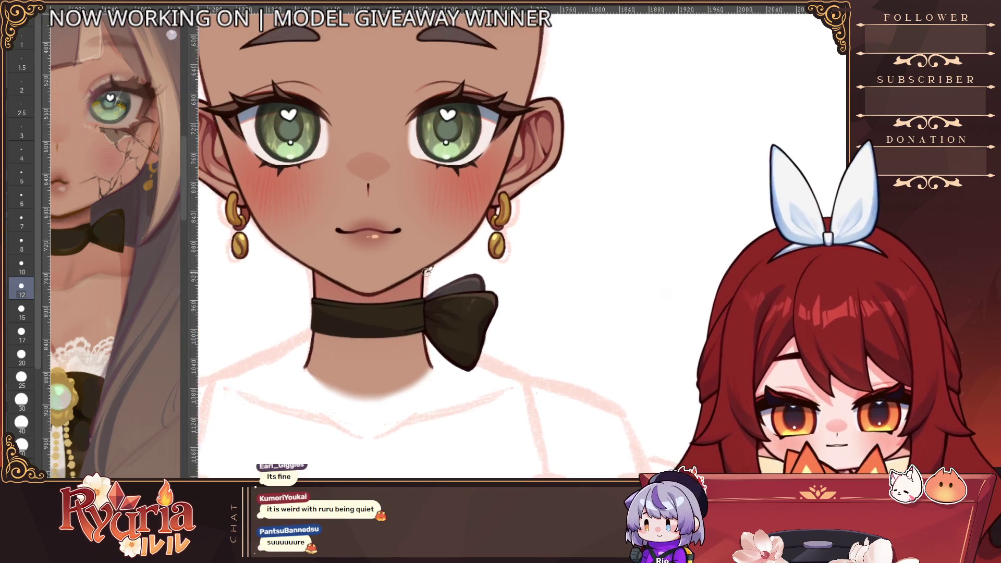
Switch the brush between sizes 4 and 6 and larger, then zoom out from the choker close-up.
key(bracketleft)
key(bracketleft)
key(bracketleft)
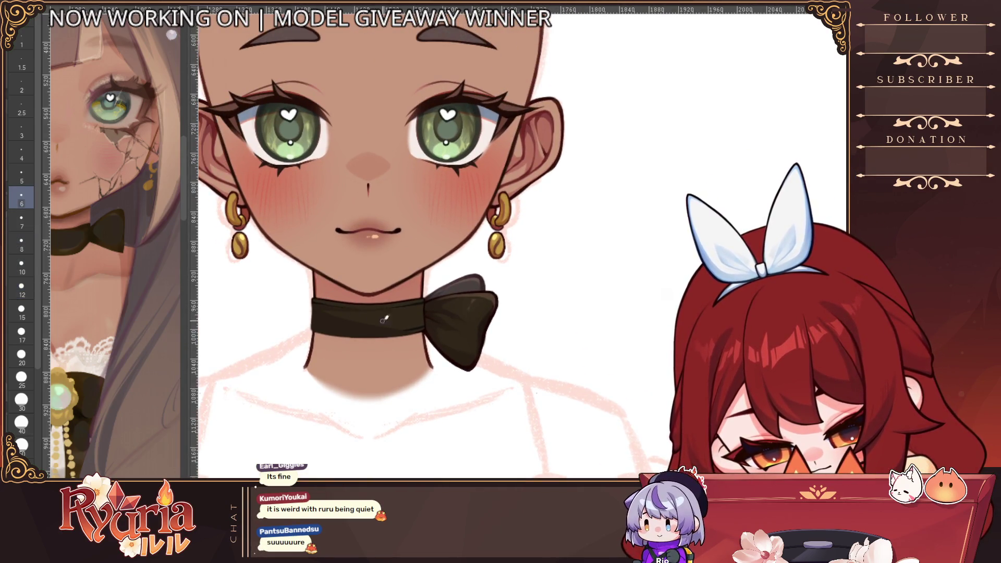
key(bracketleft)
key(bracketleft)
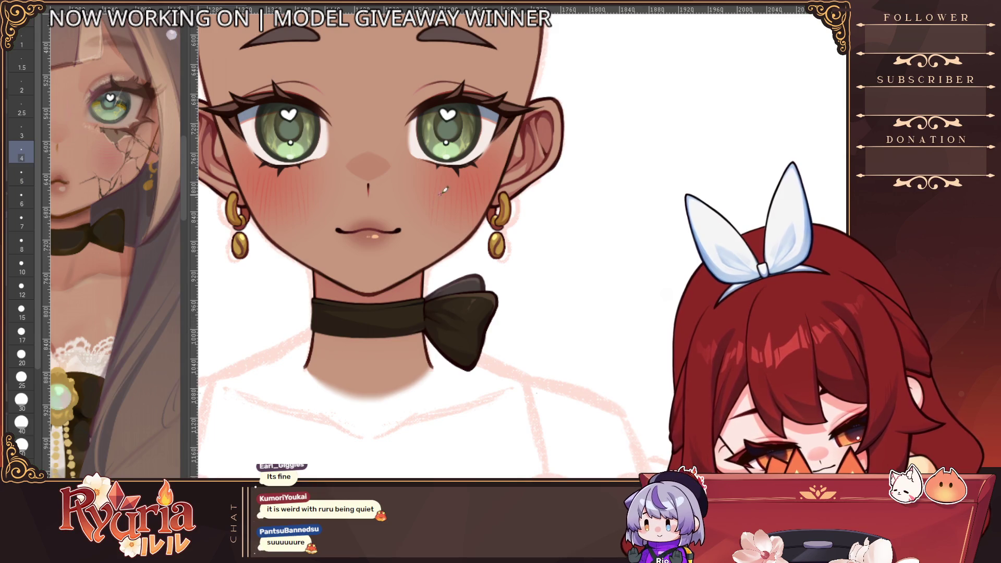
scroll(437, 347, up, 1)
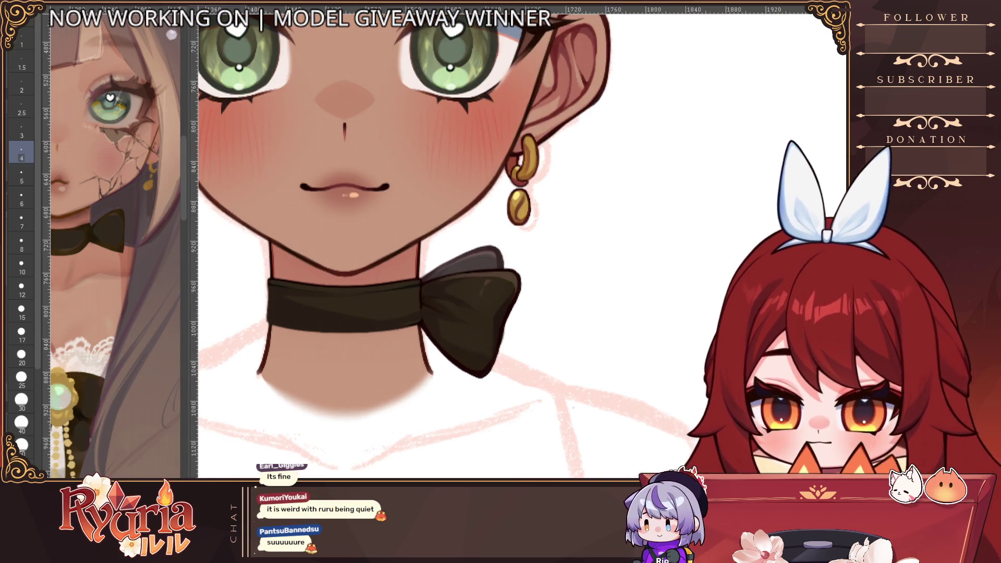
key(bracketright)
key(bracketright)
key(bracketright)
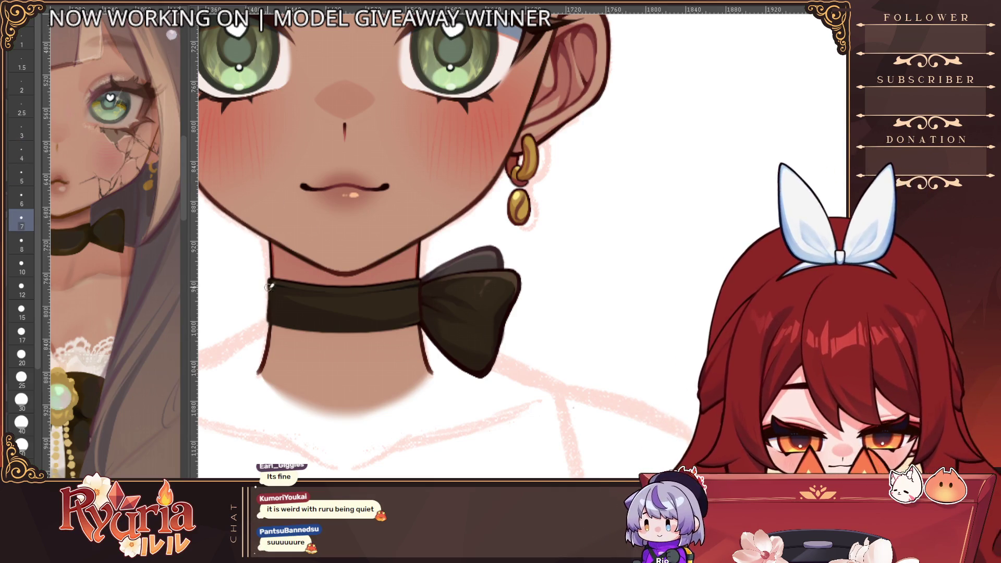
key(bracketleft)
key(bracketleft)
key(bracketleft)
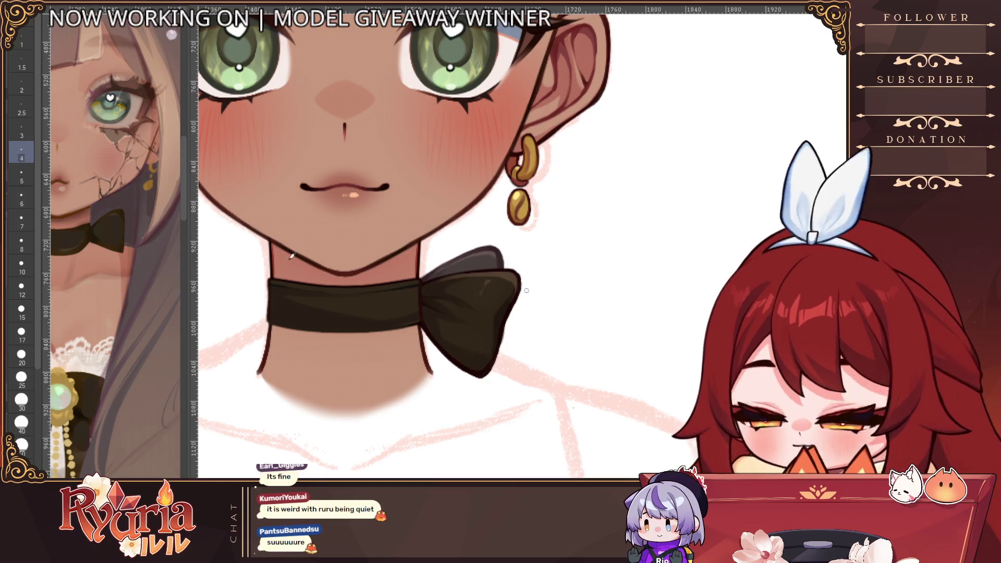
key(bracketright)
key(bracketright)
key(bracketright)
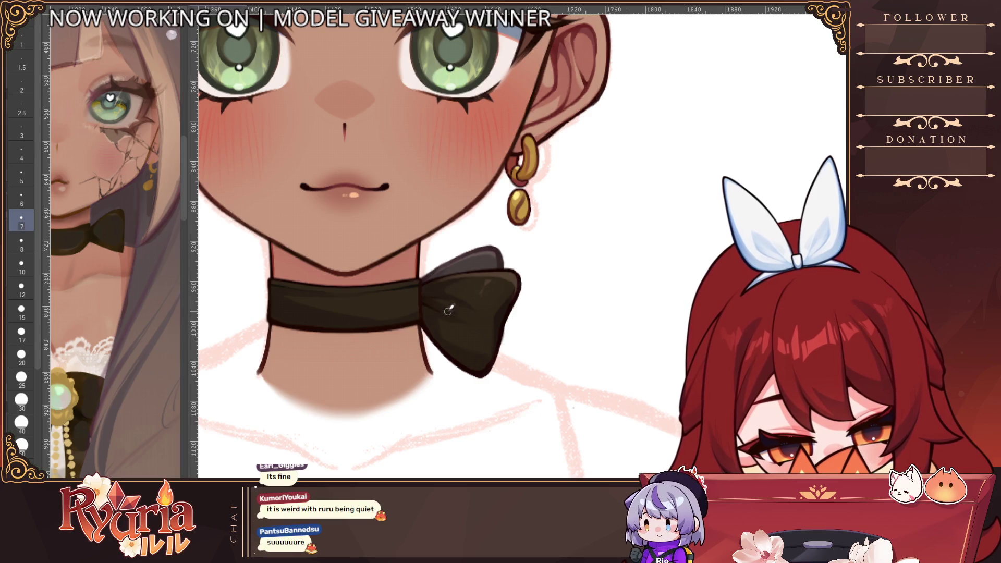
key(bracketleft)
key(bracketleft)
key(bracketleft)
key(bracketleft)
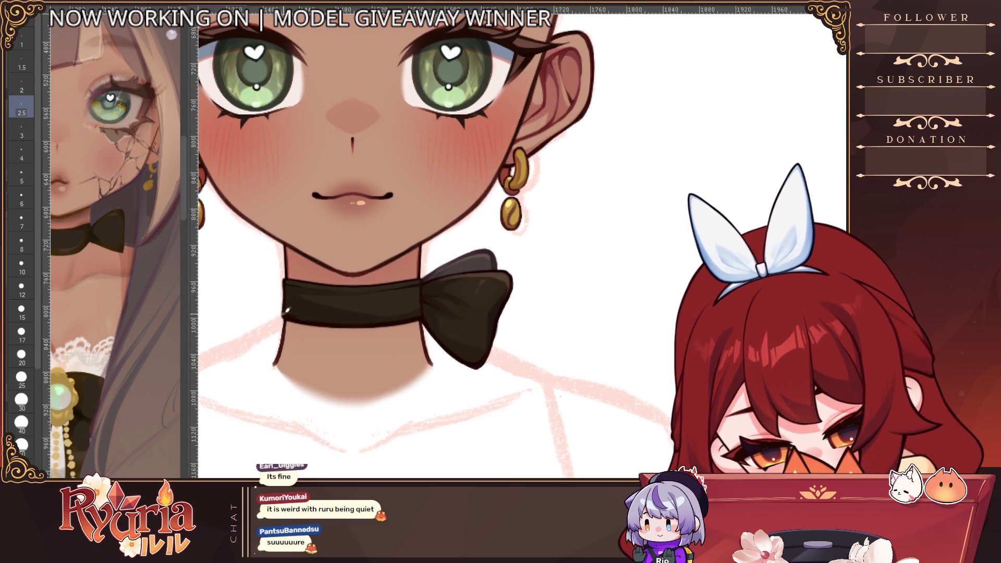
ctrl+alt+click(388, 300)
ctrl+alt+click(388, 301)
ctrl+alt+click(388, 301)
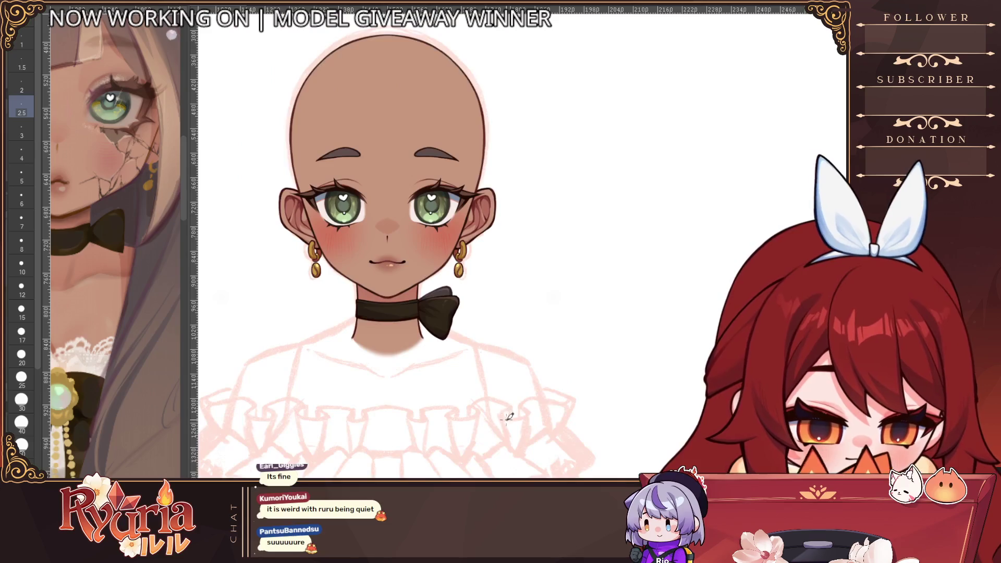
Centre the head, place and then remove a vertical centre guide, and zoom the view back in.
drag(508, 412, 503, 429)
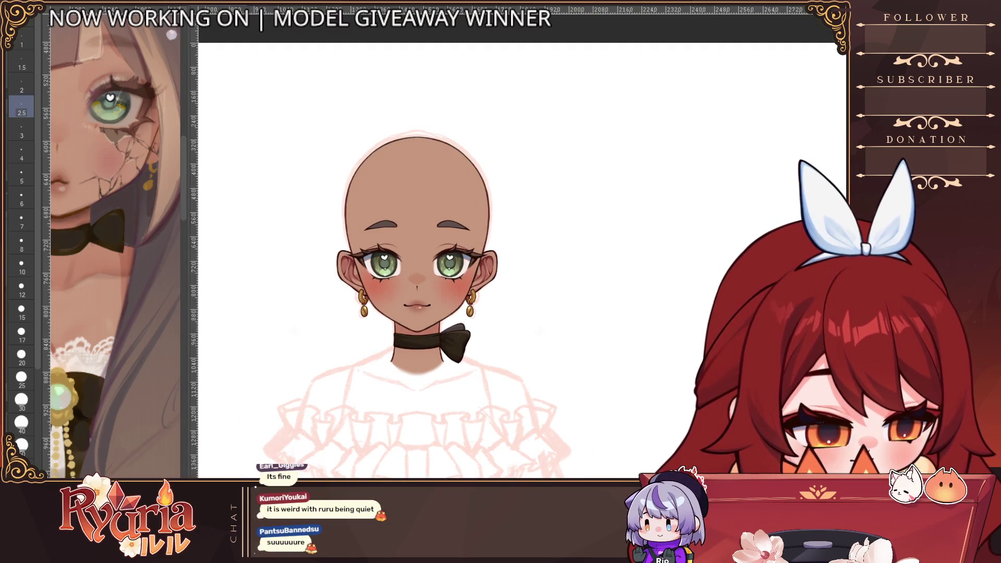
ctrl+alt+click(463, 391)
ctrl+space+click(461, 409)
ctrl+space+click(453, 399)
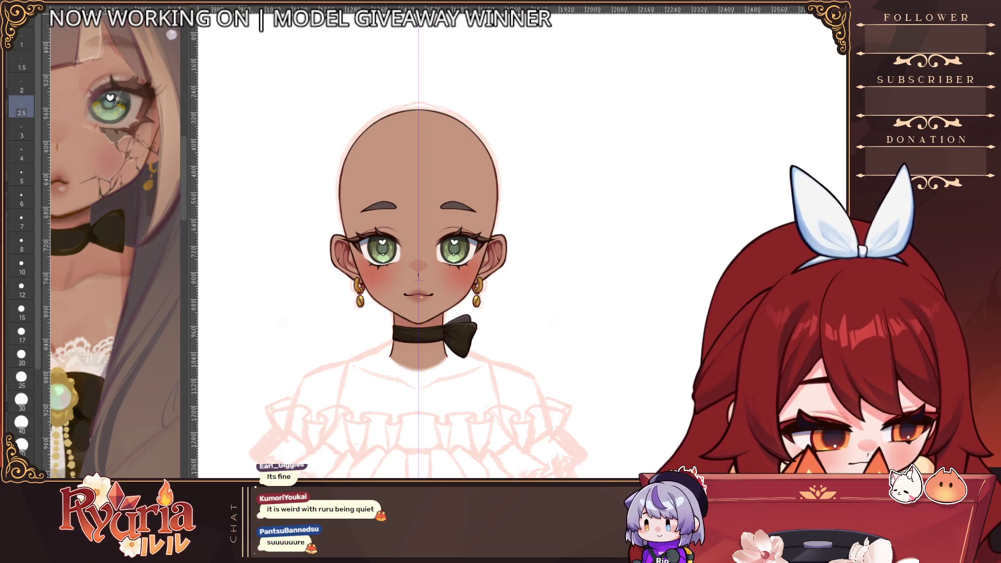
key(ctrl+z)
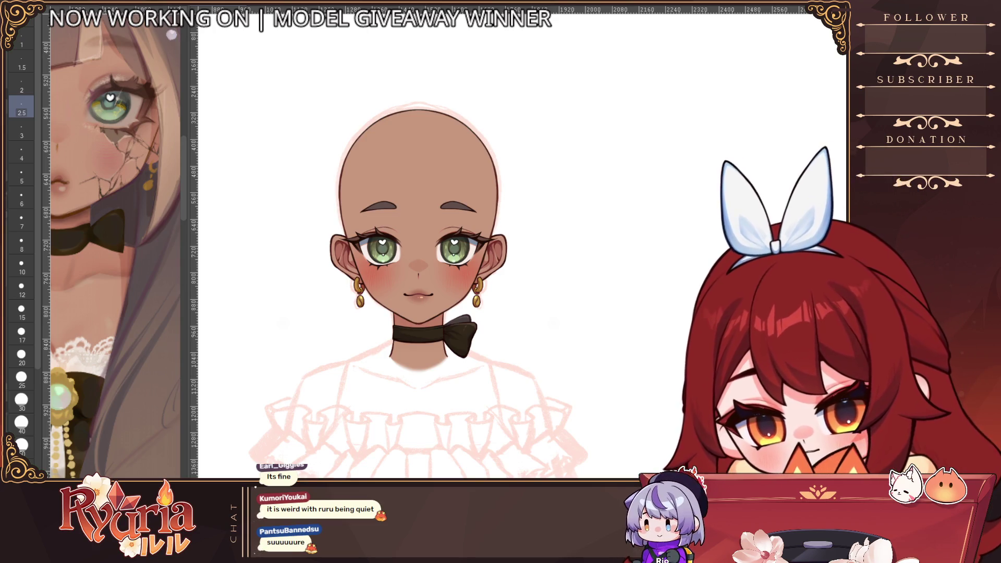
Paint a mauve stroke across the choker front with a size 30 brush, then hide the head layers.
key(bracketright)
key(bracketright)
key(bracketright)
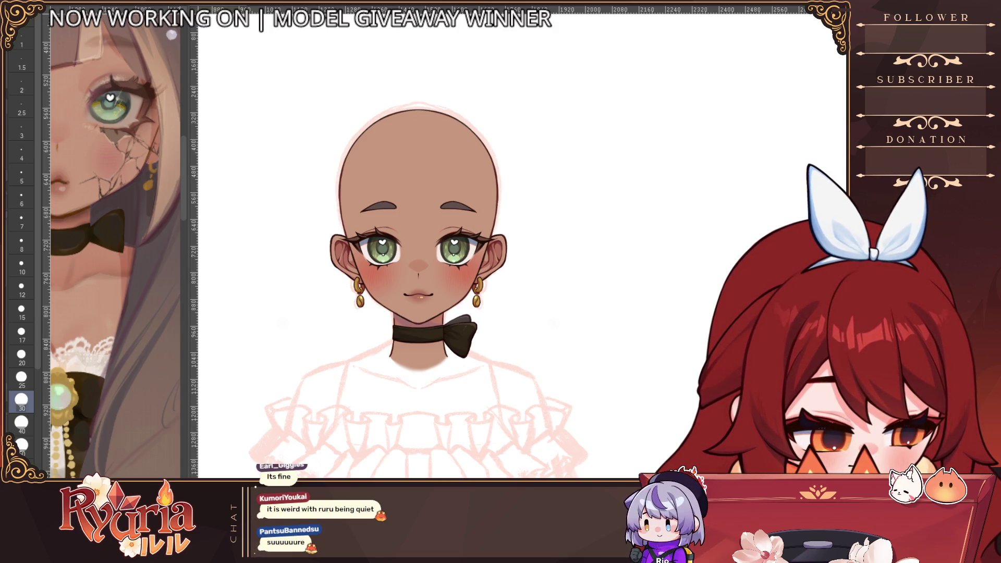
drag(418, 332, 462, 334)
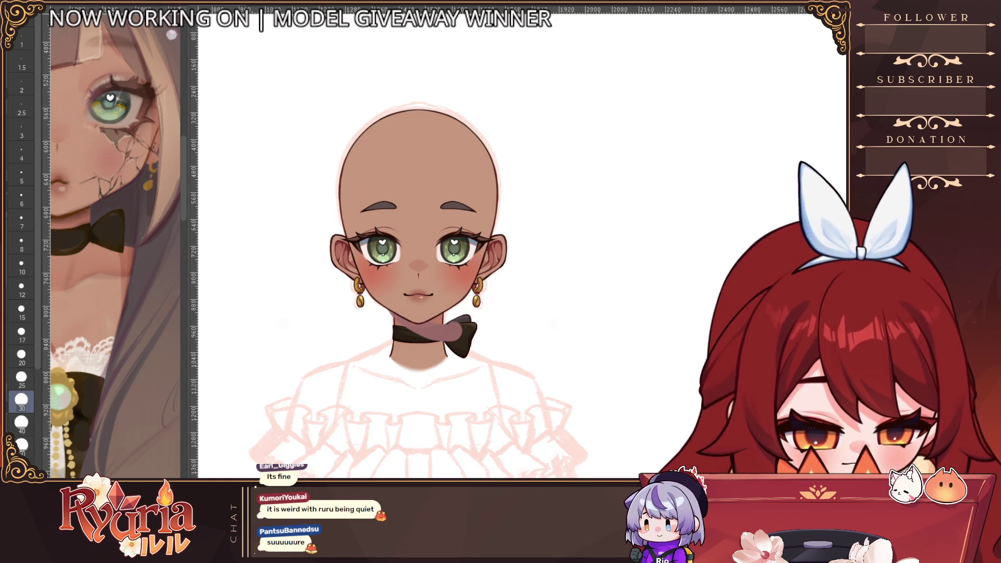
key(ctrl+z)
Paint more mauve over the left neck and choker, adjusting the brush between sizes 4 and 50.
key(bracketright)
key(bracketright)
mouse_move(427, 302)
mouse_down()
mouse_move(398, 289)
mouse_move(433, 322)
mouse_move(428, 266)
mouse_move(399, 279)
mouse_move(387, 305)
mouse_move(464, 326)
mouse_move(399, 279)
mouse_move(394, 303)
mouse_move(423, 284)
mouse_up()
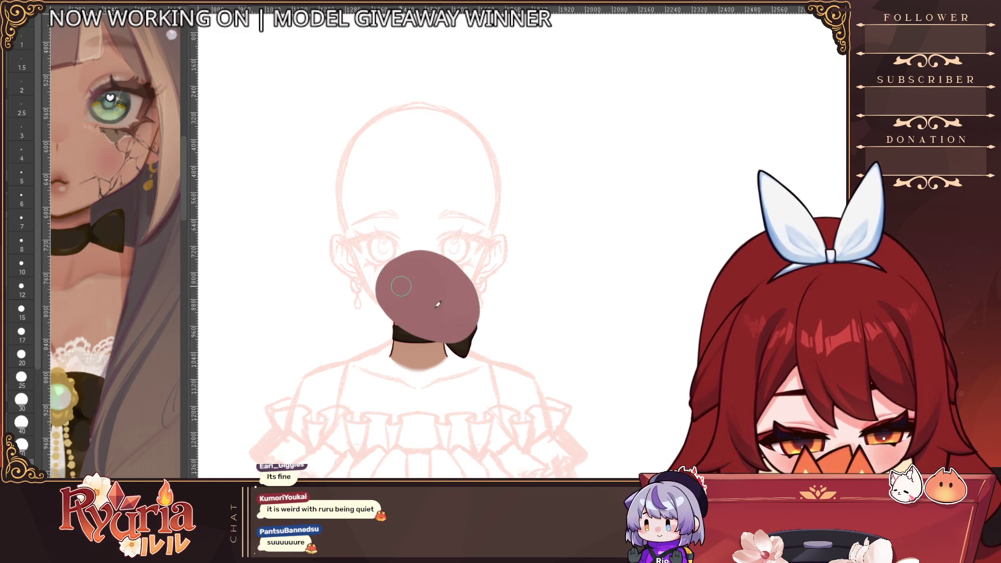
key(bracketleft)
key(bracketleft)
scroll(454, 261, up, 2)
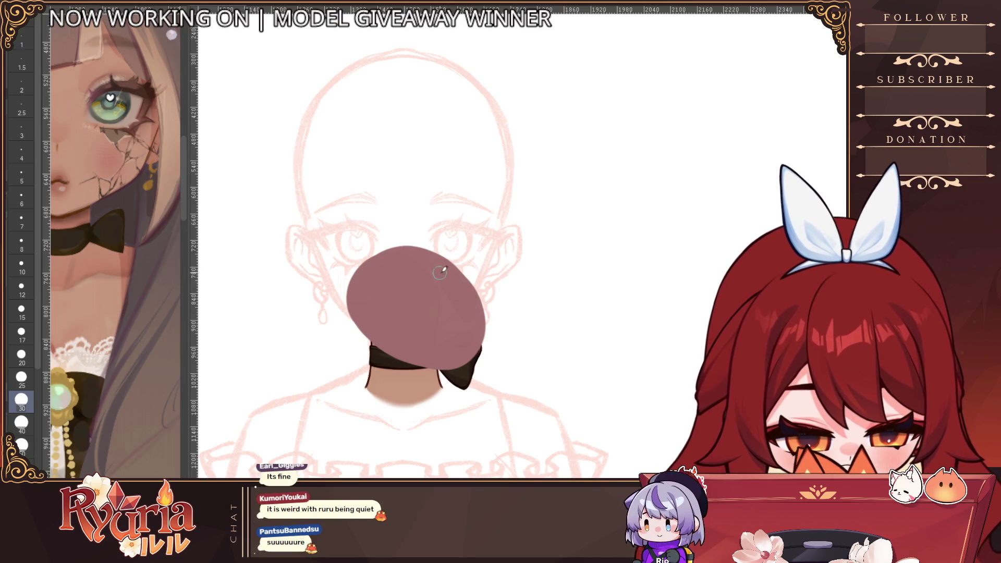
key(bracketleft)
key(bracketleft)
key(bracketleft)
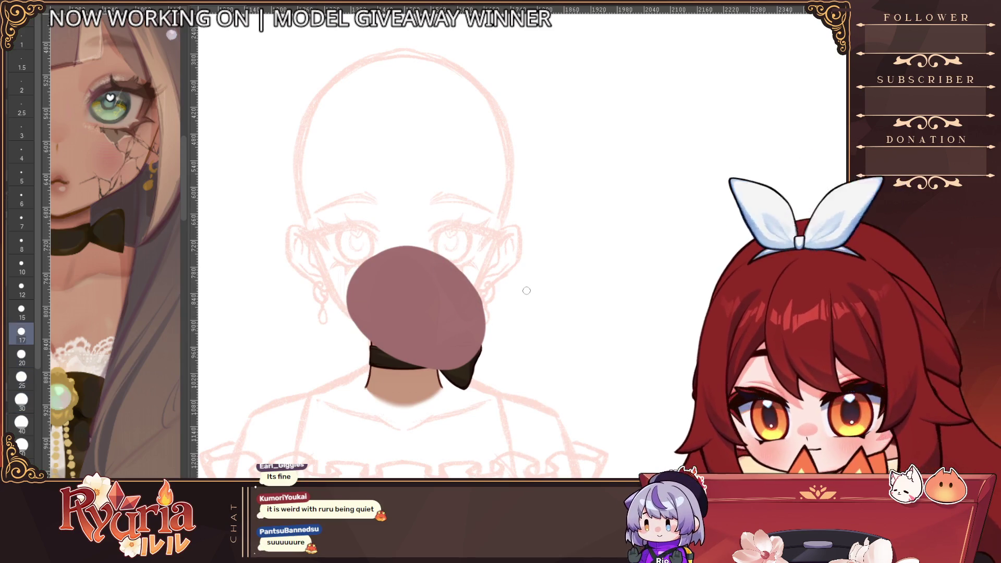
key(bracketleft)
key(bracketleft)
key(bracketleft)
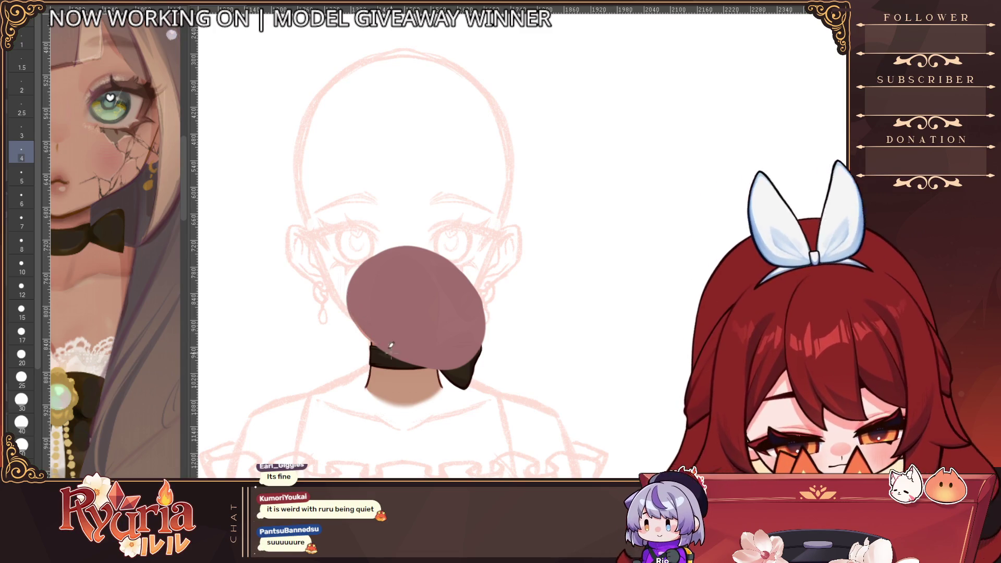
key(bracketright)
key(bracketright)
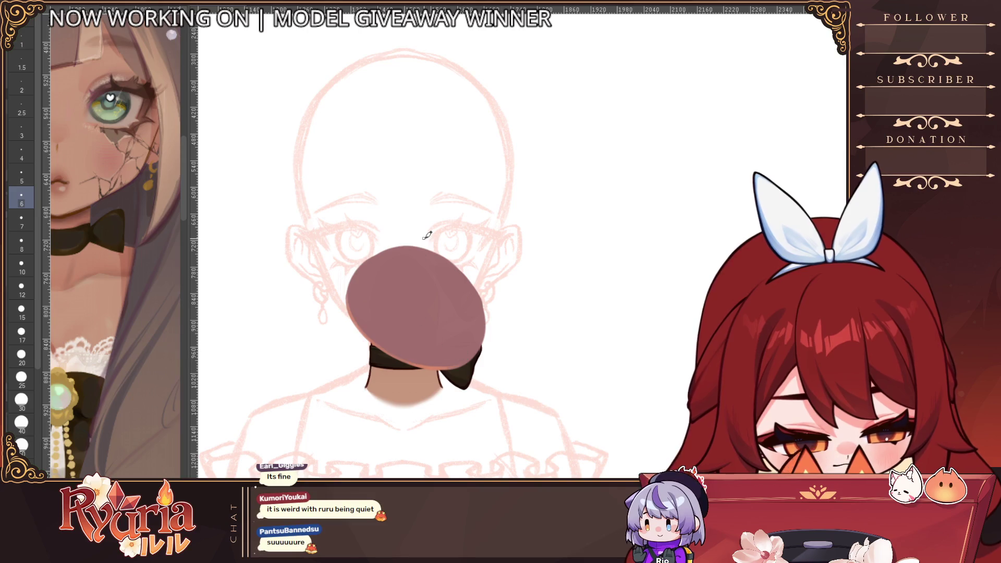
key(bracketright)
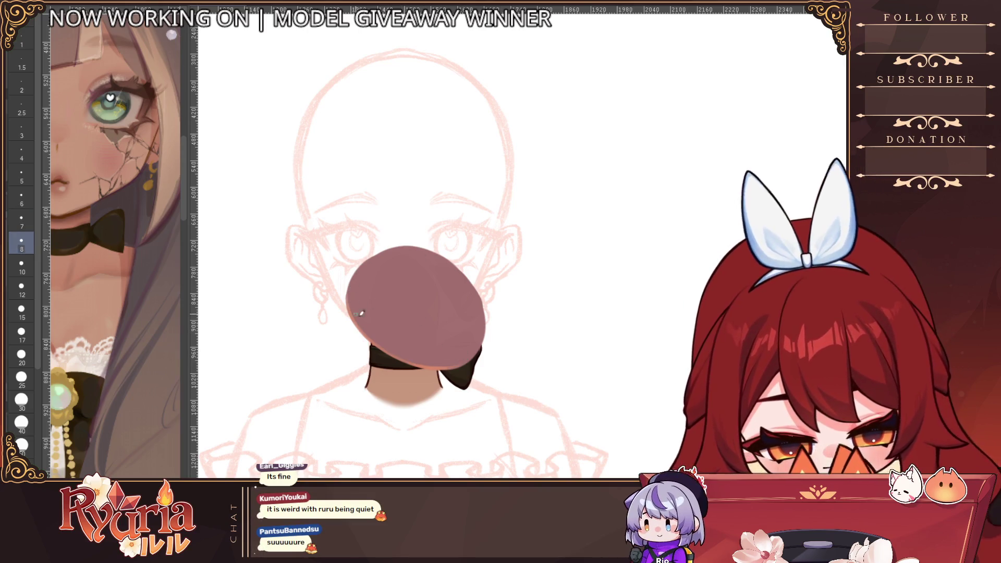
key(bracketright)
key(bracketright)
key(bracketright)
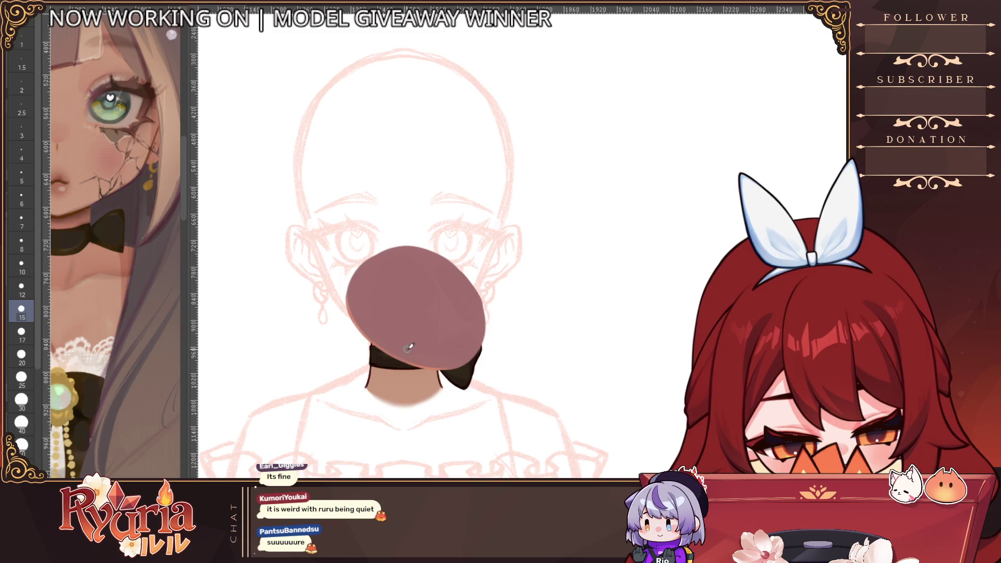
scroll(498, 314, down, 1)
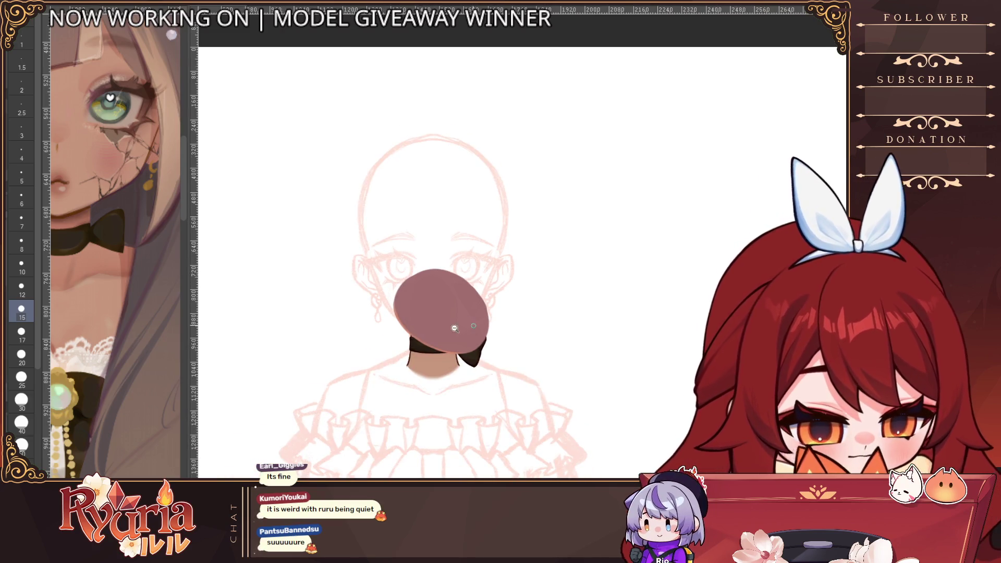
scroll(455, 328, up, 1)
key(bracketright)
key(bracketright)
key(bracketright)
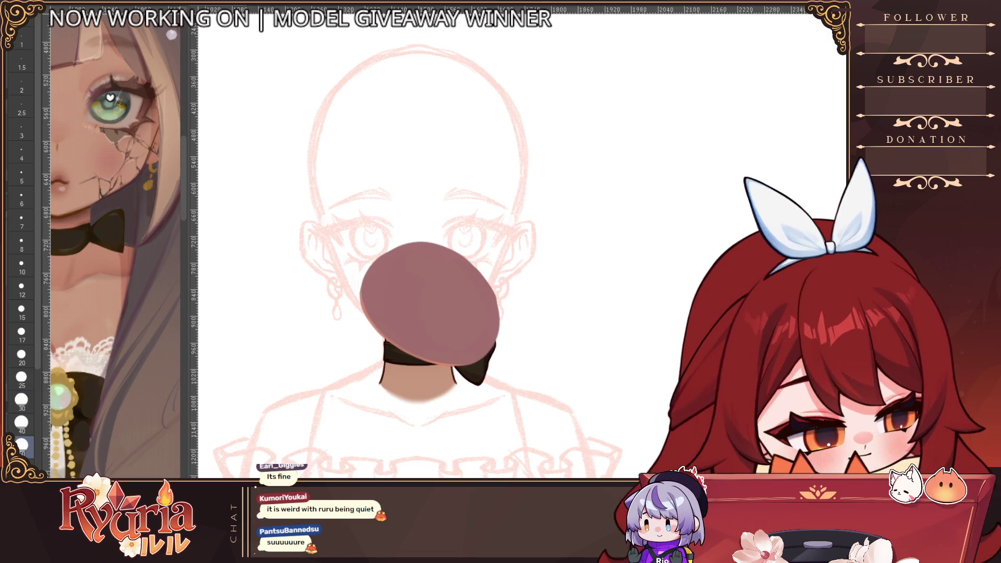
Undo the oversized mauve oval, keep the dark reddish-brown cap shape, and show the face layers again.
key(ctrl+z)
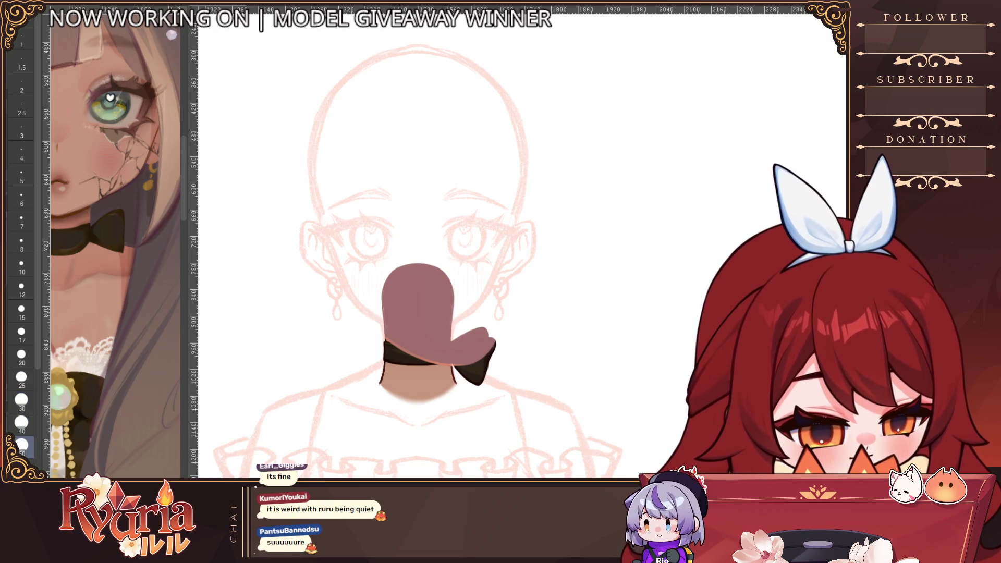
key(ctrl+z)
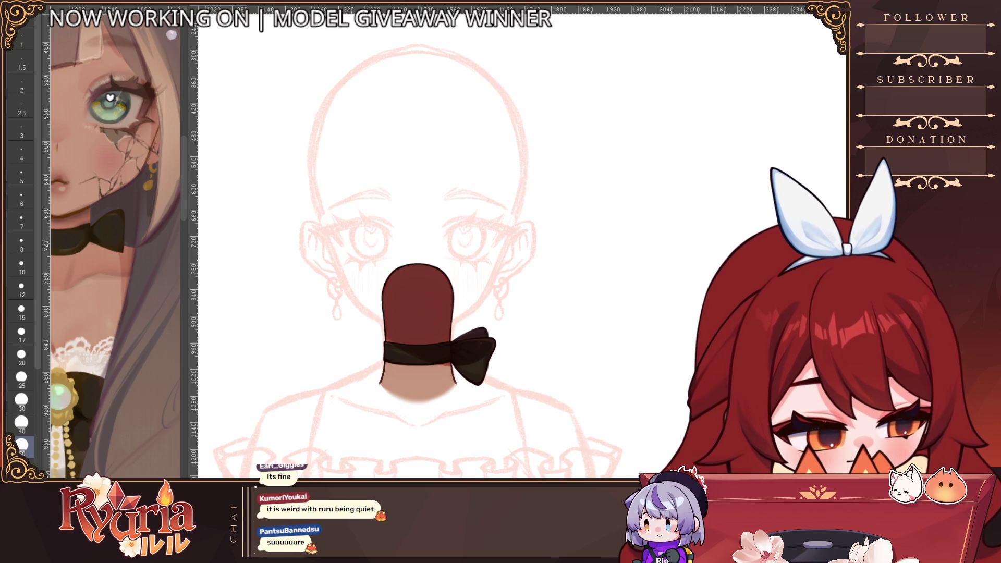
key(ctrl+z)
key(ctrl+y)
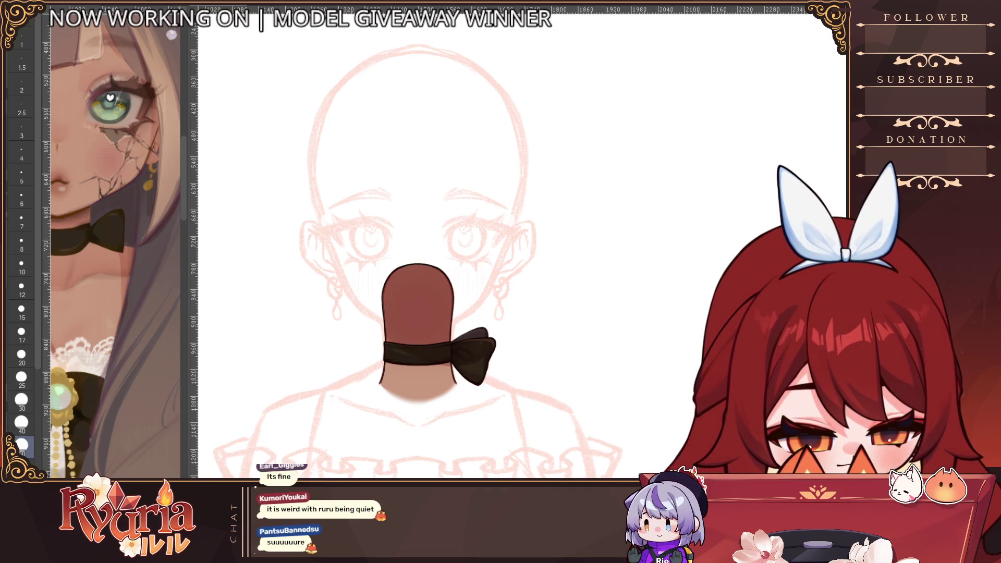
key(ctrl+y)
key(ctrl+y)
key(ctrl+y)
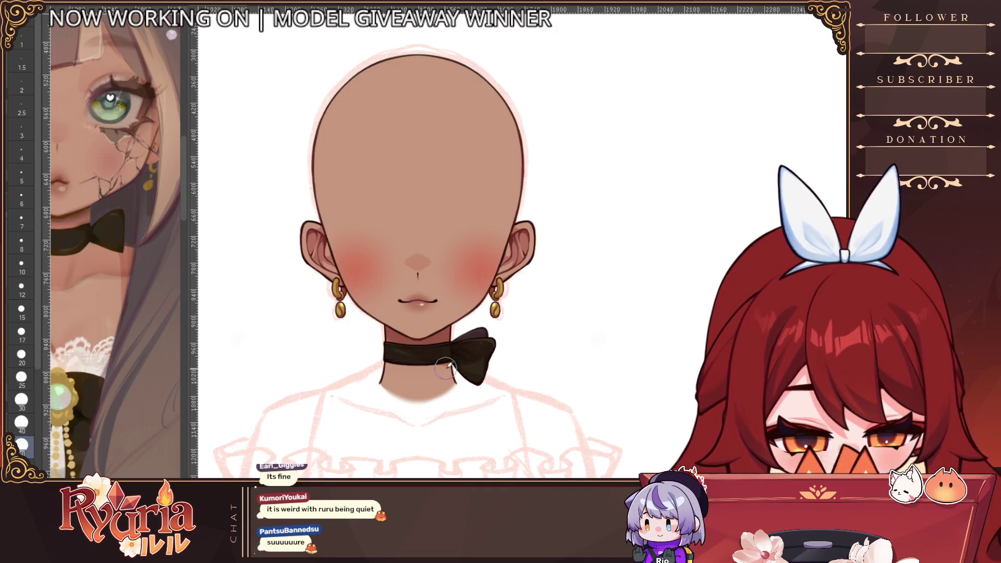
Try a darker brown jaw shadow and undo it, place a centre guide, and show the eyes and eyebrows.
scroll(460, 386, down, 2)
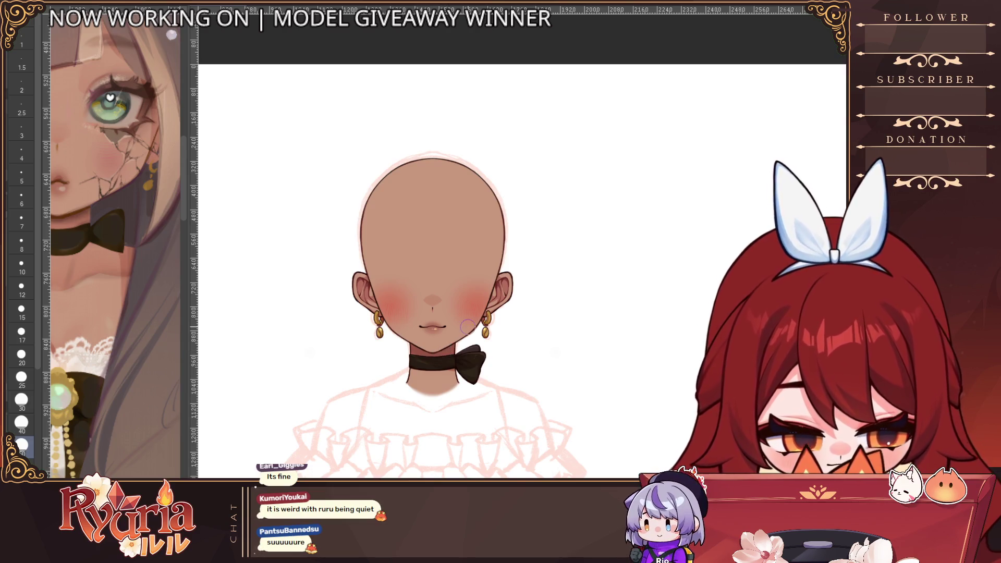
click(432, 310)
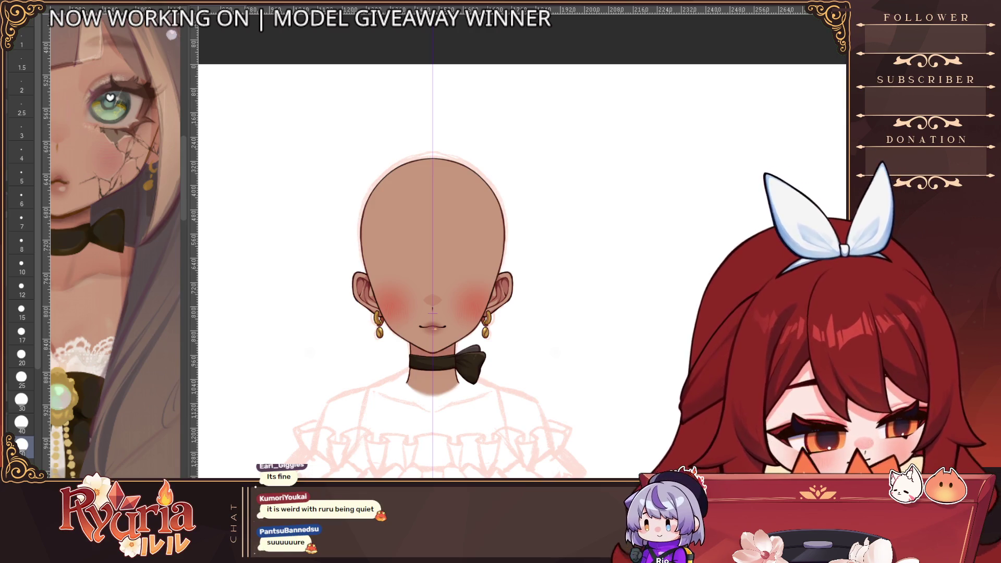
key(ctrl+z)
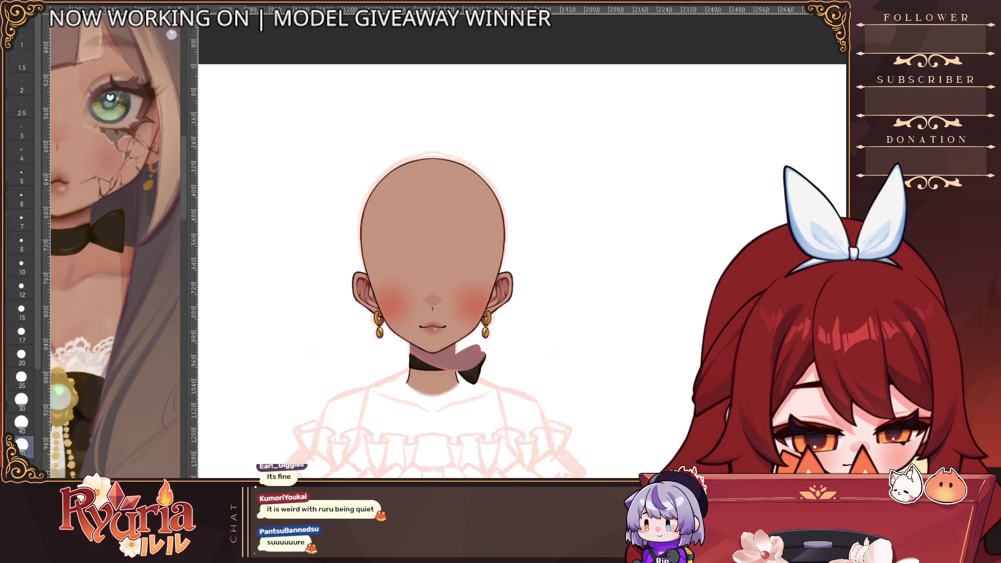
key(ctrl+z)
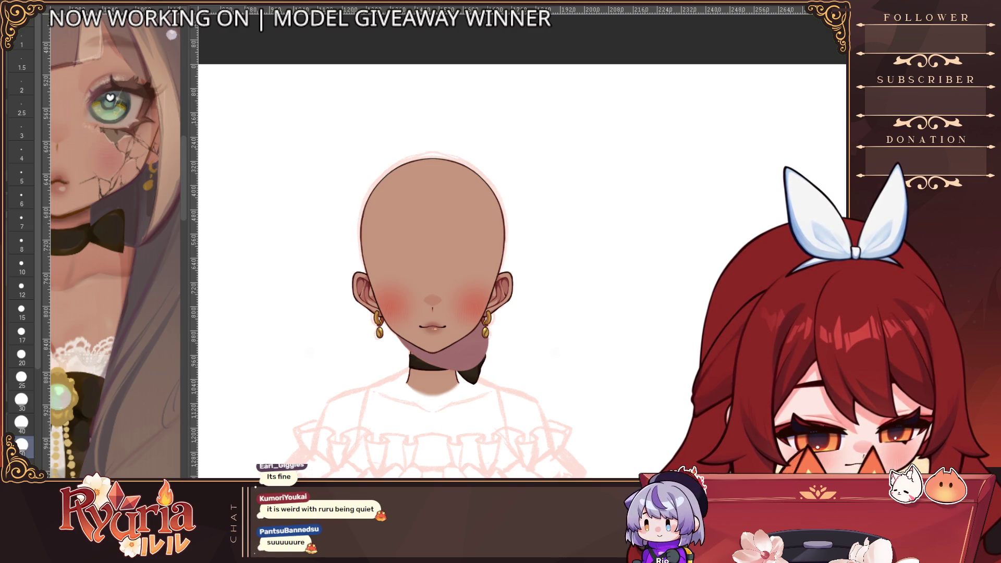
key(ctrl+z)
key(ctrl+z)
key(ctrl+z)
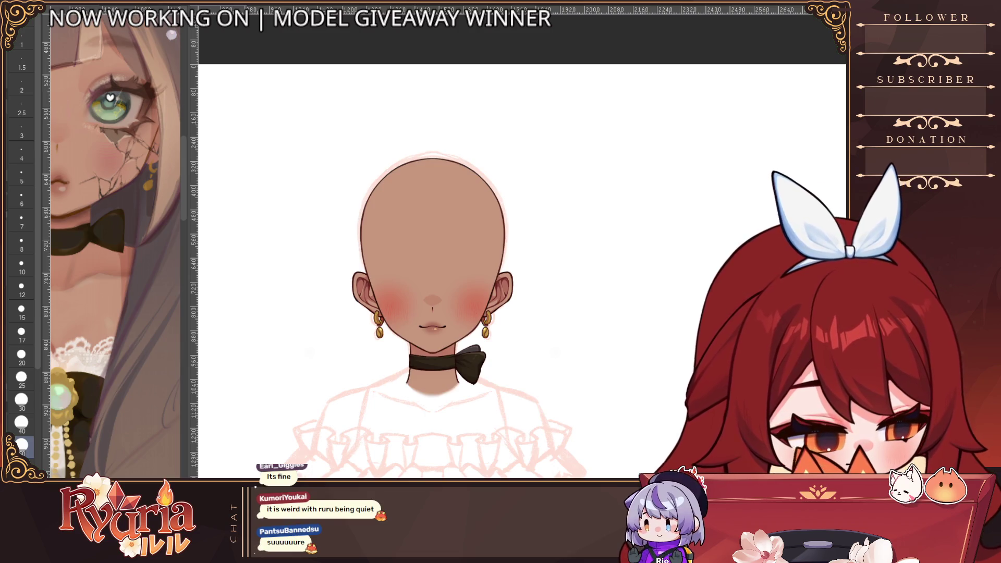
click(432, 310)
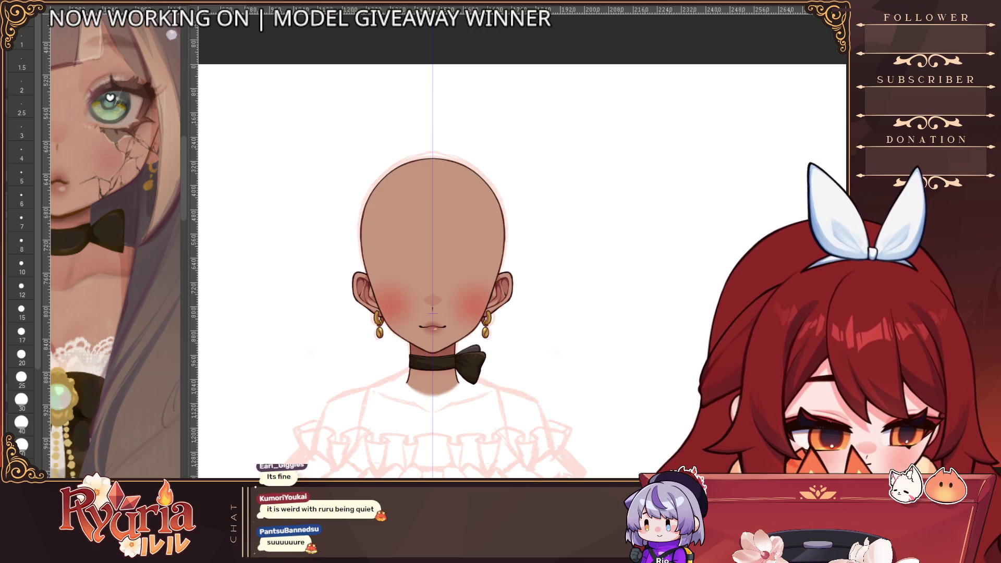
key(ctrl+minus)
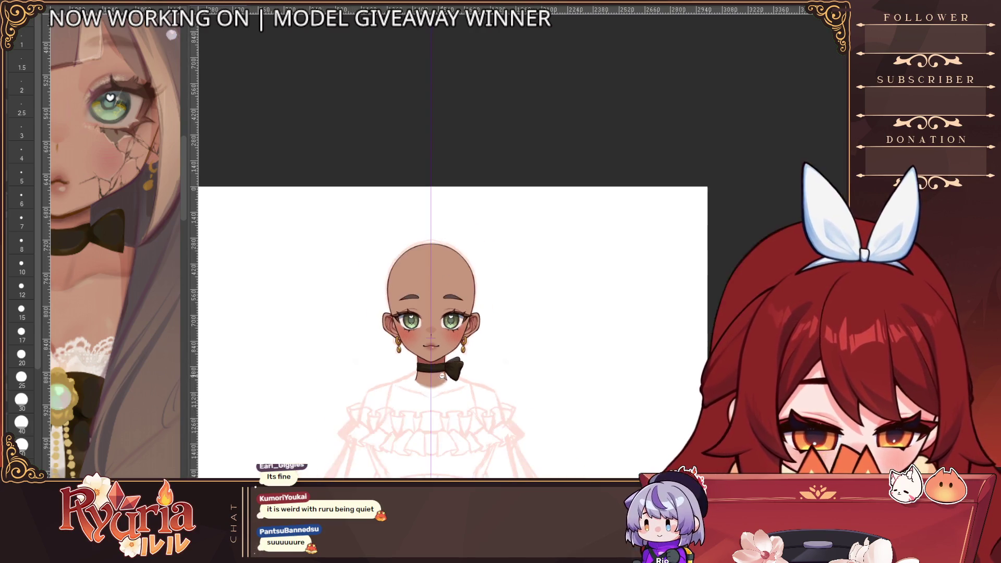
Scroll the canvas to frame the blue hair sketch over the pink face sketch.
scroll(139, 452, down, 3)
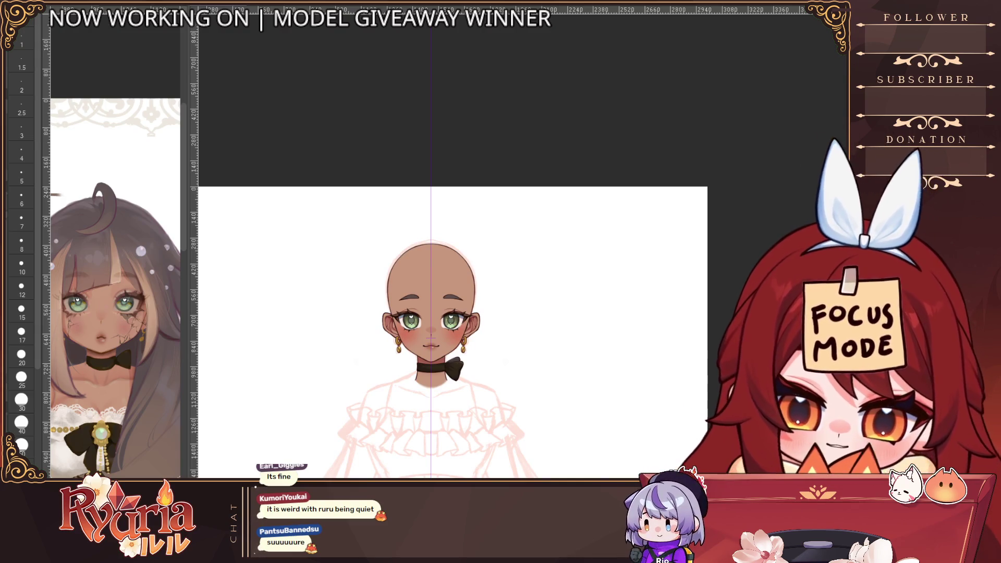
scroll(481, 346, up, 2)
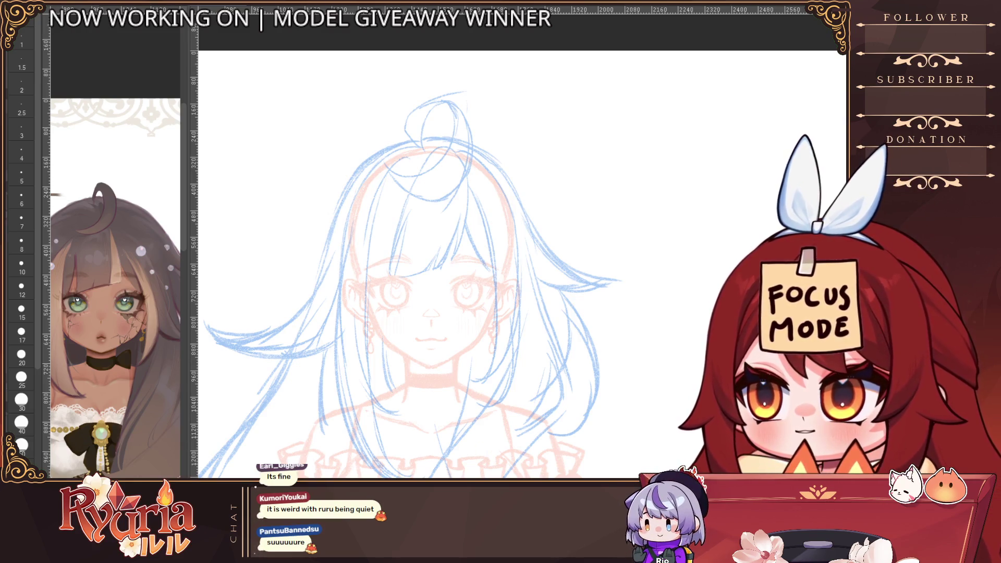
Undo a stray mouth stroke, mirror the canvas, and set the pen to size 5.
drag(419, 339, 445, 340)
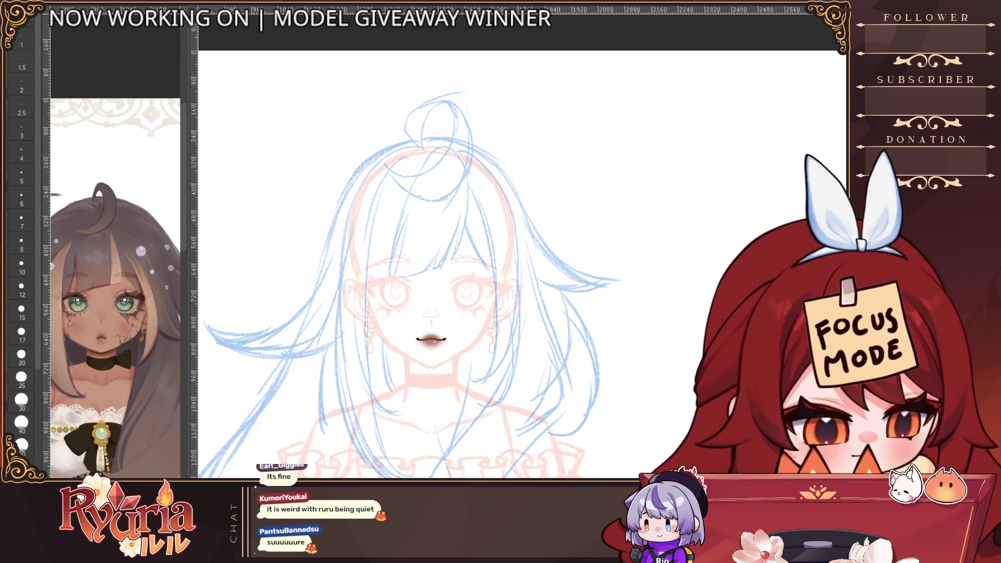
key(ctrl+z)
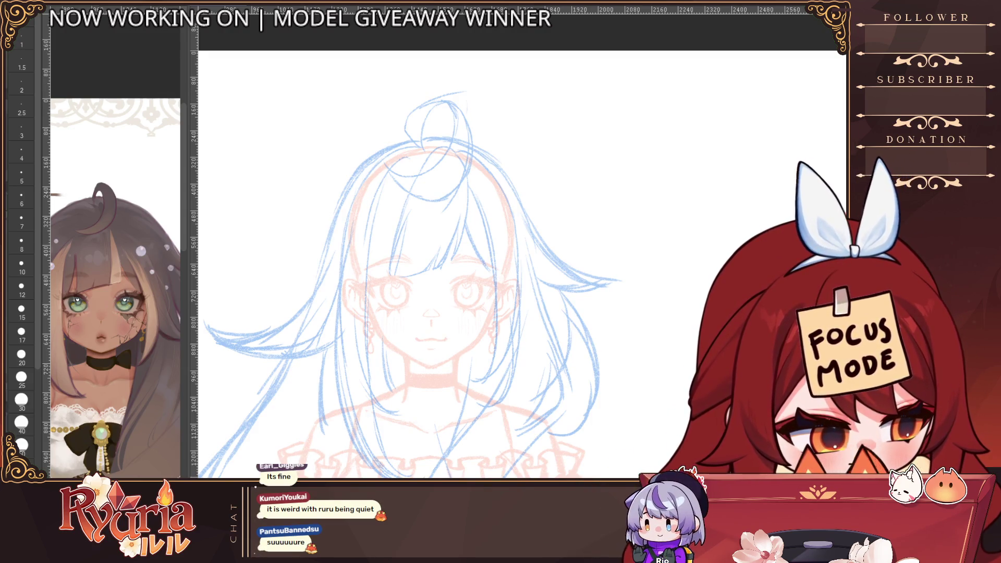
key(h)
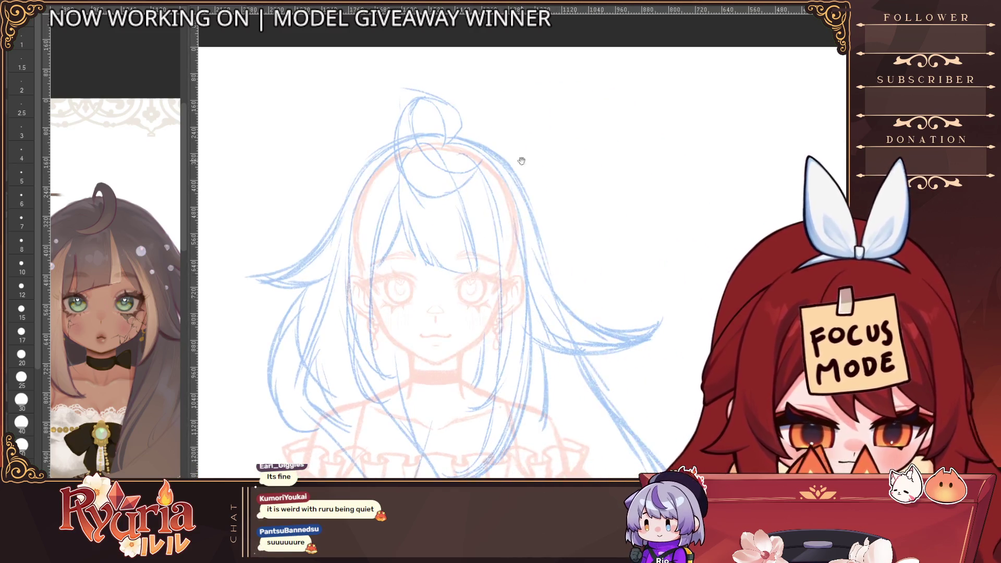
click(22, 308)
drag(369, 178, 343, 202)
scroll(461, 271, up, 1)
scroll(455, 183, up, 1)
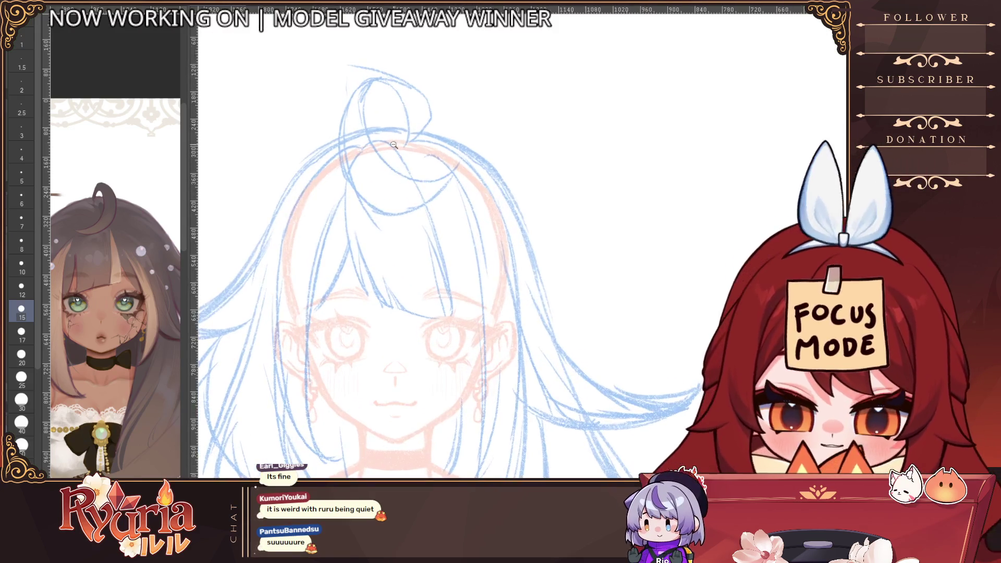
click(21, 263)
click(21, 174)
Ink the bangs' curved left edge, redrawing it several times with a smaller brush.
drag(385, 146, 348, 232)
key(ctrl+z)
drag(386, 151, 349, 260)
key(ctrl+z)
key(ctrl+z)
drag(386, 145, 348, 282)
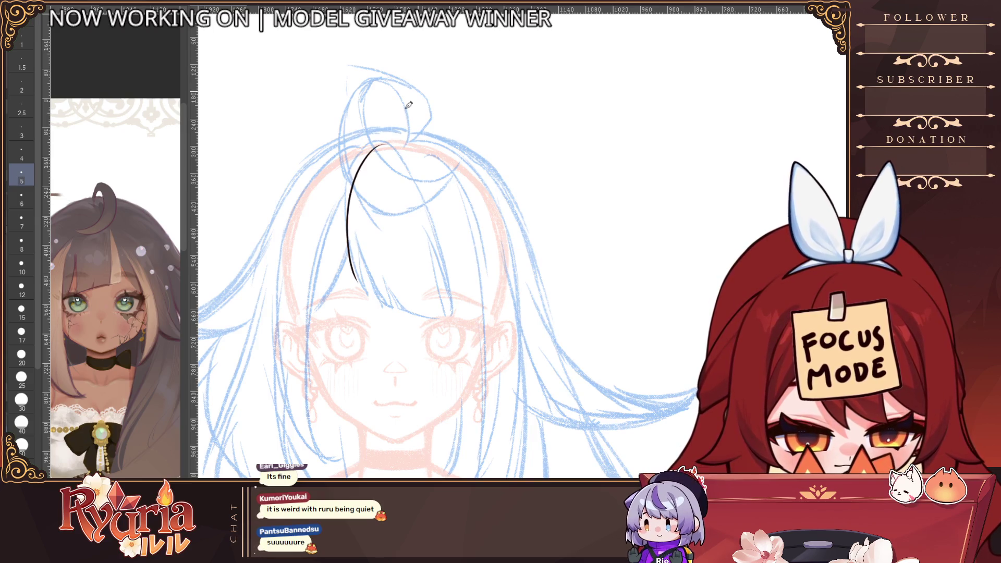
key(ctrl+z)
key(bracketleft)
key(bracketleft)
key(ctrl+z)
mouse_move(391, 138)
mouse_down()
mouse_move(349, 269)
mouse_move(363, 256)
mouse_up()
key(bracketright)
key(ctrl+z)
mouse_move(390, 141)
mouse_down()
mouse_move(365, 289)
mouse_move(355, 179)
mouse_move(365, 295)
mouse_up()
key(ctrl+z)
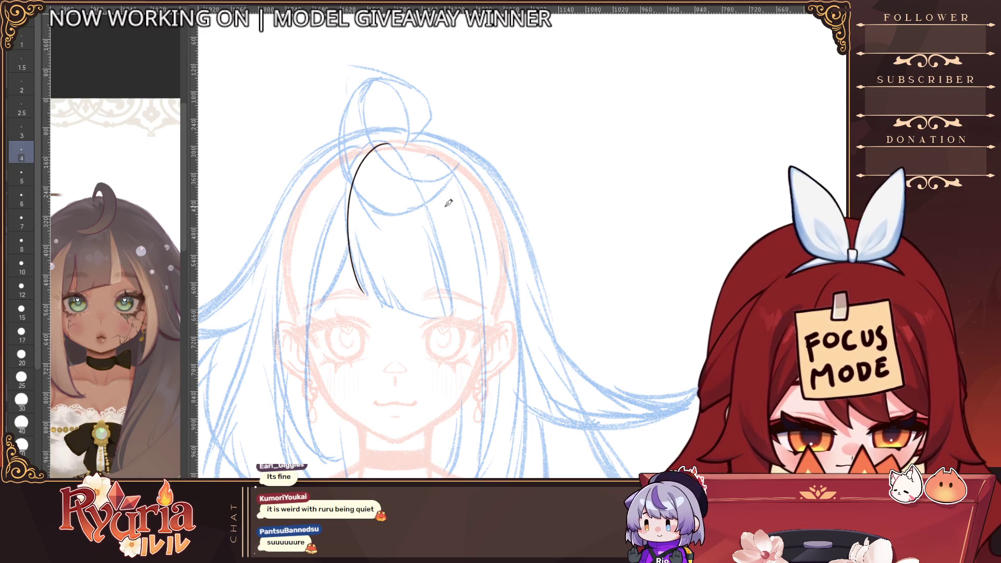
key(ctrl+z)
Ink the long right edge of the bangs, reverting an accidental move.
mouse_move(423, 162)
mouse_down()
mouse_move(441, 268)
mouse_move(461, 316)
mouse_up()
key(ctrl+z)
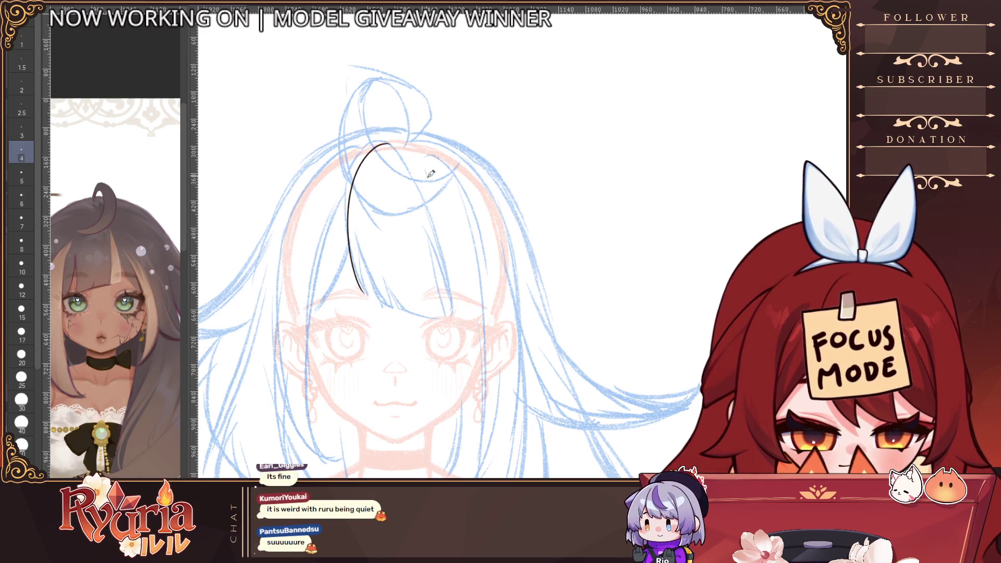
drag(426, 169, 457, 313)
scroll(361, 250, up, 2)
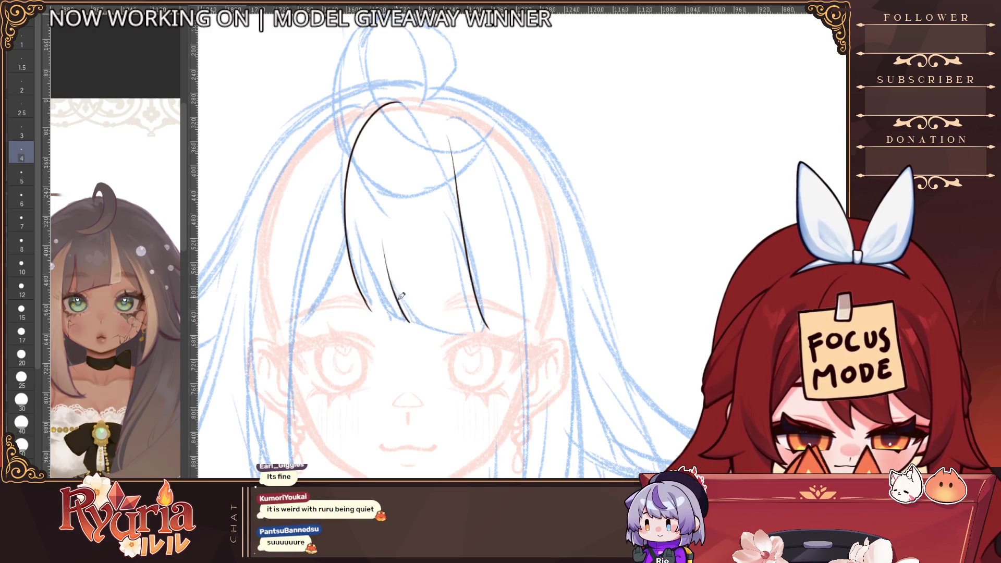
drag(354, 257, 376, 309)
key(ctrl+z)
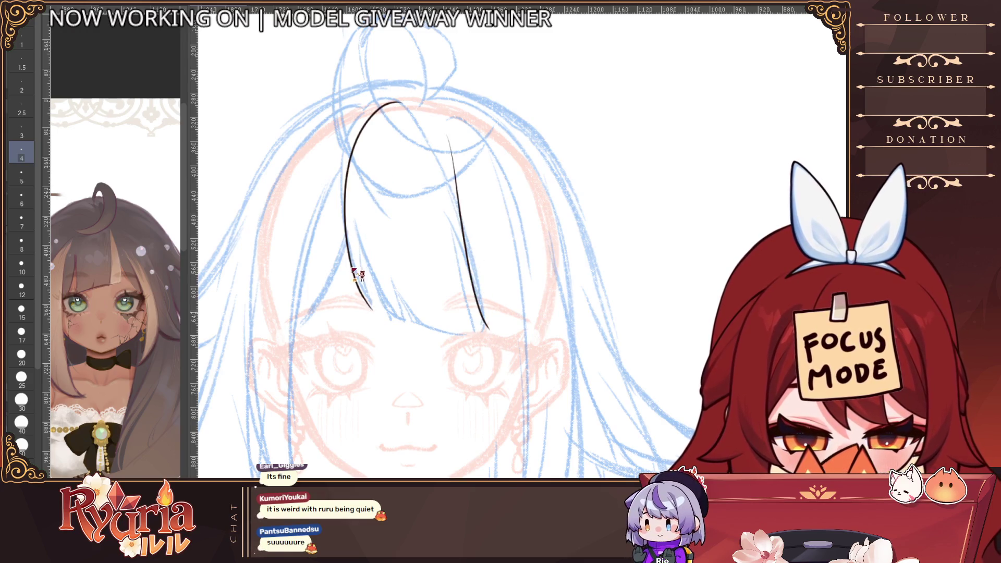
Add an inner strand, the bottom curves joining it, and a long strand down the bangs.
mouse_move(387, 234)
mouse_down()
mouse_move(413, 320)
mouse_move(404, 320)
mouse_move(417, 325)
mouse_up()
scroll(415, 318, up, 1)
key(ctrl+z)
drag(366, 305, 414, 323)
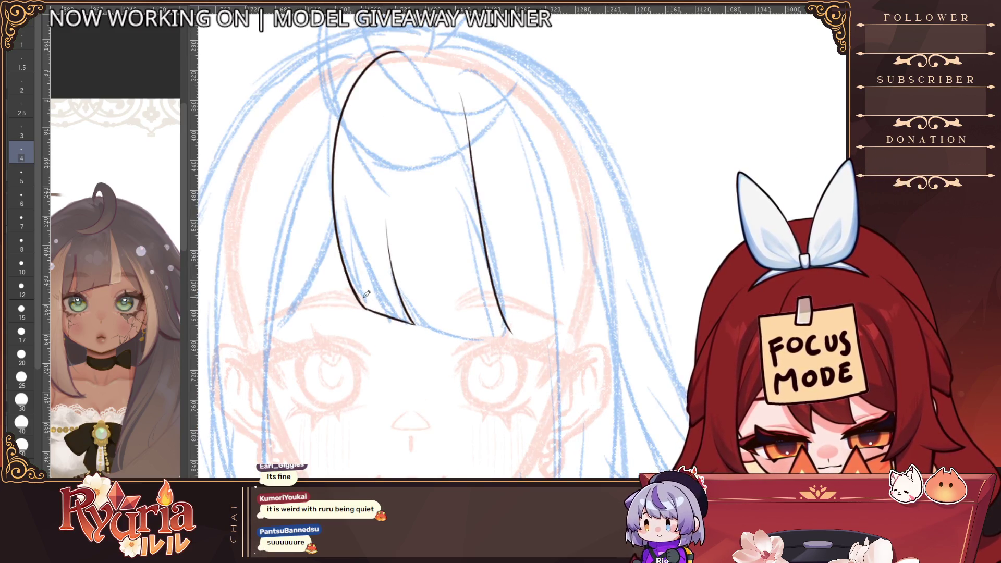
drag(349, 285, 370, 305)
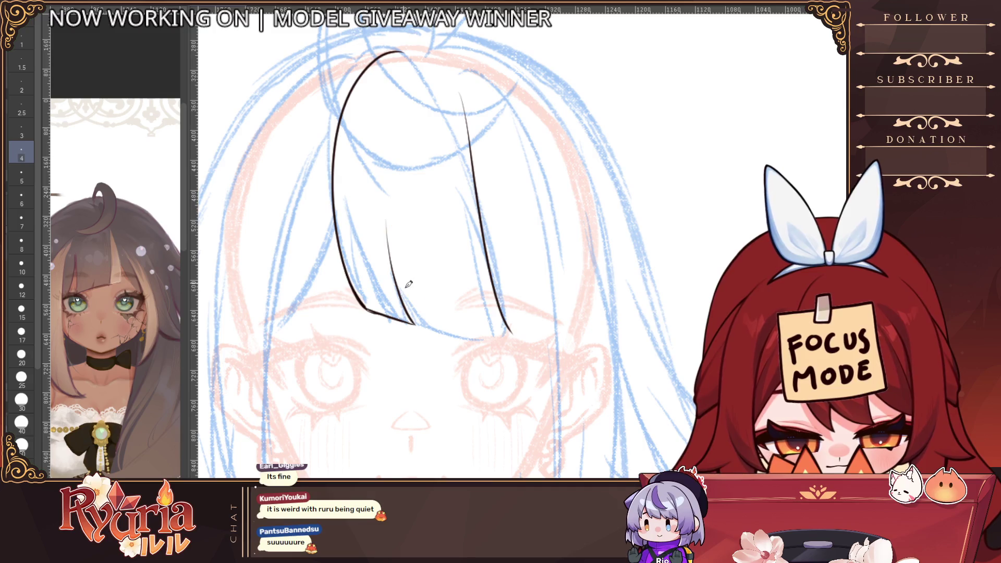
mouse_move(370, 166)
mouse_down()
mouse_move(435, 330)
mouse_move(428, 316)
mouse_move(458, 336)
mouse_move(523, 340)
mouse_up()
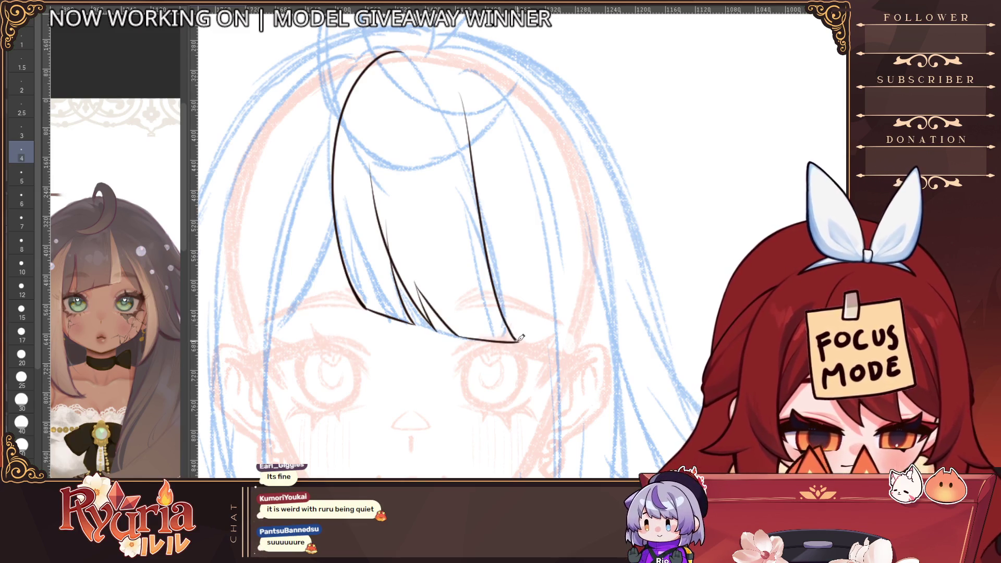
Add thin size-4 strand lines near the bangs tips after rejecting a size-15 stroke.
scroll(509, 286, down, 2)
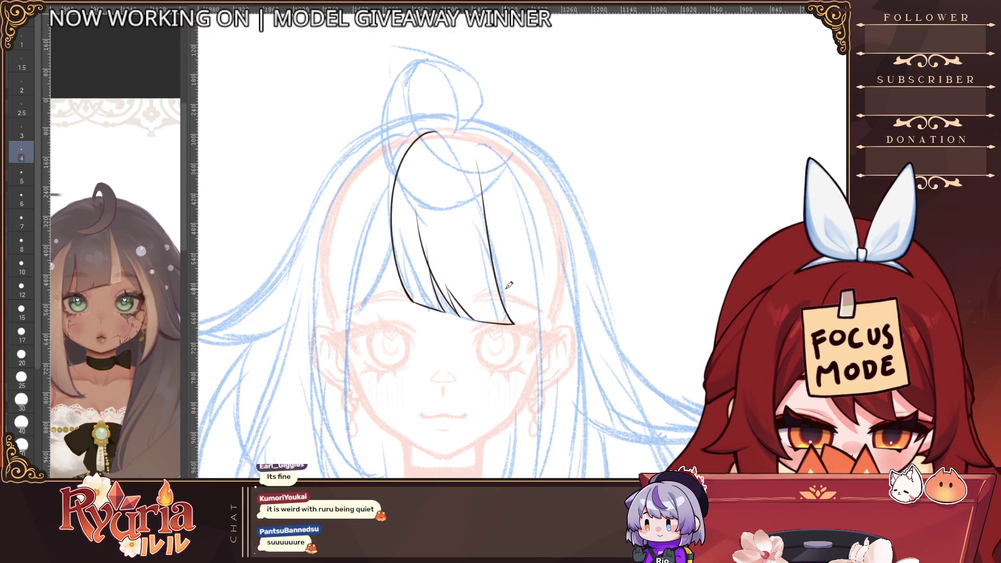
key(])
key(])
key(])
scroll(414, 275, up, 1)
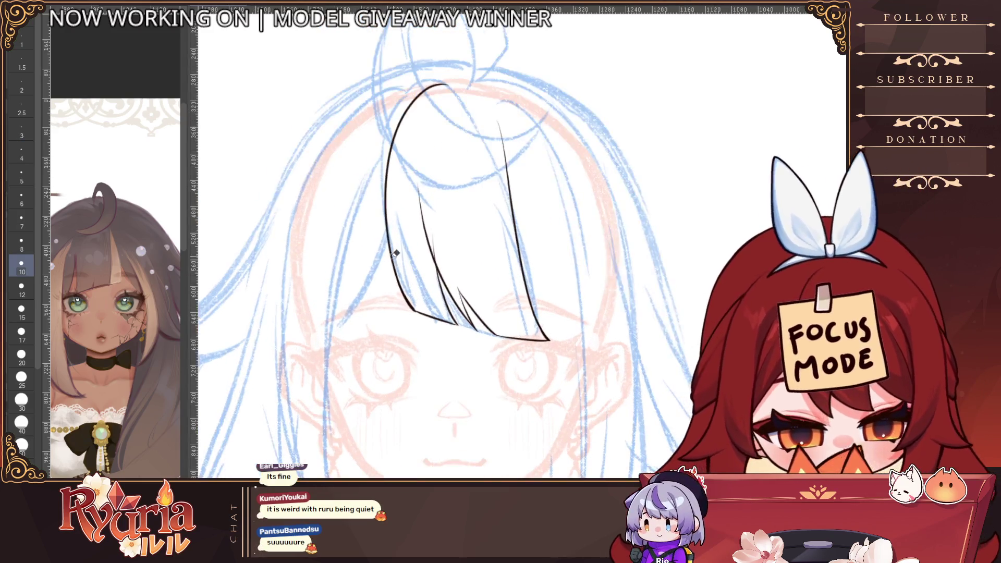
key(])
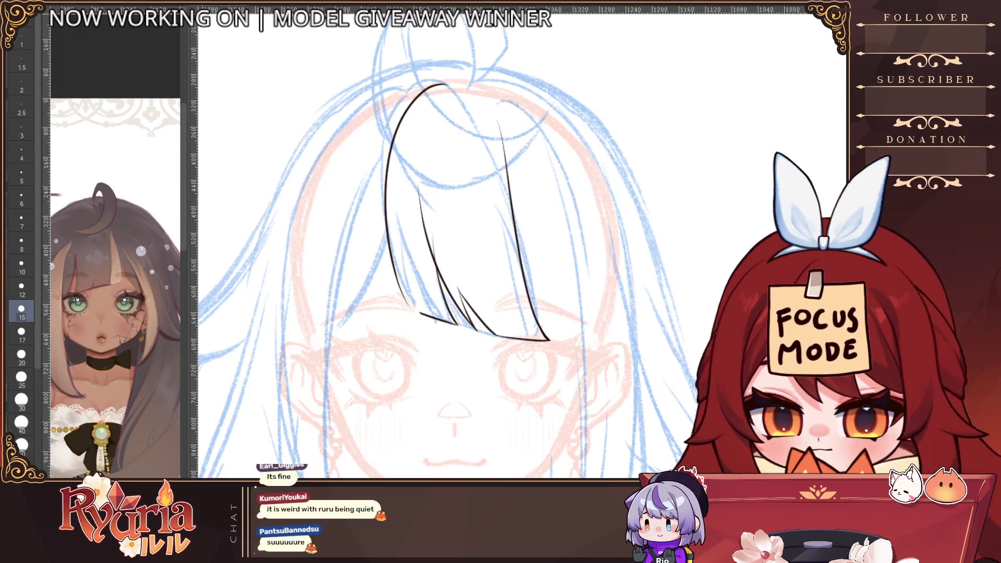
scroll(457, 258, up, 1)
drag(471, 309, 452, 273)
key(ctrl+z)
key([)
key([)
key([)
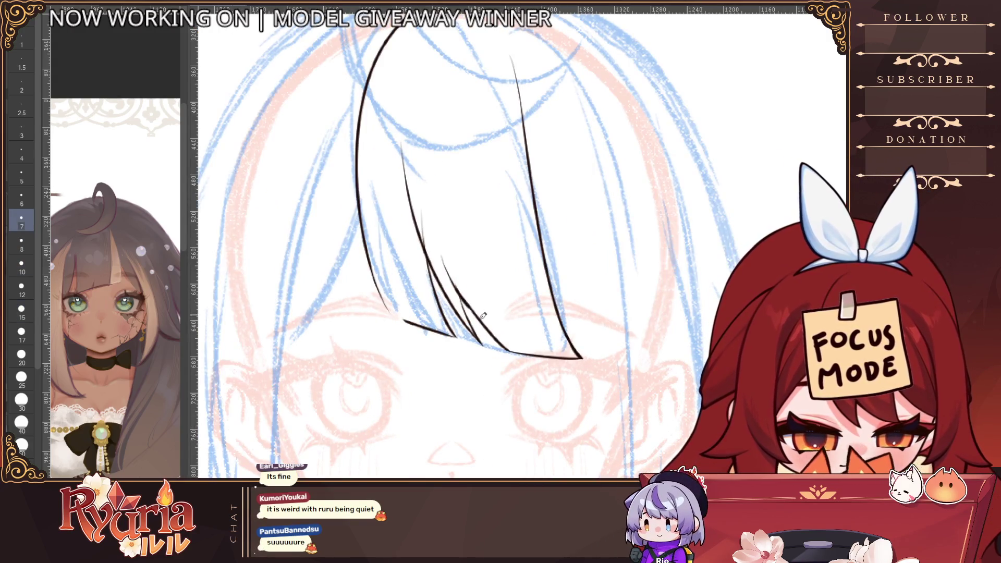
key(bracketleft)
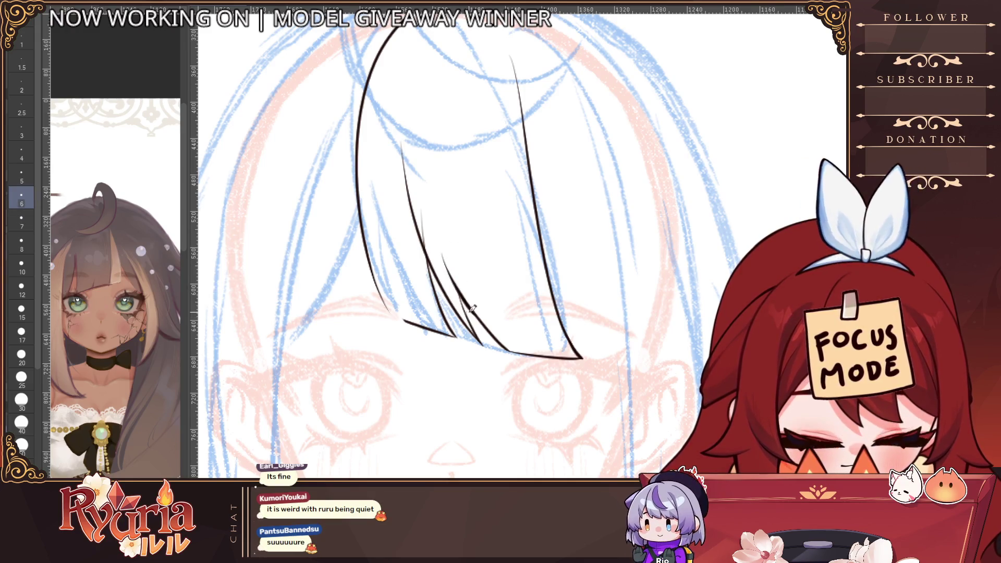
scroll(446, 255, up, 1)
key(bracketleft)
key(bracketleft)
drag(443, 256, 472, 322)
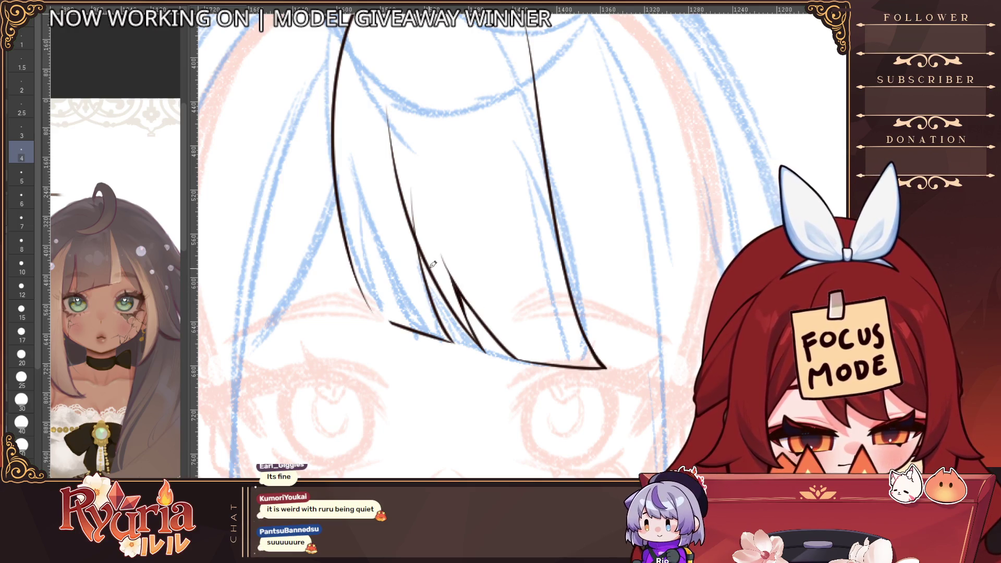
drag(421, 253, 430, 283)
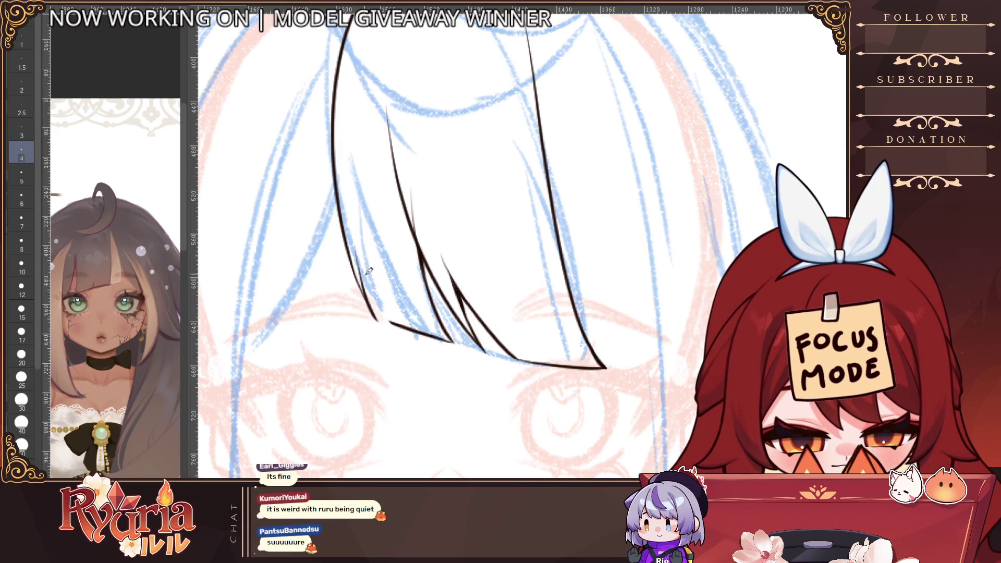
Try the thin left strand repeatedly, shrinking the brush to size 3.
drag(357, 249, 375, 318)
key(ctrl+z)
key(ctrl+z)
key(ctrl+z)
key(ctrl+z)
drag(355, 227, 392, 323)
key(ctrl+z)
key(ctrl+z)
drag(359, 247, 389, 323)
key(ctrl+z)
key(bracketleft)
drag(359, 273, 383, 326)
key(ctrl+z)
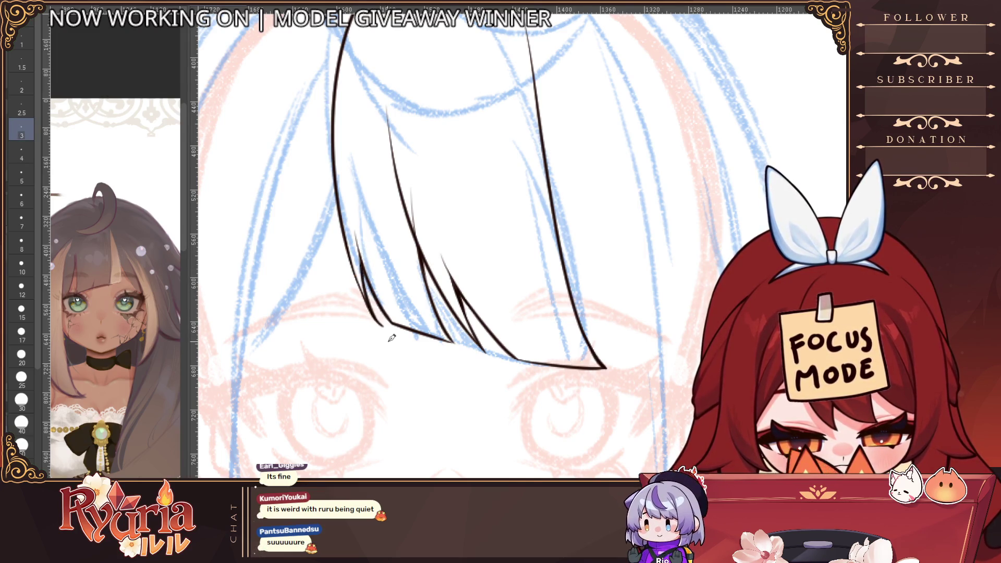
scroll(391, 336, down, 5)
scroll(391, 336, up, 2)
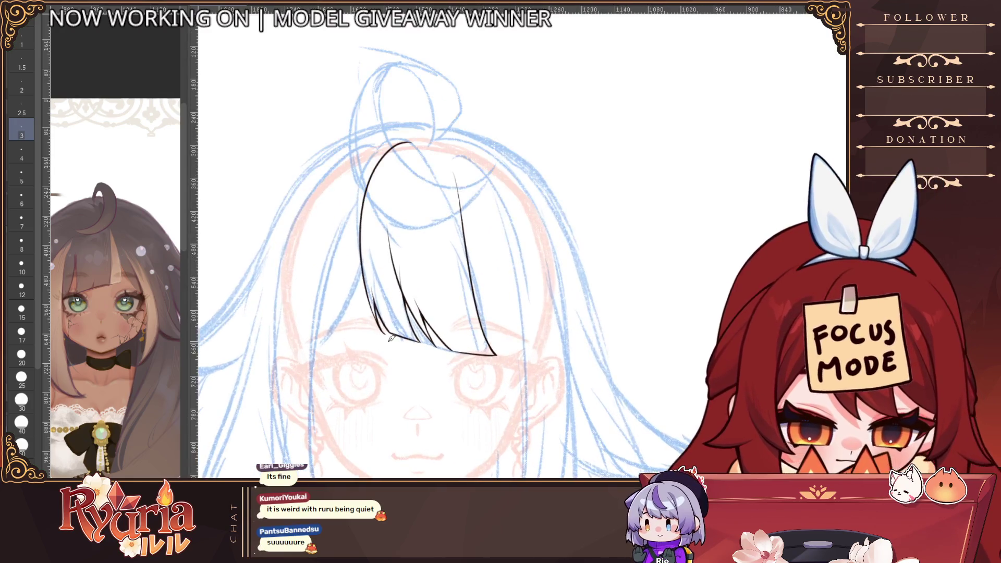
Erase the top of the inner strand and the old right edge line.
key(e)
mouse_move(391, 238)
mouse_down()
mouse_move(420, 297)
mouse_move(401, 303)
mouse_up()
key(bracketright)
key(bracketright)
drag(458, 152, 479, 284)
drag(463, 196, 490, 330)
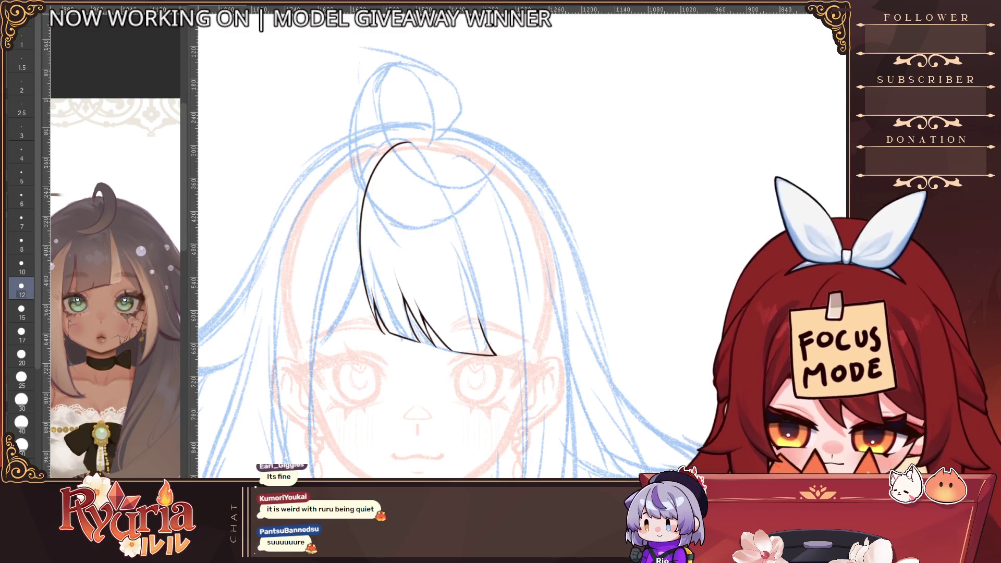
Redraw the bangs' right edge at brush size 6.
key(p)
key(ctrl+z)
mouse_move(445, 192)
mouse_down()
mouse_move(472, 274)
mouse_move(470, 302)
mouse_up()
key(ctrl+z)
key(bracketleft)
key(ctrl+z)
key(bracketleft)
mouse_move(446, 183)
mouse_down()
mouse_move(478, 325)
mouse_move(496, 349)
mouse_up()
scroll(504, 288, down, 3)
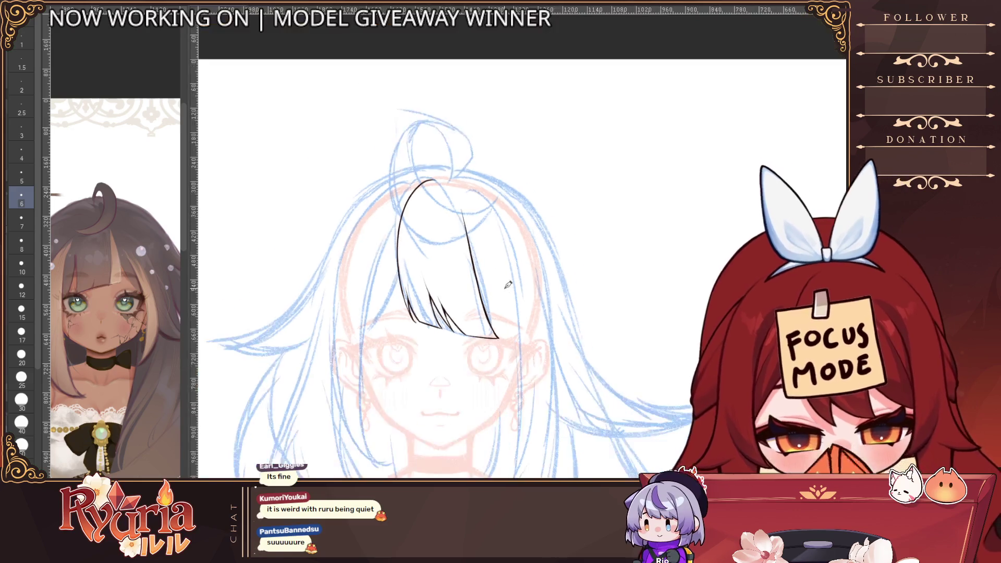
scroll(505, 289, up, 3)
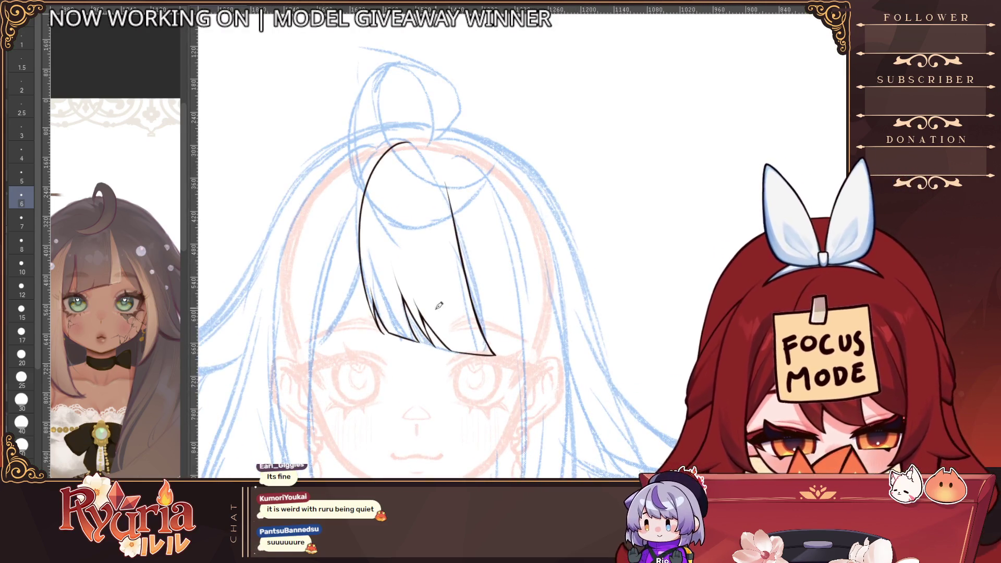
scroll(430, 333, up, 1)
Add a tip strand, thicken and trim the bottom edge, and redraw the strand at size 3.
drag(420, 313, 448, 346)
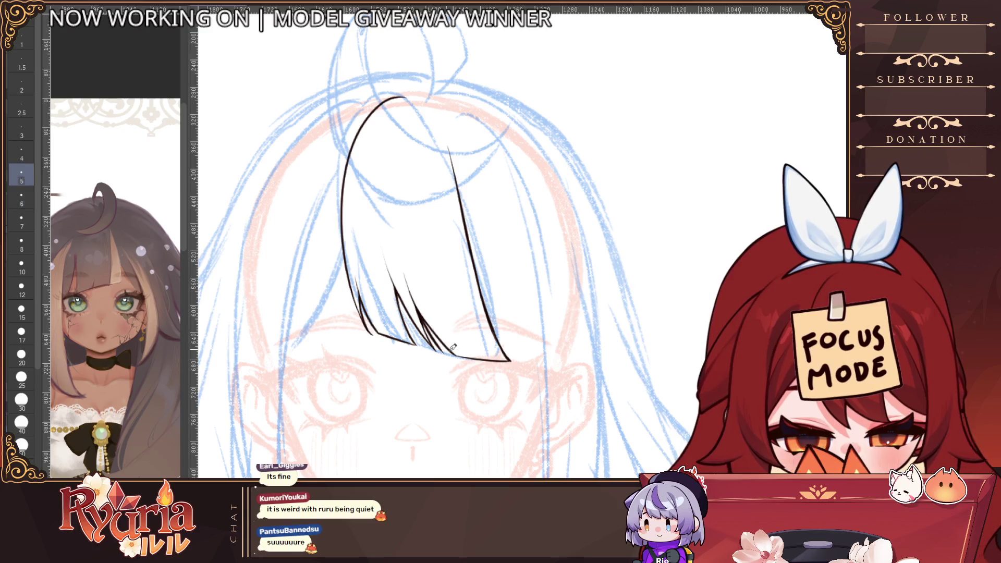
key(bracketleft)
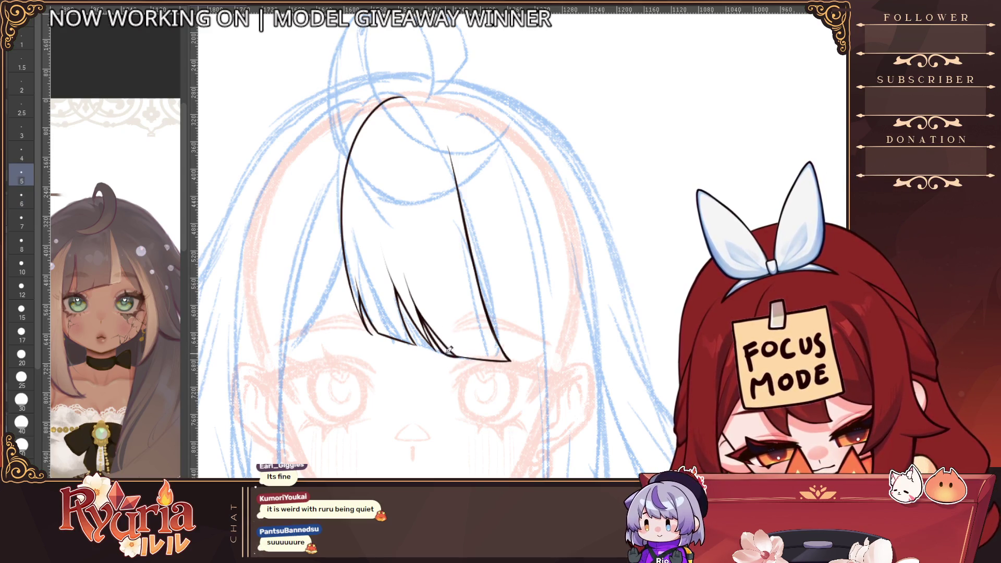
drag(447, 348, 477, 355)
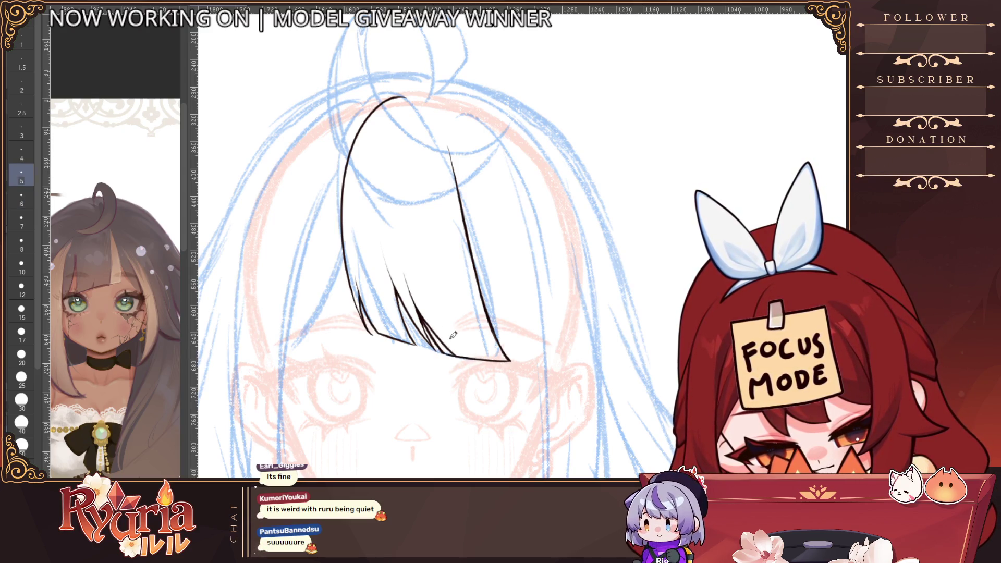
key(bracketright)
key(bracketright)
key(bracketright)
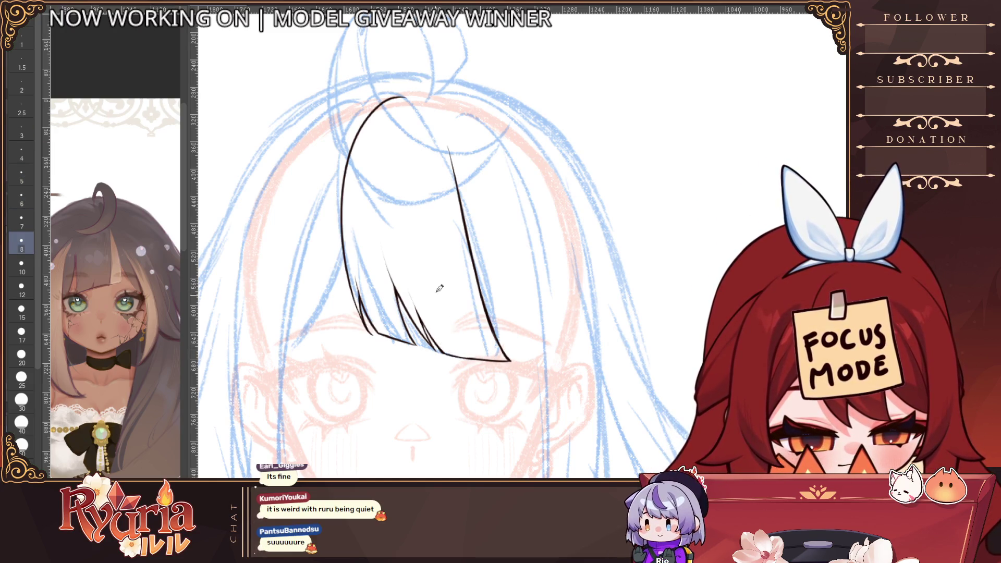
drag(485, 362, 474, 358)
key(bracketleft)
key(bracketleft)
key(bracketleft)
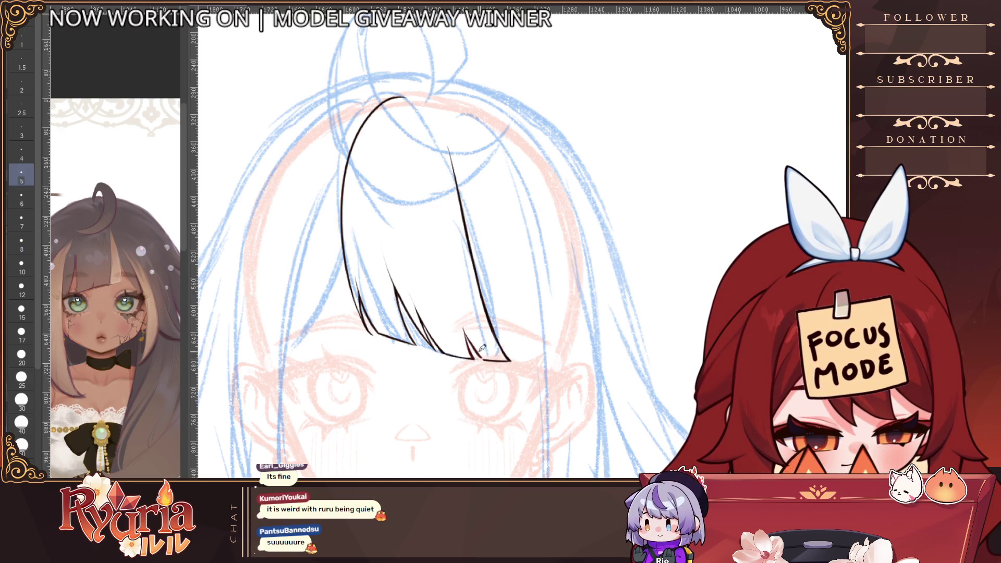
scroll(484, 353, up, 1)
key(bracketleft)
key(bracketleft)
drag(458, 314, 474, 359)
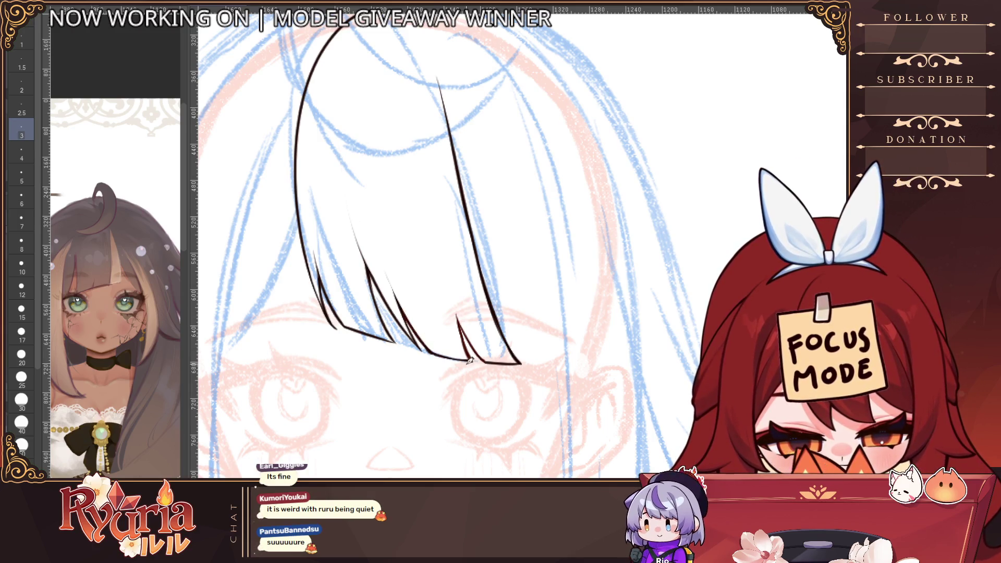
scroll(454, 341, down, 4)
scroll(417, 328, up, 3)
Add short strand lines along the bangs' lower-left and lower edge.
mouse_move(380, 282)
mouse_down()
mouse_move(402, 336)
mouse_move(418, 335)
mouse_up()
drag(415, 285, 438, 346)
key(ctrl+z)
drag(415, 276, 453, 346)
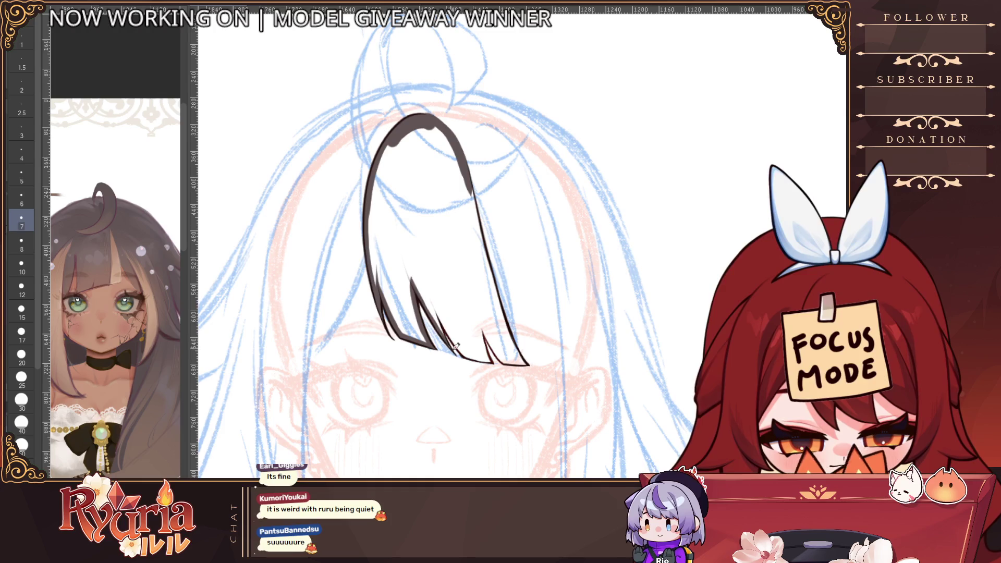
drag(431, 288, 449, 336)
scroll(454, 344, down, 2)
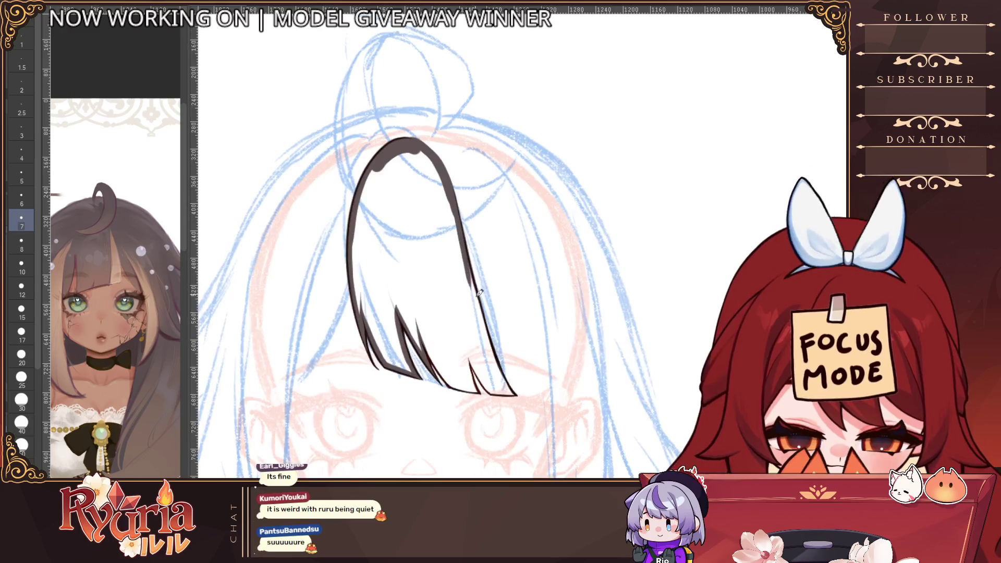
Restroke the strand's left outline, inner tip lines, bottom edge and top thicker, mirroring the view to check.
key(h)
mouse_move(480, 322)
mouse_down()
mouse_move(658, 301)
mouse_move(530, 264)
mouse_up()
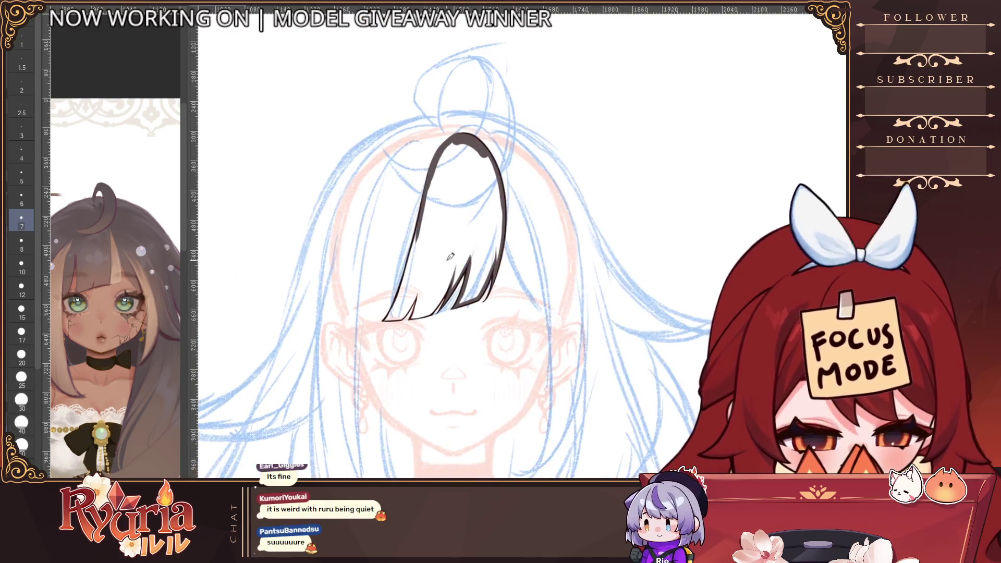
mouse_move(423, 214)
mouse_down()
mouse_move(396, 307)
mouse_move(422, 225)
mouse_up()
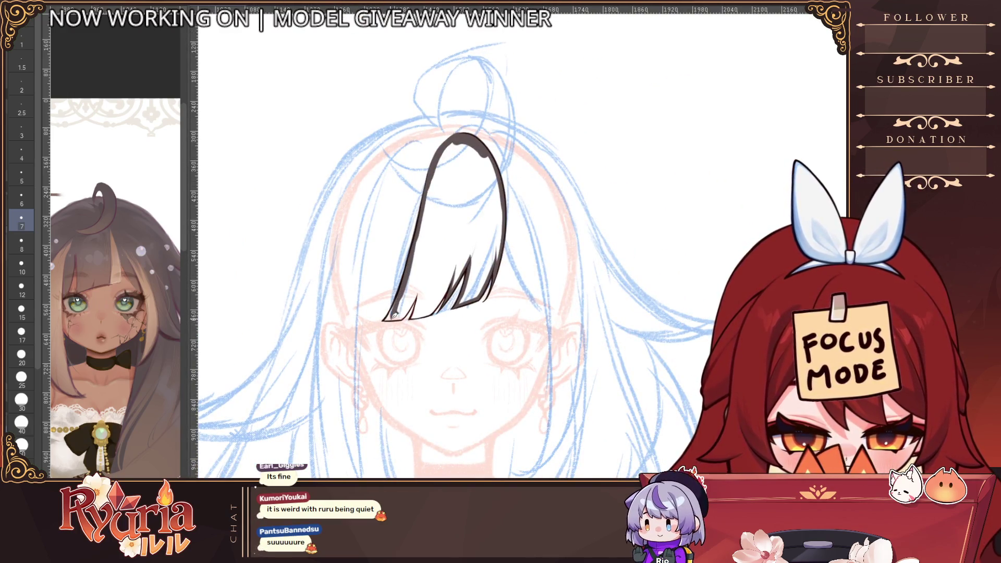
key(h)
scroll(641, 255, up, 2)
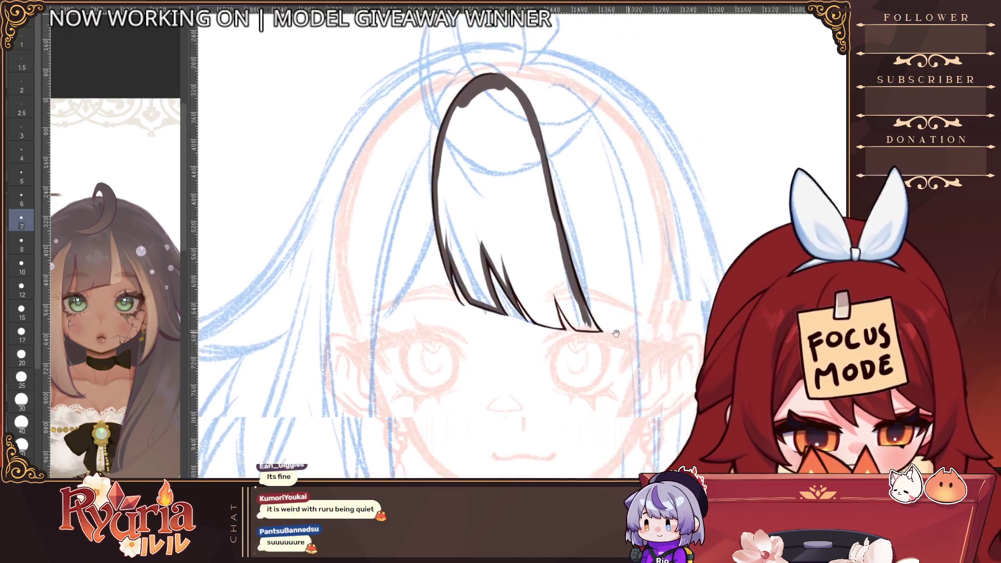
drag(641, 254, 584, 250)
mouse_move(458, 263)
mouse_down()
mouse_move(477, 307)
mouse_move(514, 324)
mouse_up()
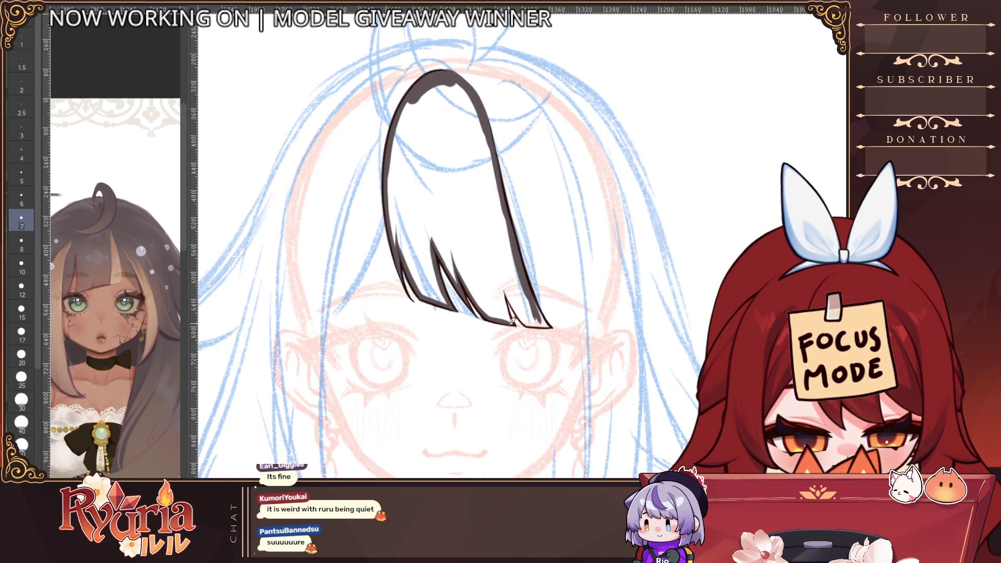
mouse_move(503, 279)
mouse_down()
mouse_move(513, 322)
mouse_move(545, 326)
mouse_move(531, 294)
mouse_move(551, 327)
mouse_up()
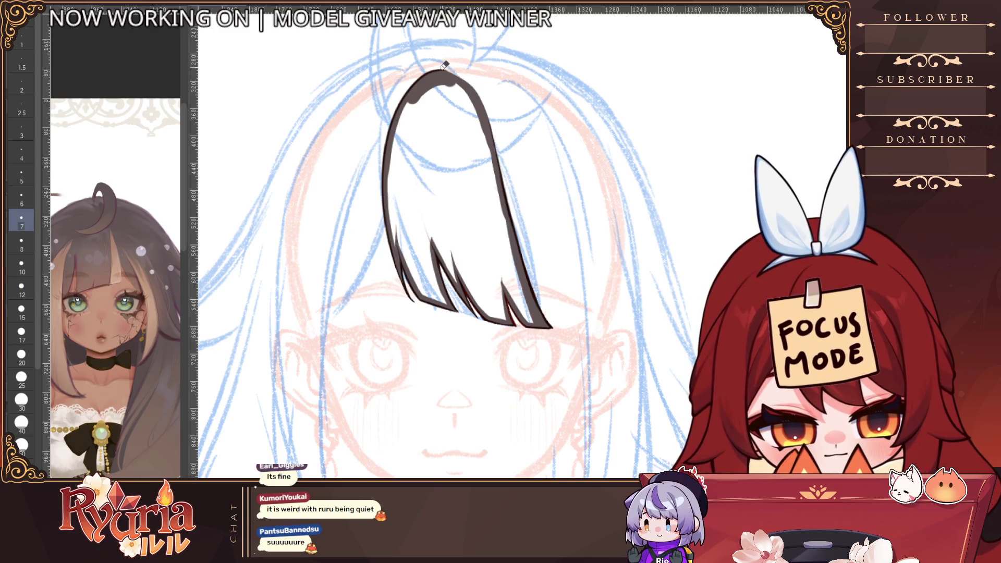
drag(444, 75, 470, 85)
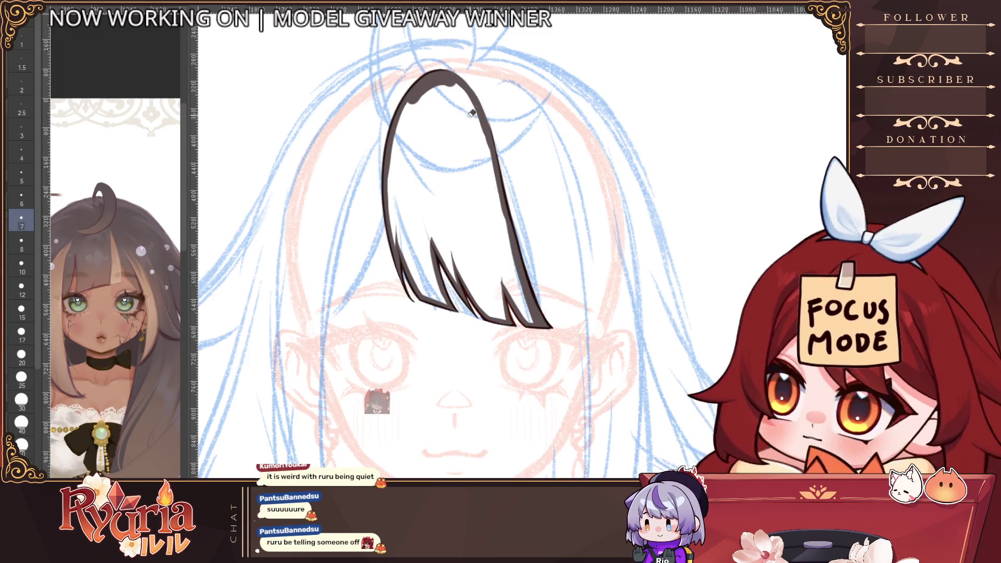
mouse_move(466, 82)
mouse_down()
mouse_move(387, 108)
mouse_move(657, 158)
mouse_move(435, 115)
mouse_up()
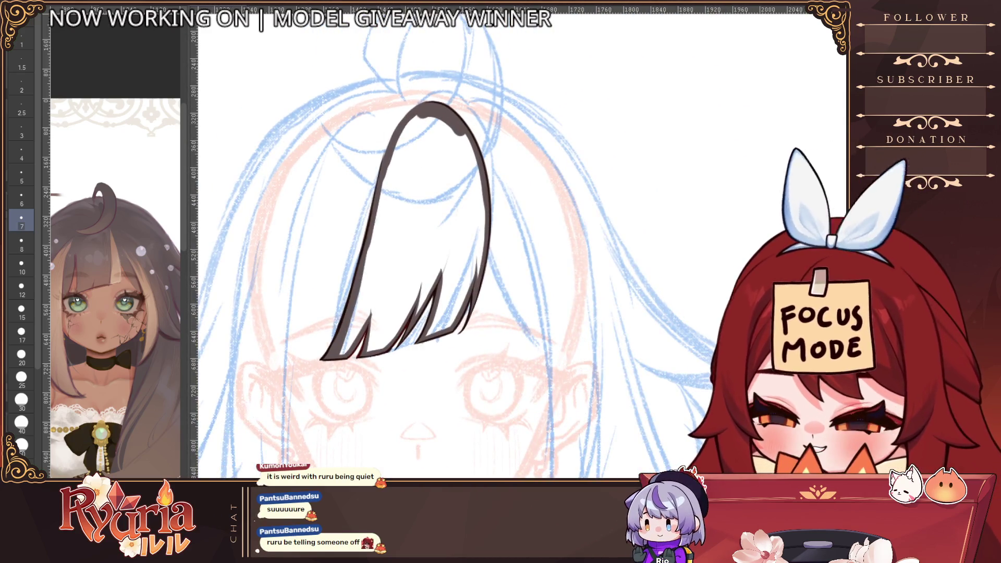
click(21, 311)
Bucket-fill the hair shape with dark brown, then return to the brush.
key(g)
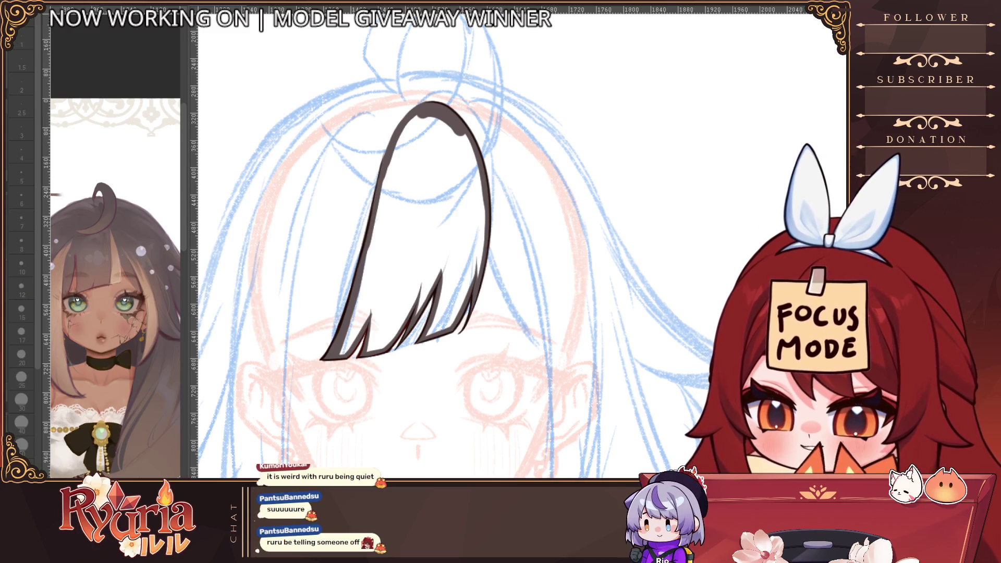
click(418, 194)
key(b)
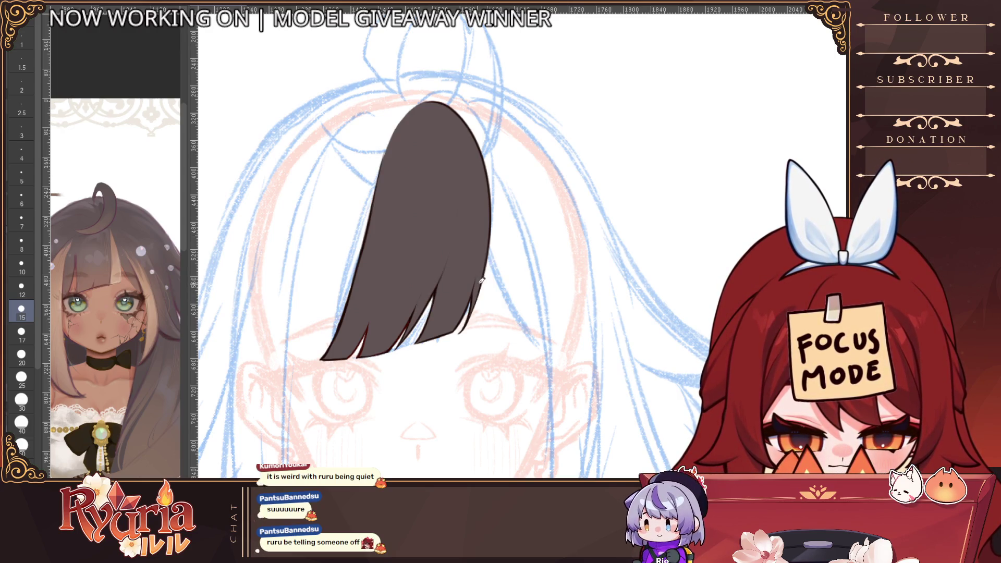
scroll(471, 344, down, 1)
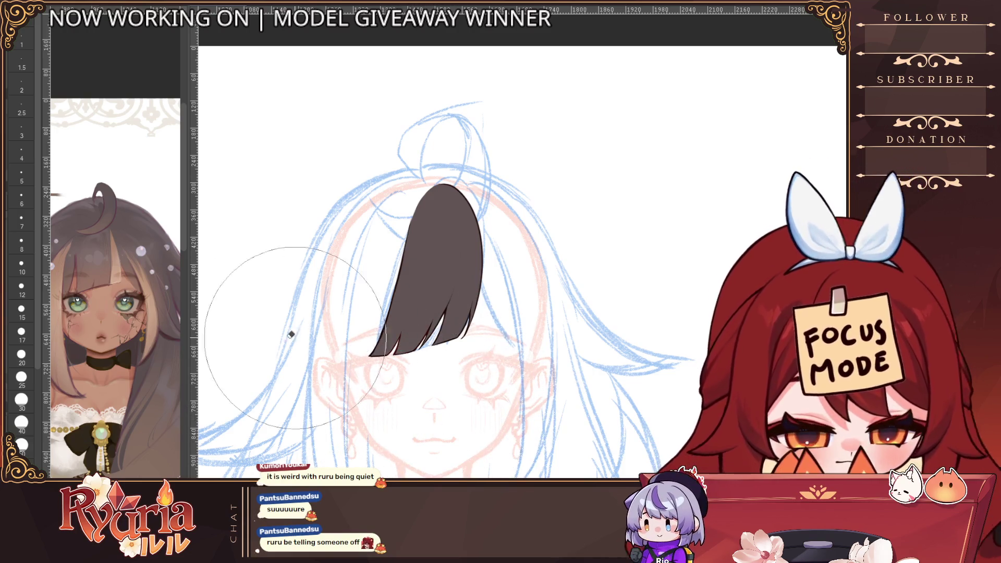
scroll(119, 252, up, 2)
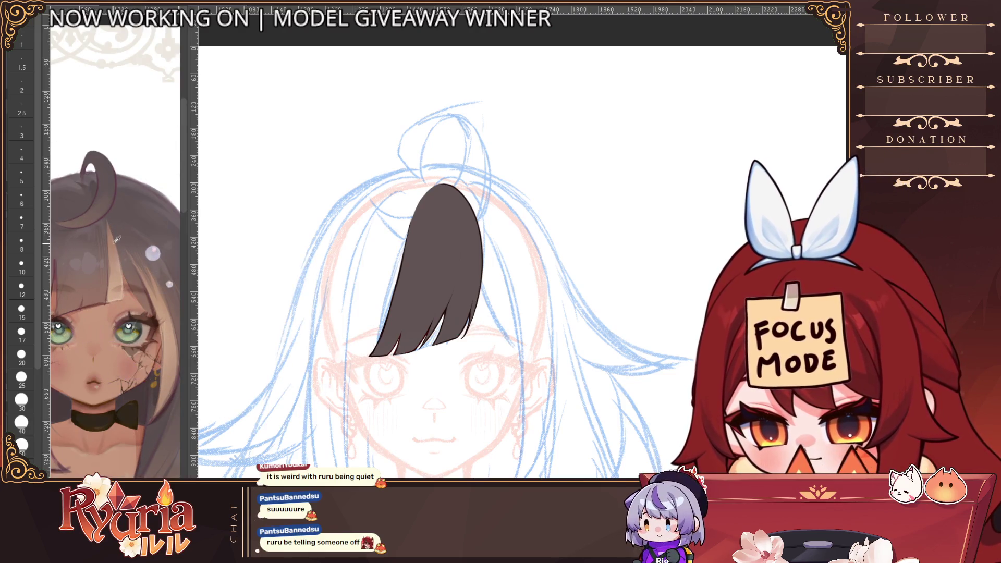
Paint a lighter-brown stripe down the hair's left edge, retrying at sizes 20, 10 and 17.
click(21, 310)
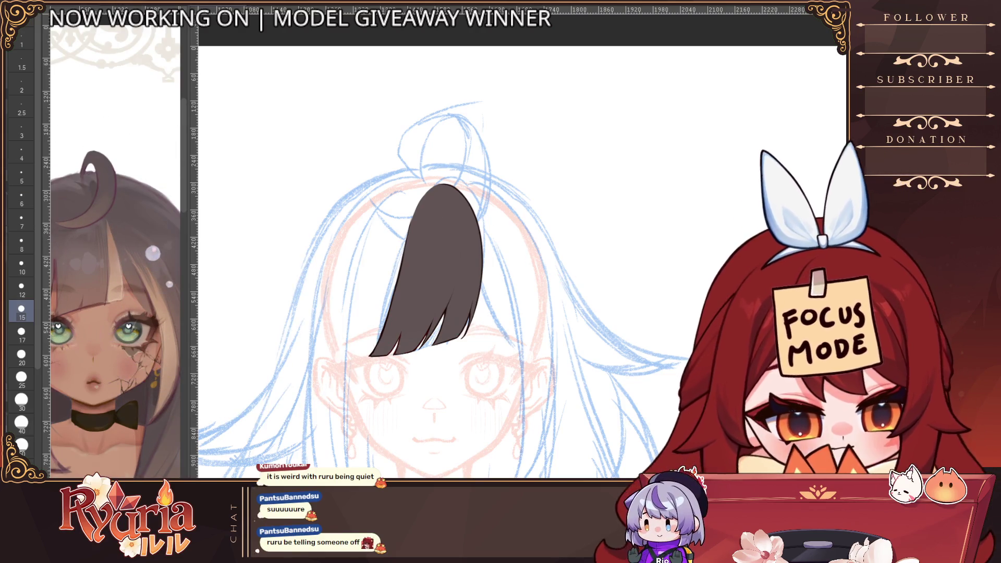
key(h)
click(21, 355)
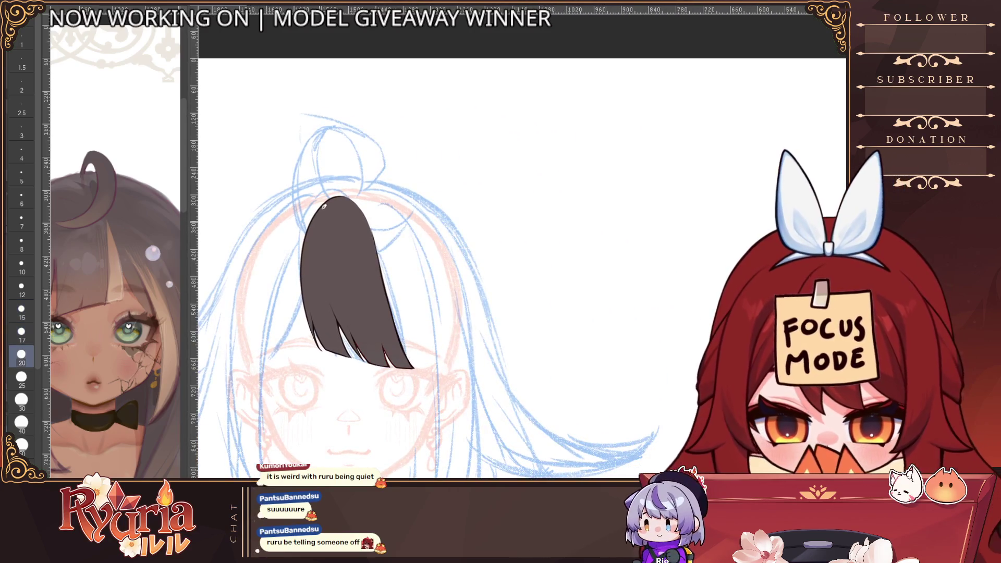
drag(316, 204, 327, 316)
key(ctrl+z)
key(bracketleft)
key(bracketleft)
key(bracketleft)
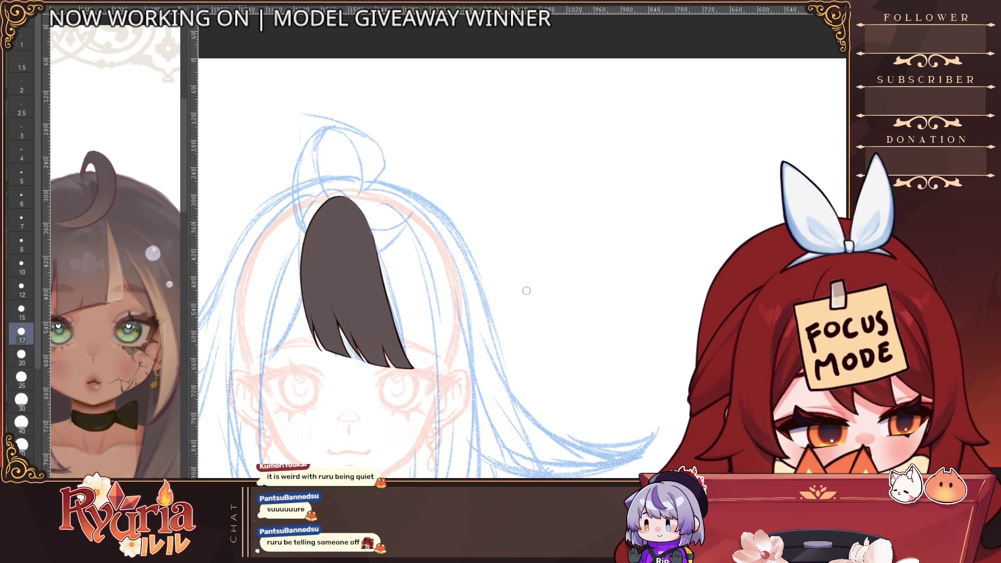
mouse_move(319, 235)
mouse_down()
mouse_move(316, 341)
mouse_move(328, 348)
mouse_up()
key(ctrl+z)
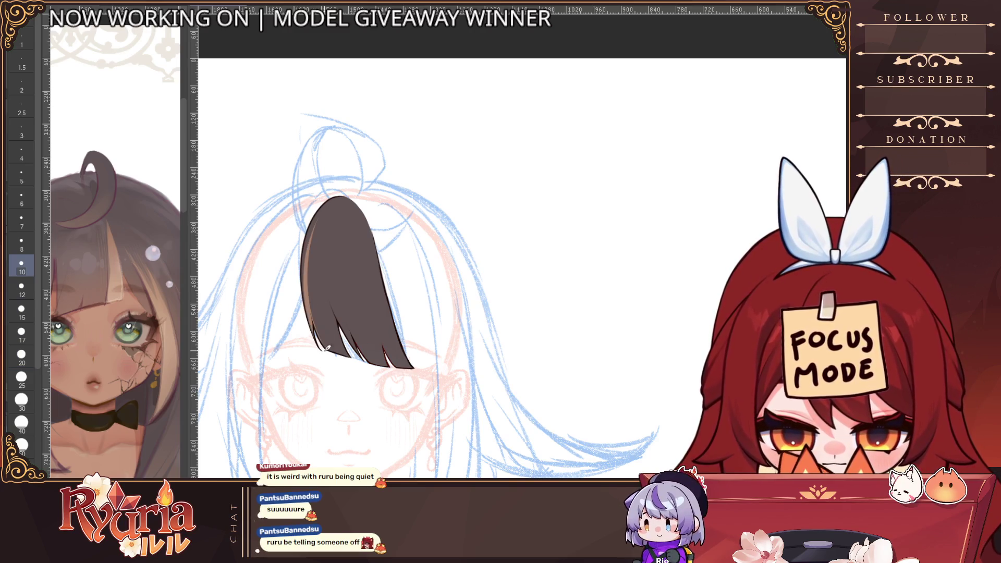
key(ctrl+z)
mouse_move(316, 224)
mouse_down()
mouse_move(326, 351)
mouse_move(352, 341)
mouse_up()
key(ctrl+z)
mouse_move(318, 220)
mouse_down()
mouse_move(350, 339)
mouse_move(323, 324)
mouse_move(329, 349)
mouse_up()
key(bracketright)
key(bracketright)
key(bracketright)
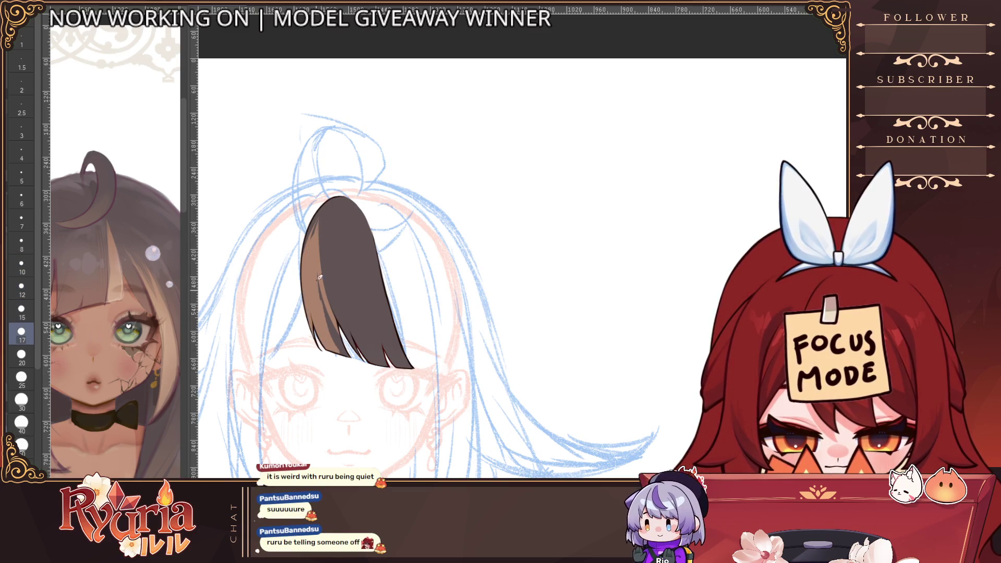
drag(316, 273, 344, 355)
scroll(325, 233, up, 1)
scroll(326, 234, up, 1)
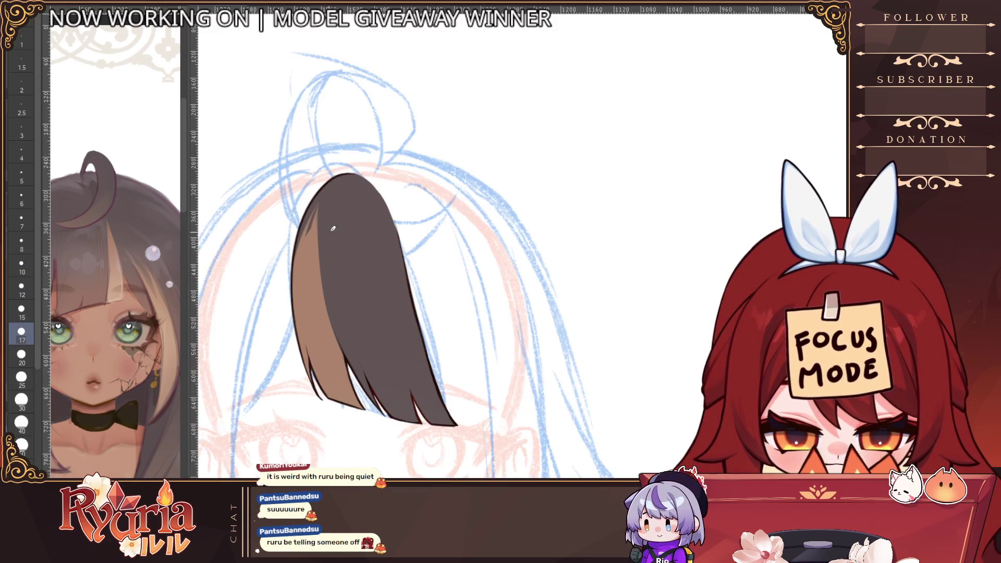
Narrow the lighter stripe by painting dark brown over it at size 10.
key(bracketleft)
key(bracketleft)
key(bracketleft)
mouse_move(320, 210)
mouse_down()
mouse_move(305, 341)
mouse_move(312, 376)
mouse_up()
drag(305, 310, 305, 379)
drag(309, 213, 315, 374)
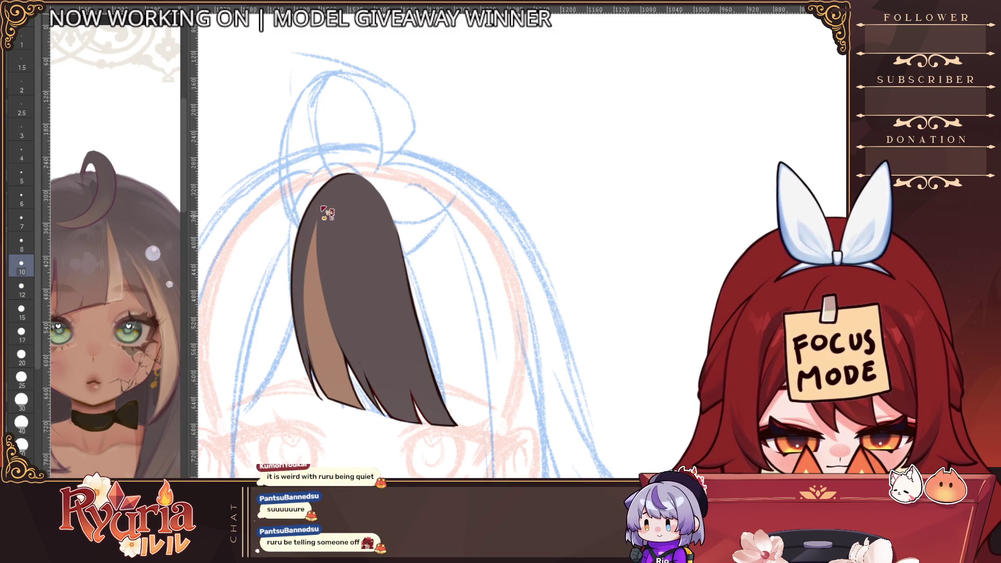
scroll(334, 342, down, 1)
scroll(343, 279, up, 1)
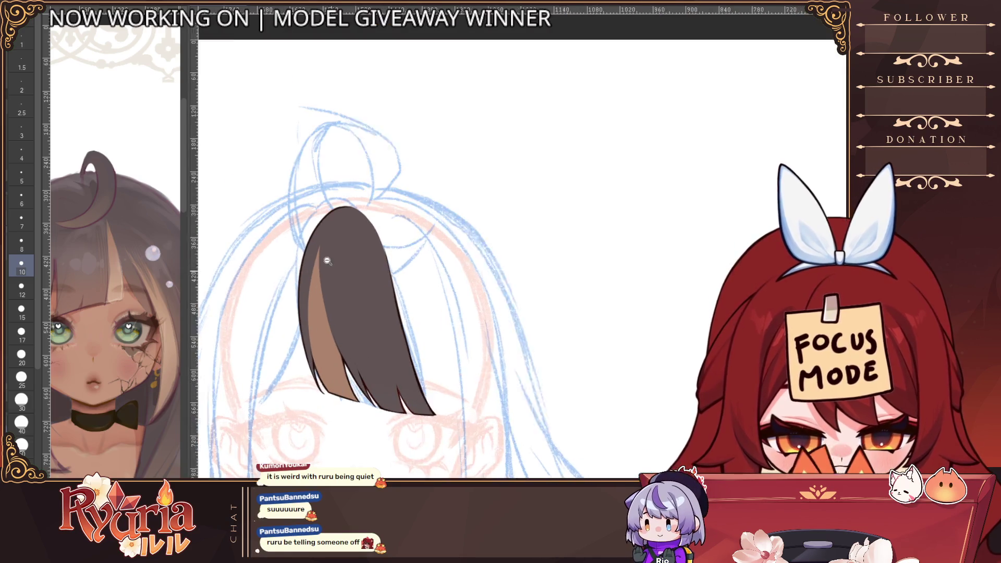
scroll(349, 353, down, 2)
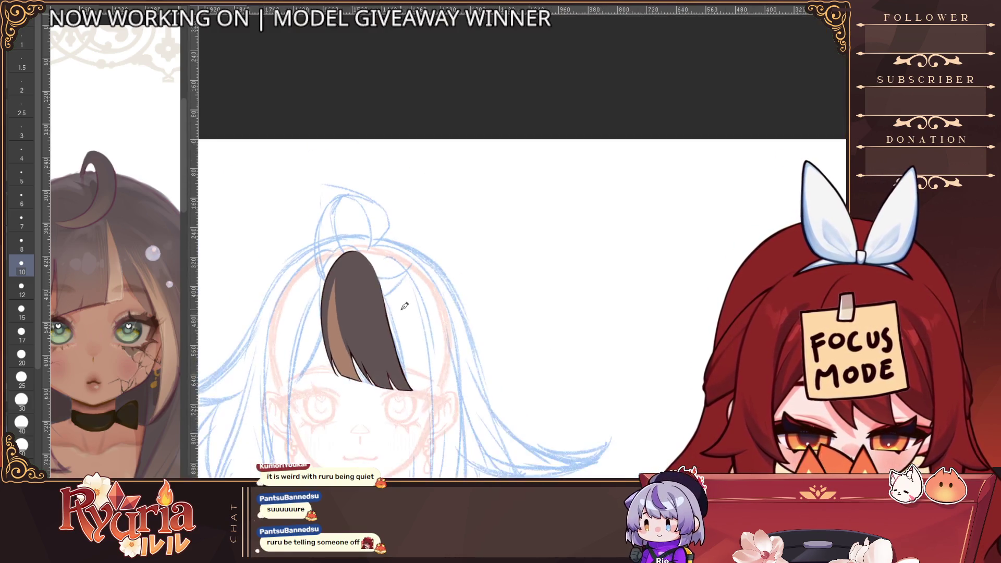
Bring the head area into view and set the brush size to 6.
scroll(568, 296, down, 10)
scroll(398, 241, down, 5)
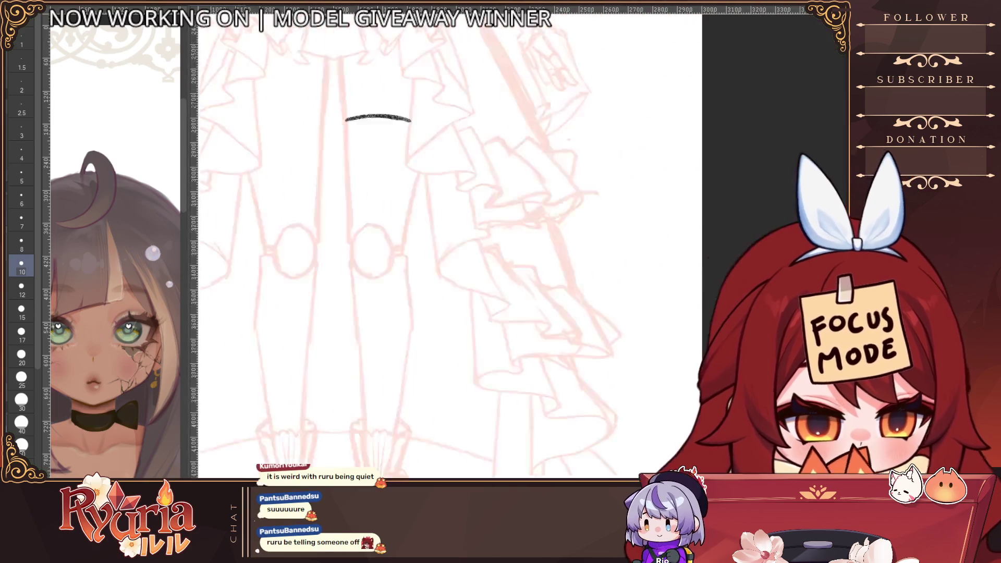
drag(398, 241, 388, 435)
scroll(388, 435, up, 5)
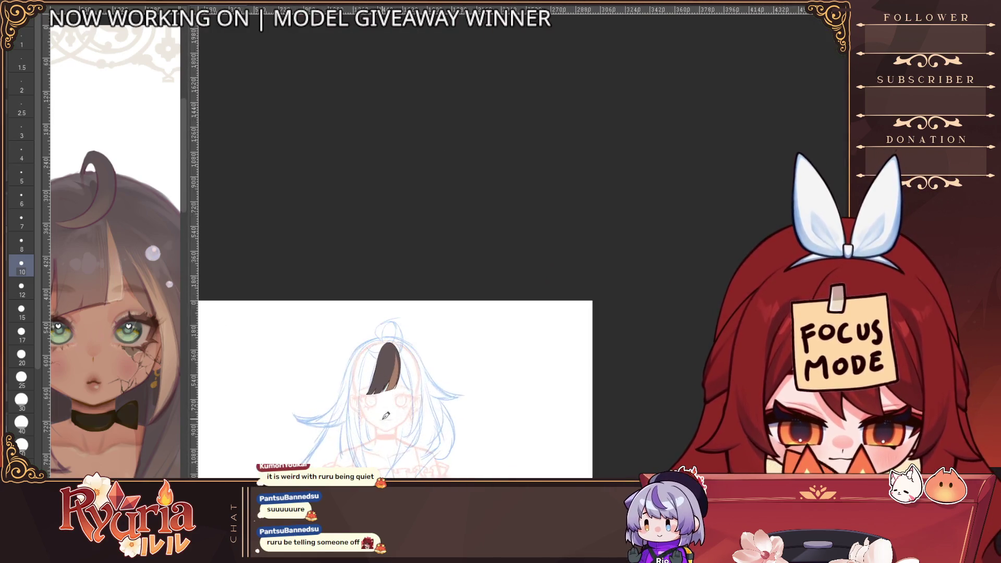
scroll(388, 435, up, 8)
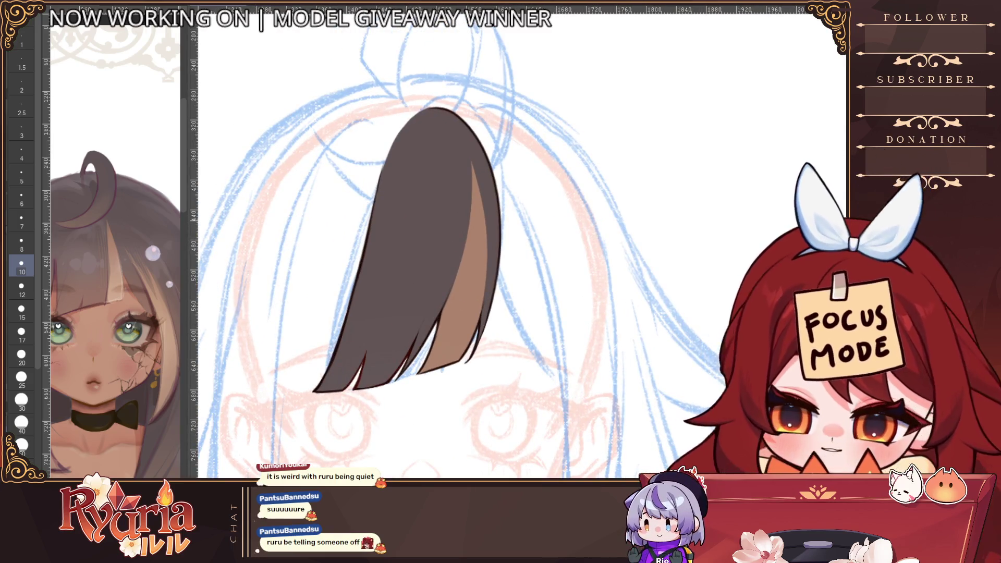
key(bracketleft)
key(bracketleft)
key(bracketleft)
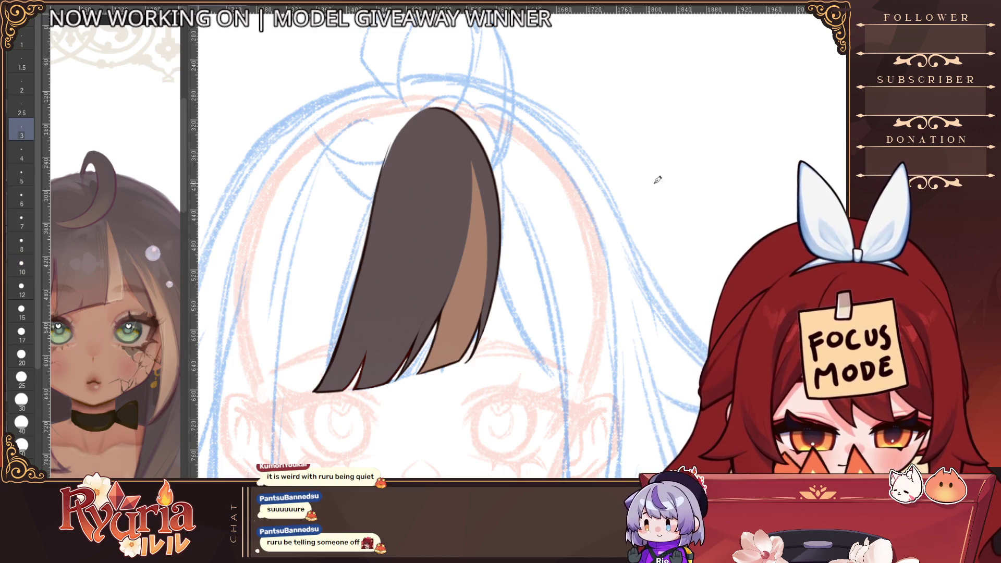
key(bracketright)
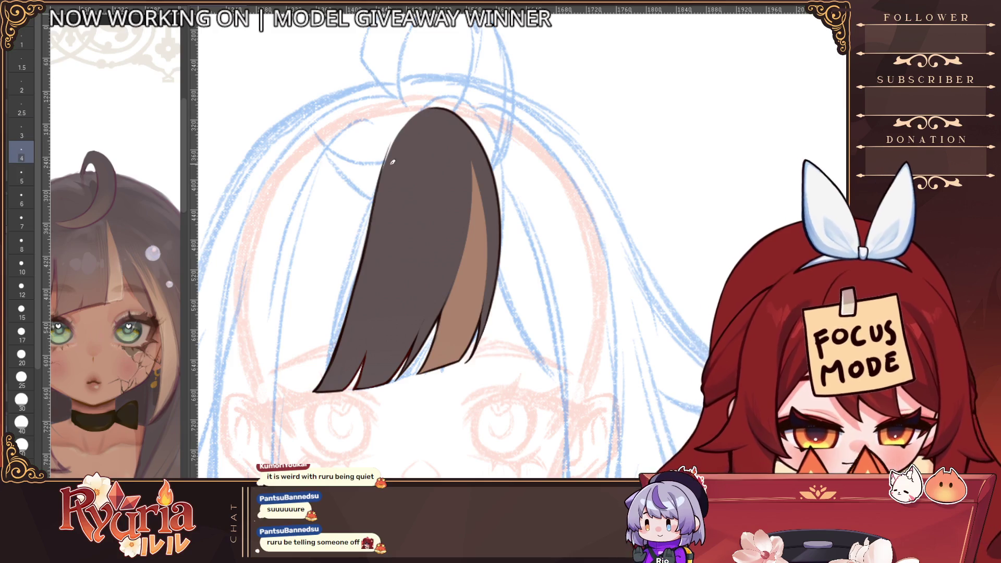
key(bracketright)
key(bracketright)
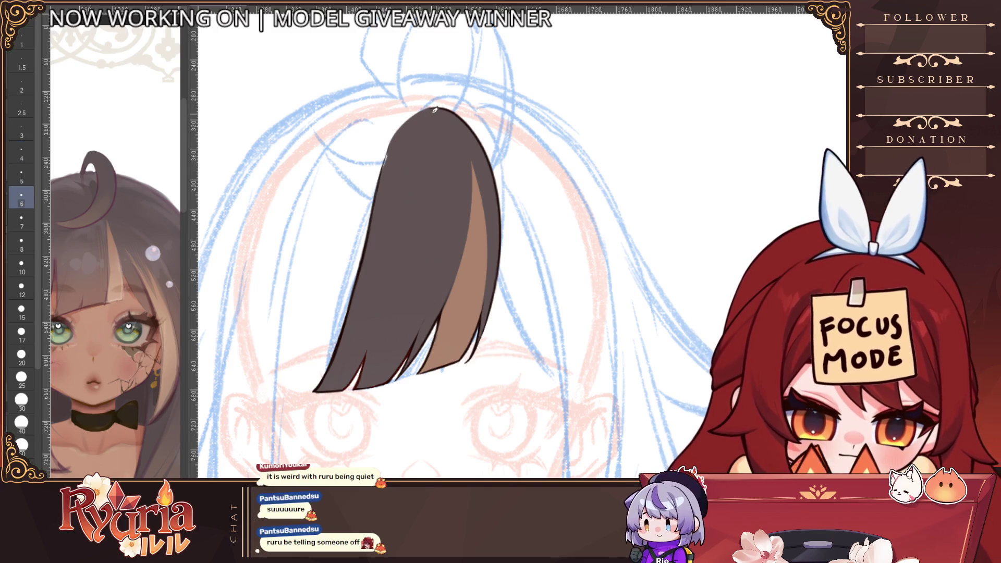
With a much larger brush, paint the brown bangs' top slightly upward toward the bun.
scroll(394, 144, down, 5)
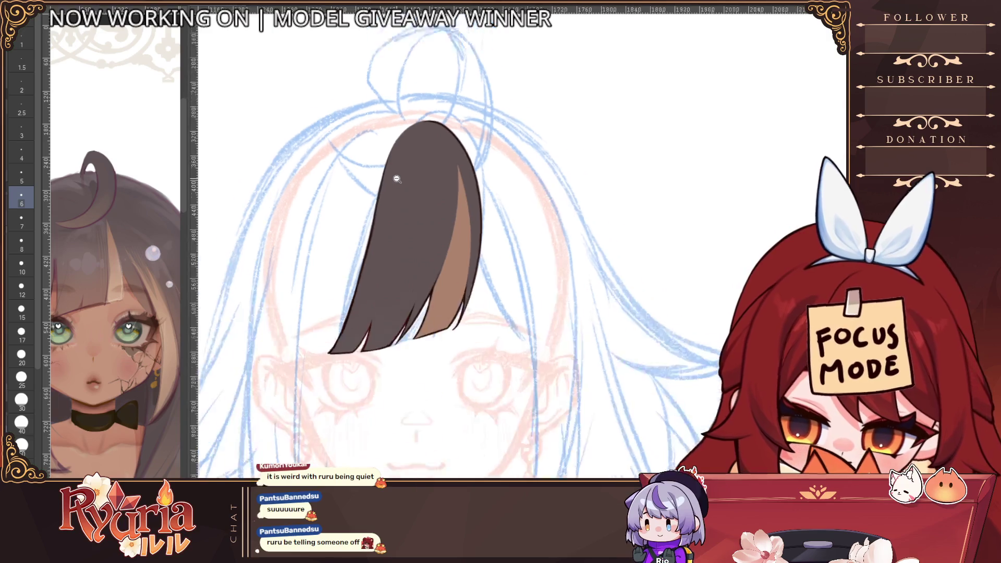
drag(521, 177, 536, 308)
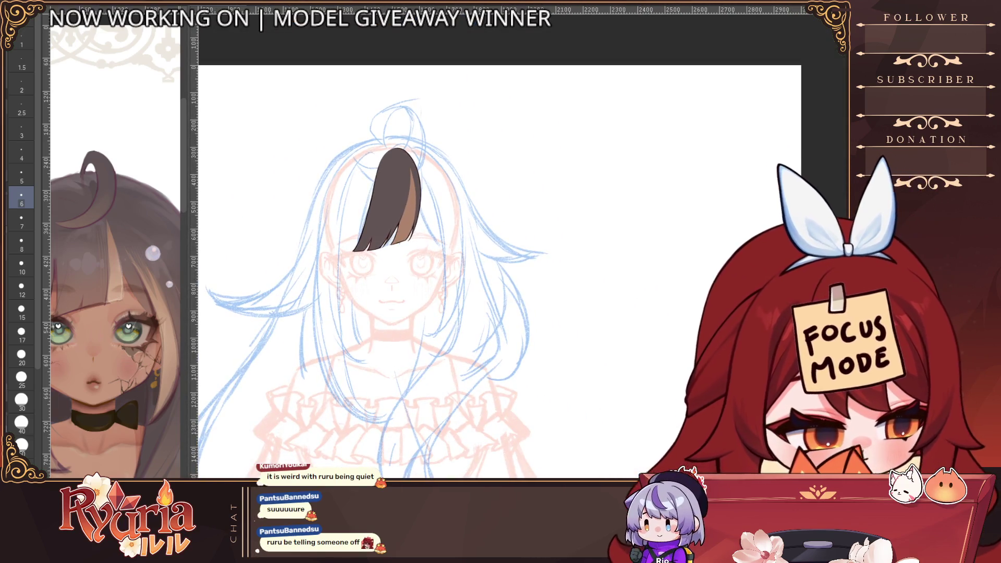
key(bracketright)
key(bracketright)
key(bracketright)
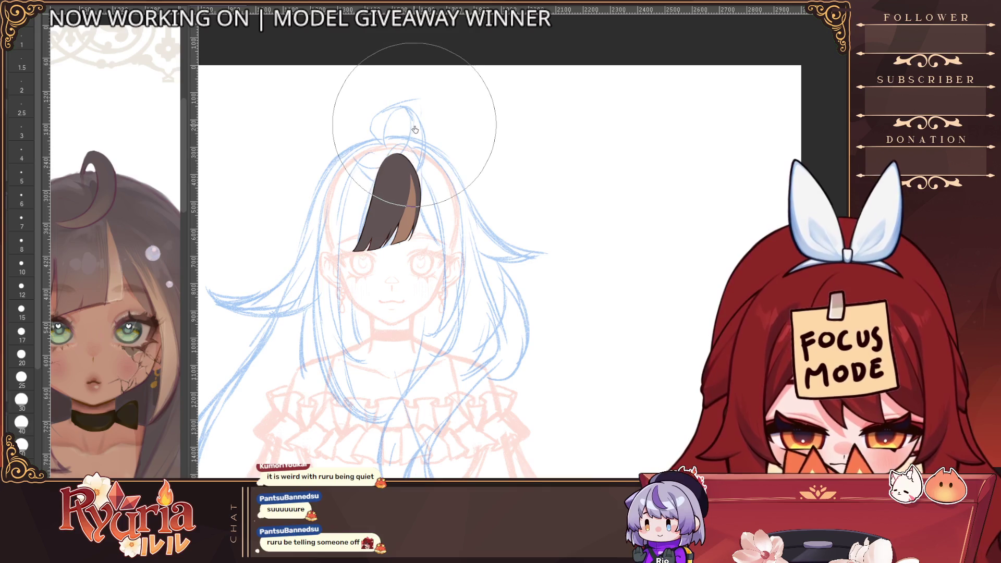
drag(415, 130, 415, 128)
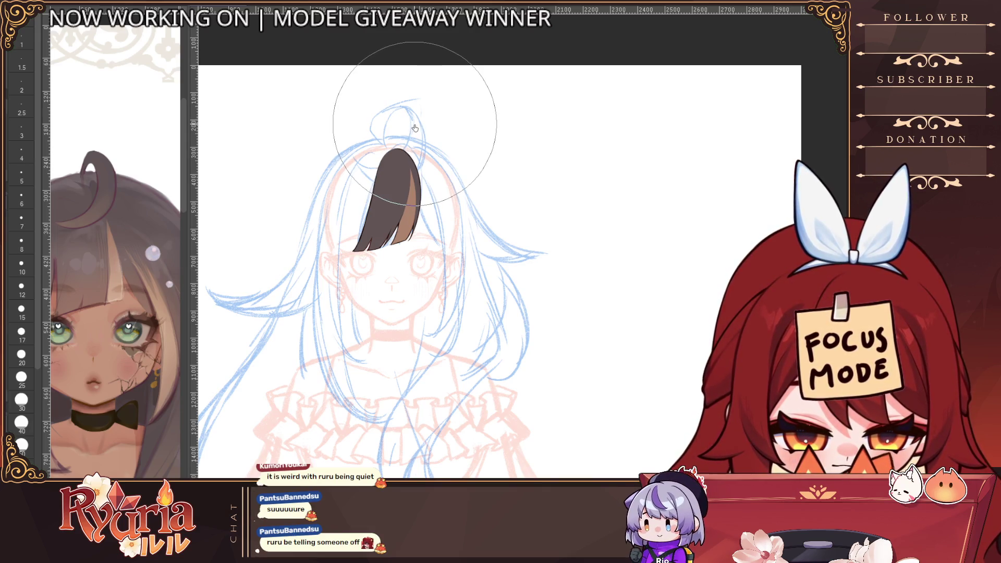
scroll(469, 341, down, 3)
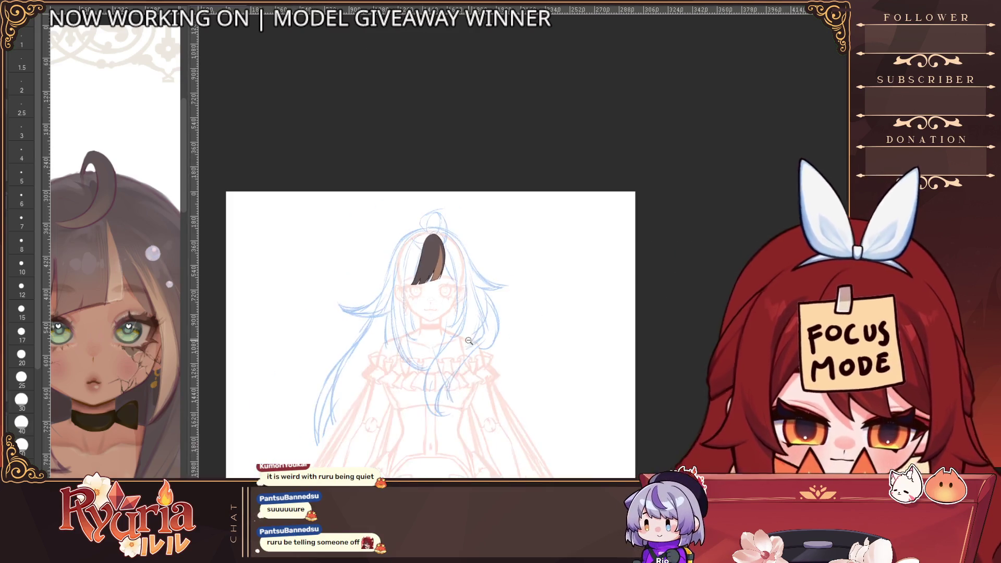
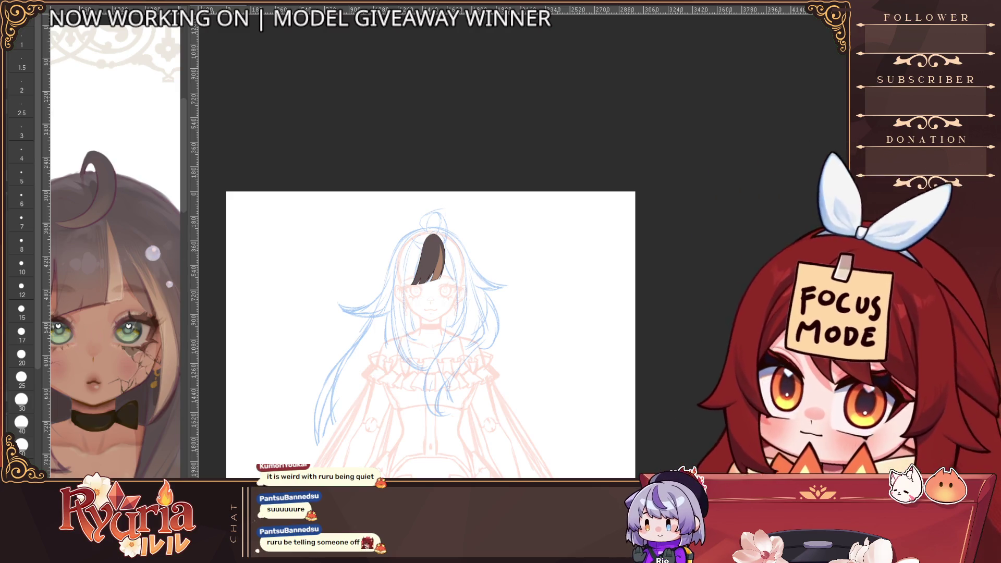
Test dark strokes on the face and bang, undoing them, and mirror the canvas horizontally.
scroll(412, 281, up, 5)
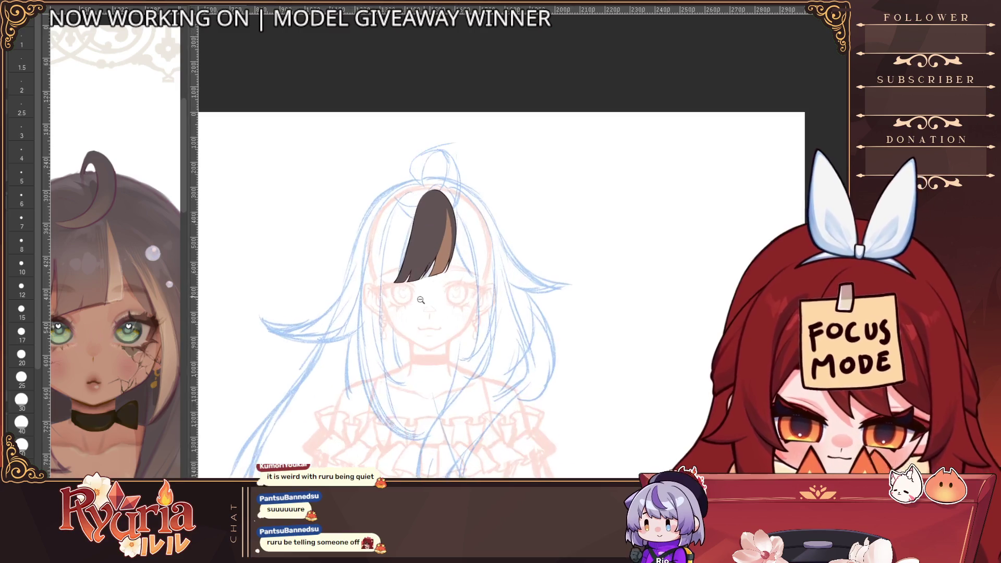
click(425, 344)
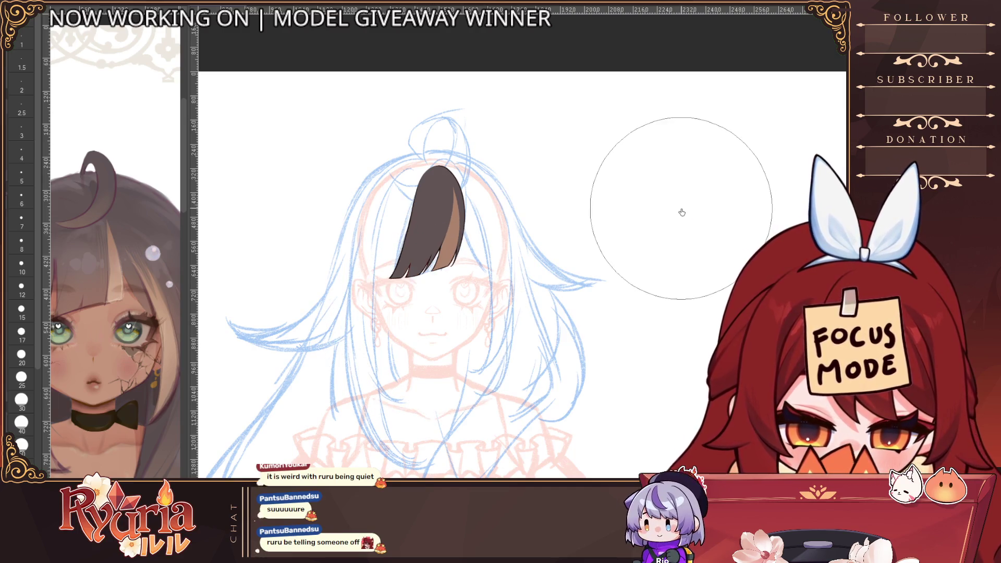
key(ctrl+z)
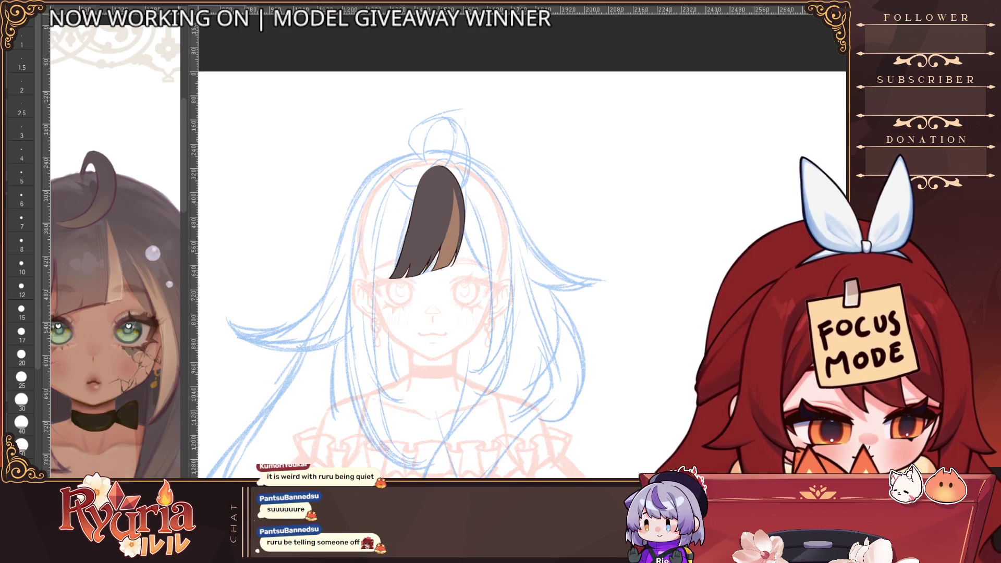
key(h)
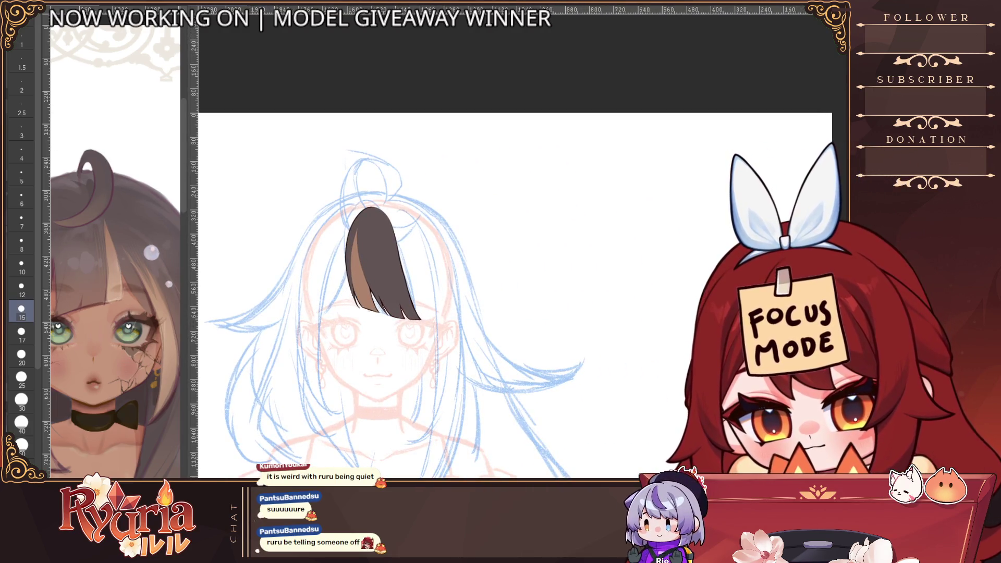
drag(375, 234, 384, 277)
drag(377, 235, 406, 304)
key(ctrl+z)
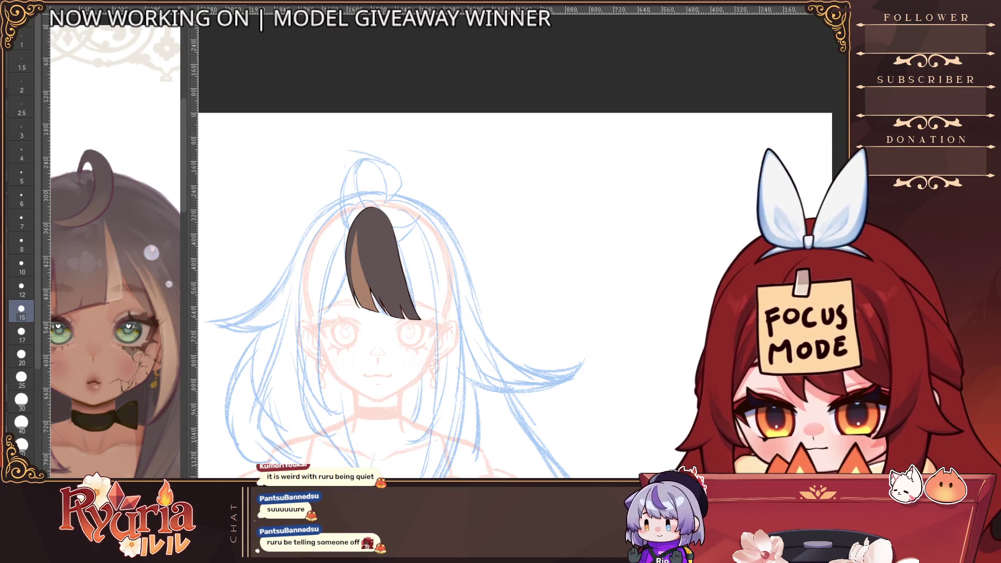
Try more dark bang shading, undo it, and dab a greyish-pink blob on the mixing panel.
drag(364, 232, 402, 297)
key(ctrl+z)
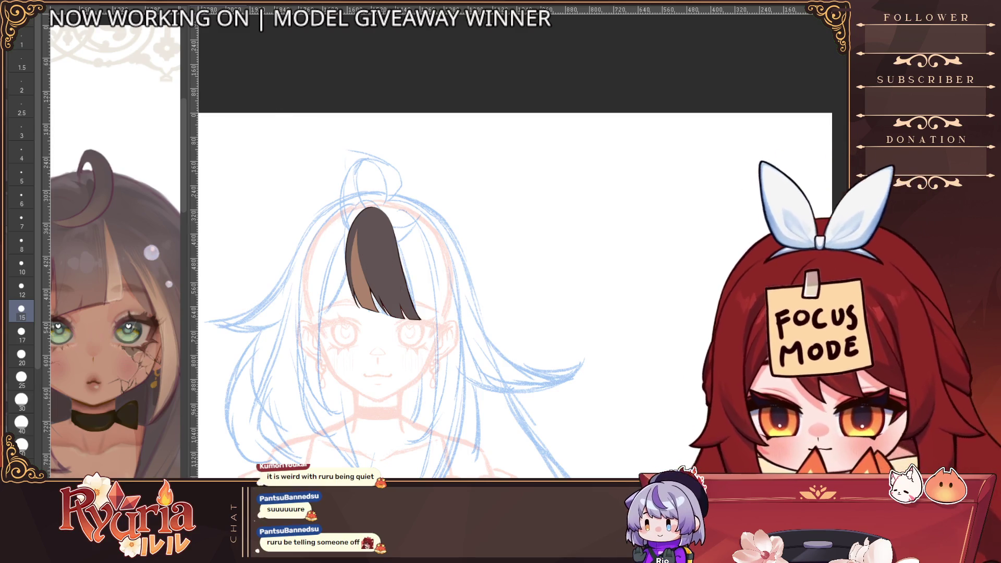
mouse_move(357, 230)
mouse_down()
mouse_move(375, 294)
mouse_move(390, 295)
mouse_up()
drag(380, 240, 403, 296)
key(ctrl+z)
key(ctrl+z)
key(ctrl+z)
mouse_move(132, 68)
mouse_down()
mouse_move(106, 112)
mouse_move(104, 122)
mouse_move(118, 97)
mouse_move(109, 133)
mouse_up()
key(bracketright)
key(bracketright)
key(bracketright)
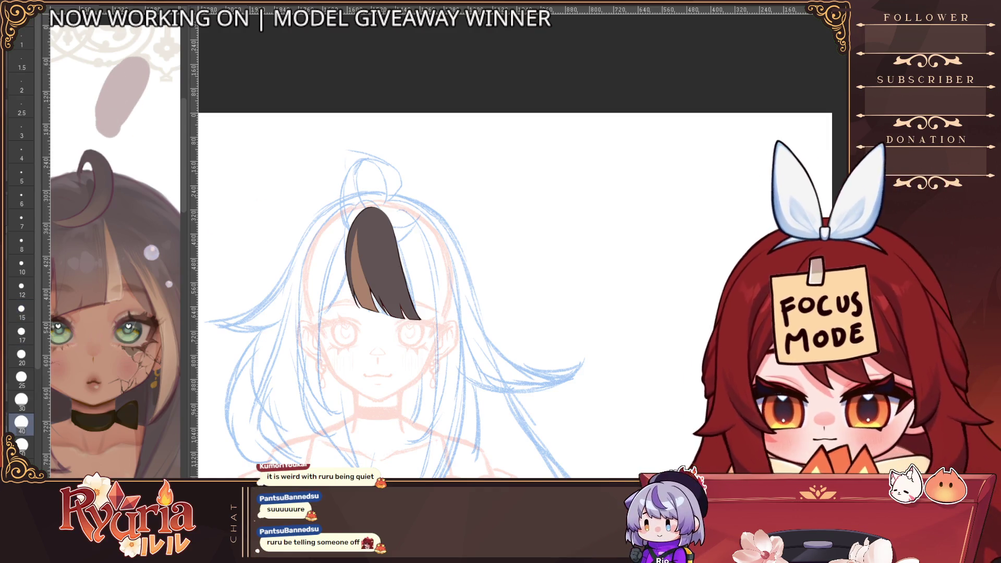
Add a pinkish tone beside the grey blob and trial darker bang shading, undoing the repaint.
drag(159, 75, 120, 138)
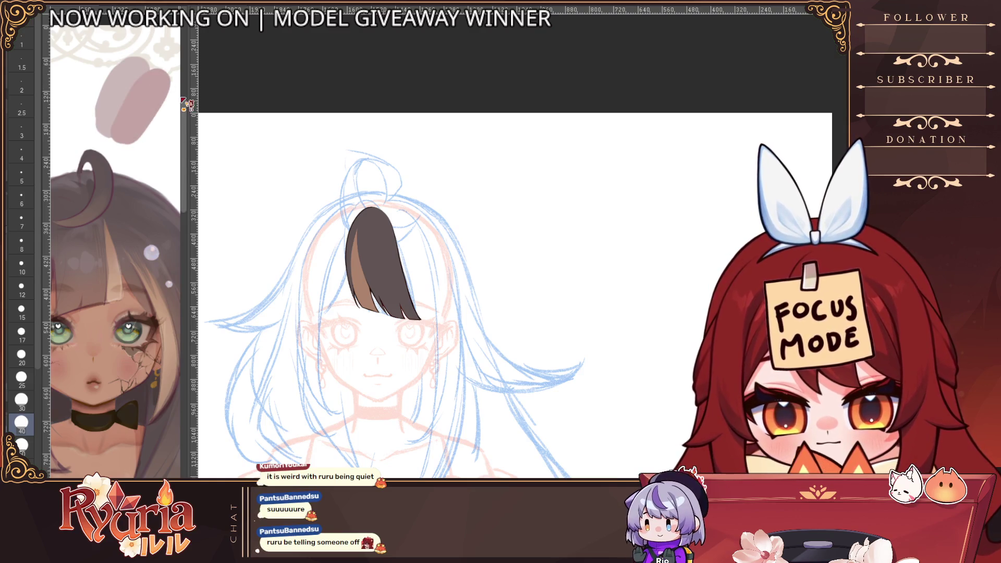
drag(377, 258, 408, 298)
key(ctrl+z)
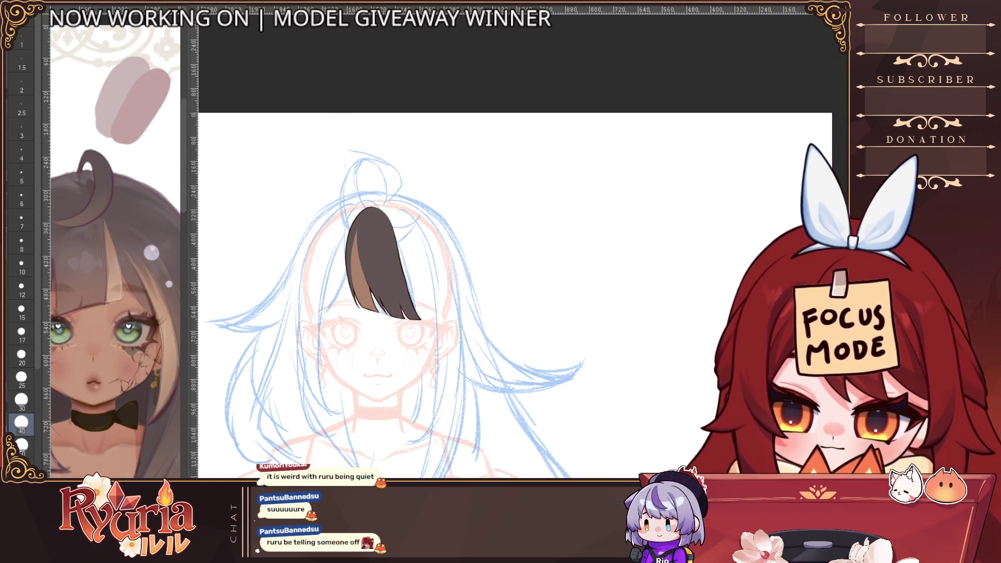
mouse_move(379, 236)
mouse_down()
mouse_move(390, 297)
mouse_move(406, 313)
mouse_move(369, 308)
mouse_up()
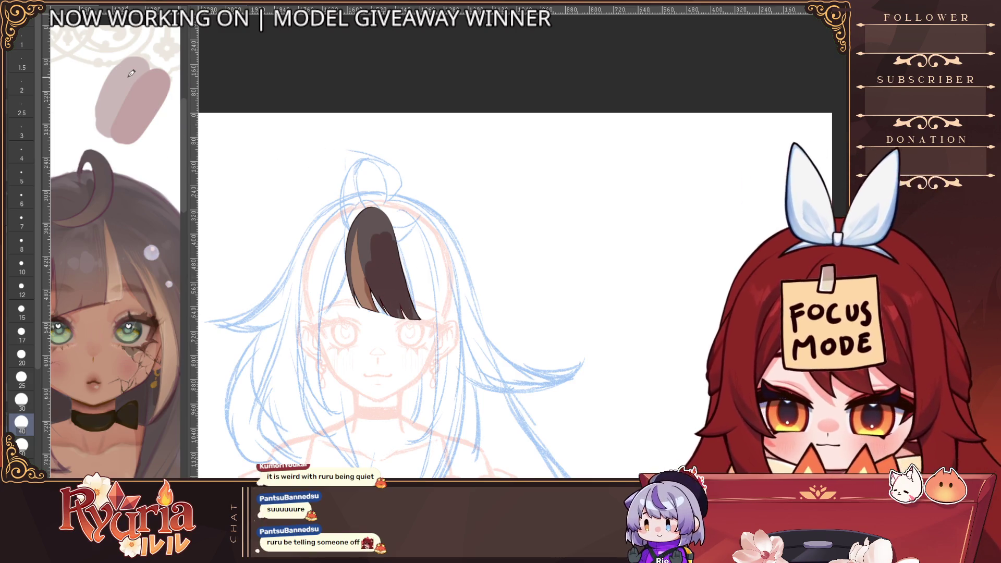
mouse_move(376, 234)
mouse_down()
mouse_move(399, 313)
mouse_move(412, 318)
mouse_move(357, 254)
mouse_up()
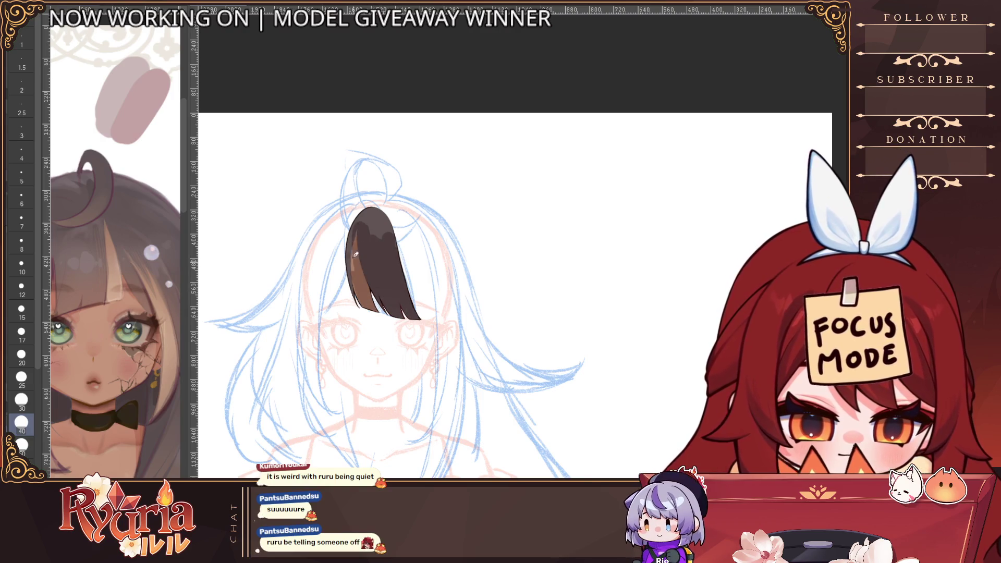
key(ctrl+z)
key(ctrl+z)
key(ctrl+z)
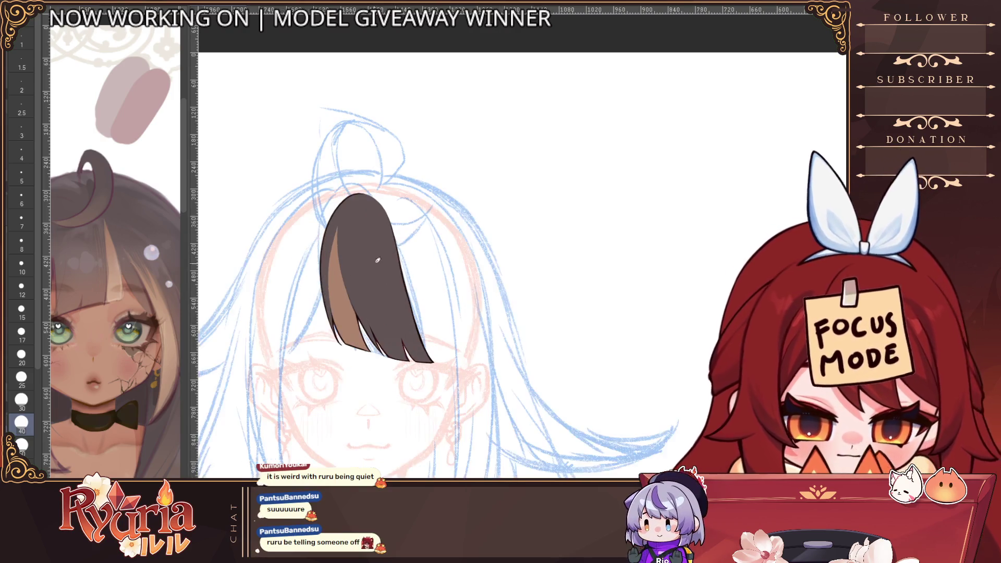
Repaint the light strip along the bang's left side with a size-7 brush.
scroll(397, 236, up, 2)
key(bracketleft)
key(bracketleft)
key(bracketleft)
key(bracketleft)
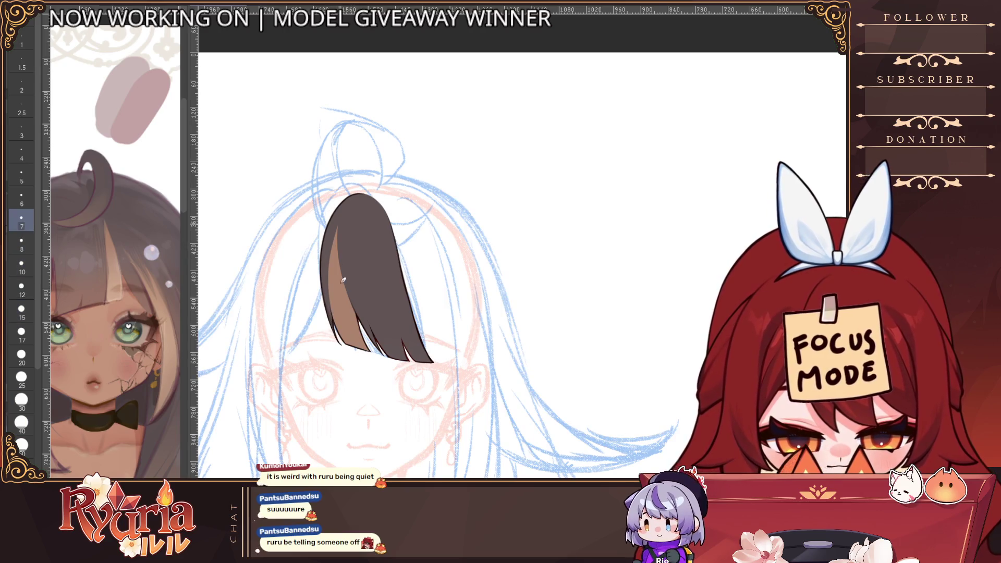
key(bracketleft)
drag(332, 268, 343, 328)
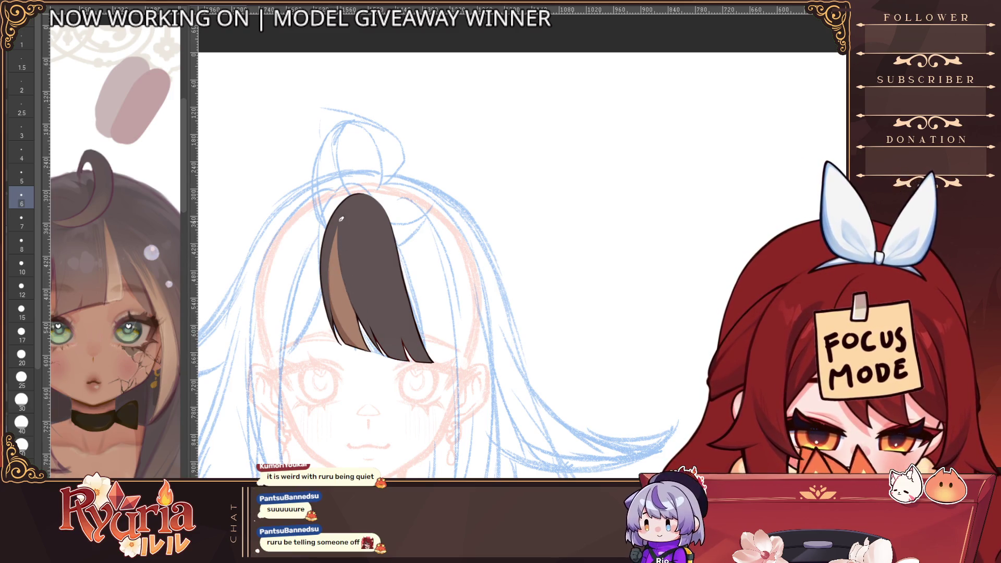
With a size-25 brush, fill the bang's lower middle and shade its middle and lower right darker.
key(bracketleft)
key(bracketleft)
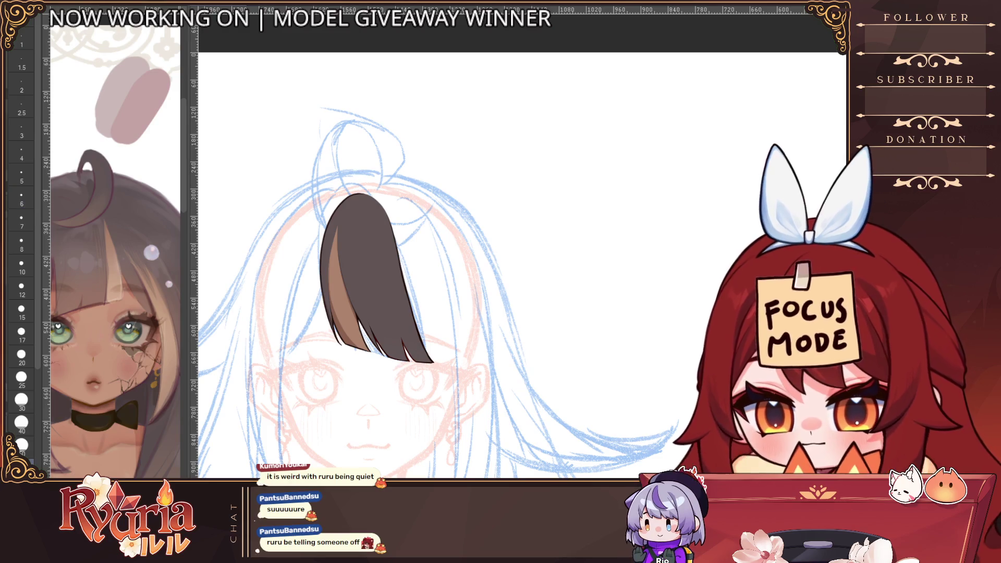
key(bracketright)
key(bracketright)
key(bracketright)
mouse_move(373, 364)
mouse_down()
mouse_move(380, 306)
mouse_move(412, 344)
mouse_move(349, 307)
mouse_move(380, 233)
mouse_move(346, 249)
mouse_move(409, 325)
mouse_up()
key(ctrl+minus)
key(ctrl+plus)
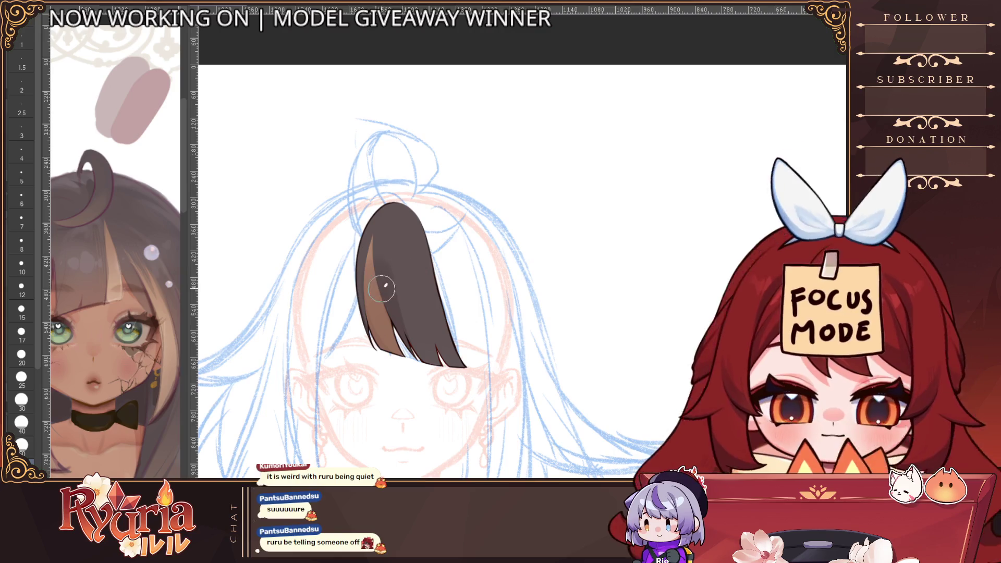
drag(380, 270, 438, 326)
drag(393, 288, 425, 290)
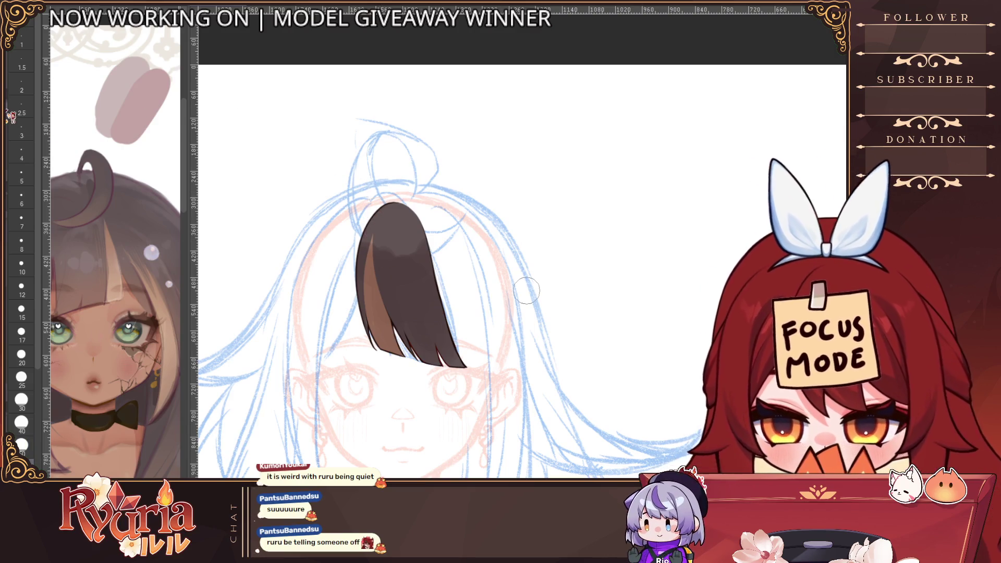
Set the brush size from the brush-size palette, ending at 12.
click(22, 422)
key(bracketleft)
key(bracketleft)
key(bracketleft)
key(bracketleft)
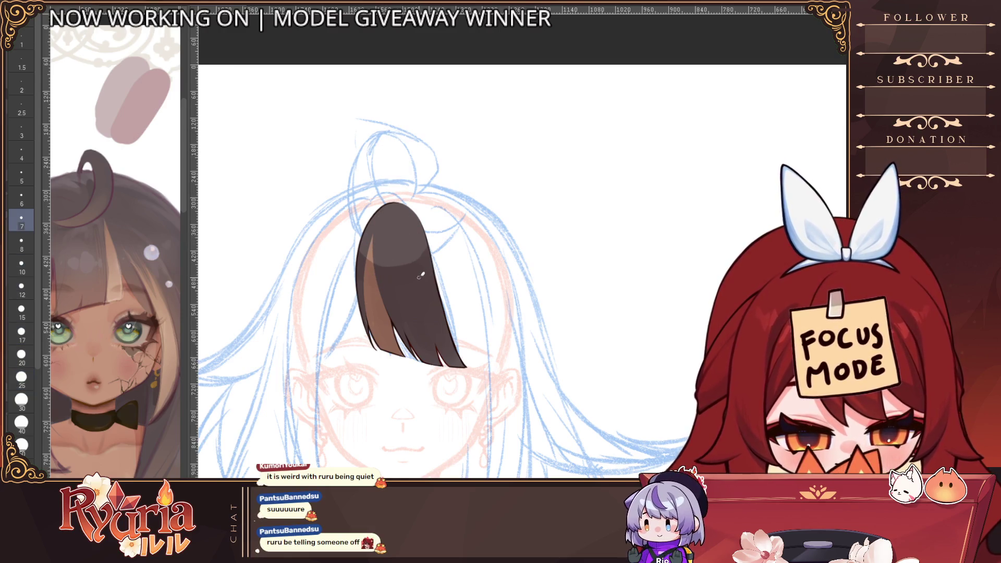
key(bracketright)
key(bracketright)
key(bracketright)
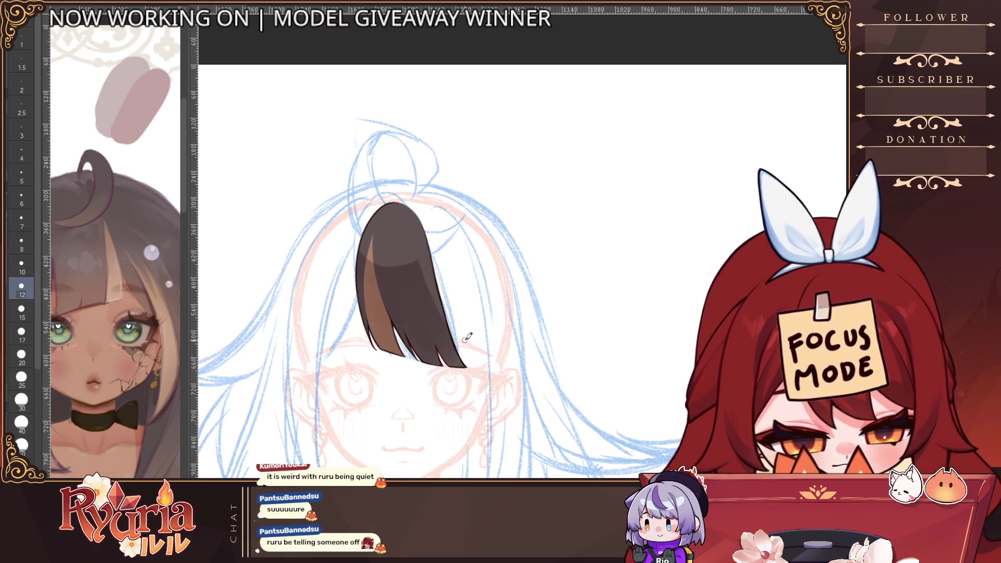
scroll(455, 305, down, 1)
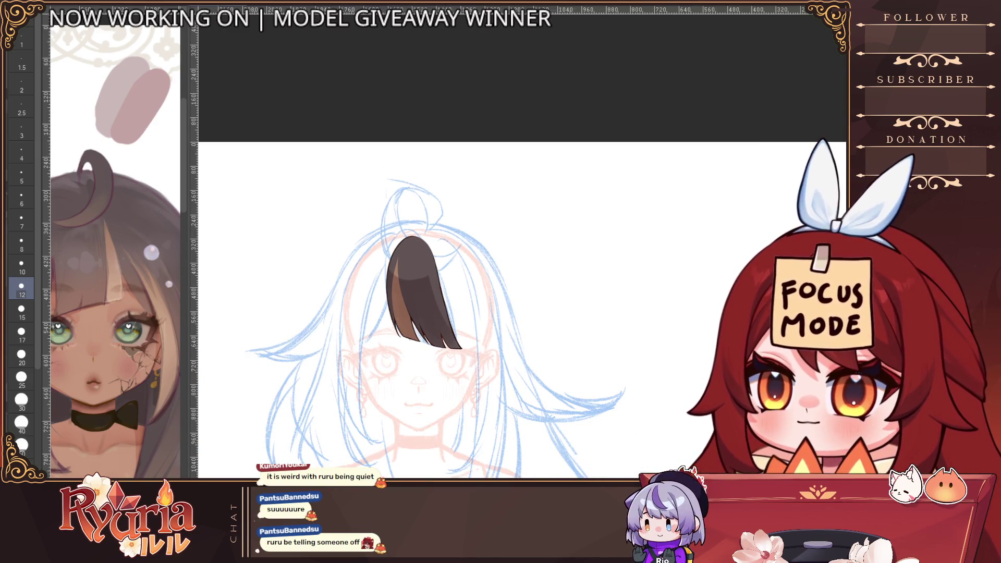
Try size-30 darker shading on the bang's upper part, then undo it.
scroll(464, 429, up, 1)
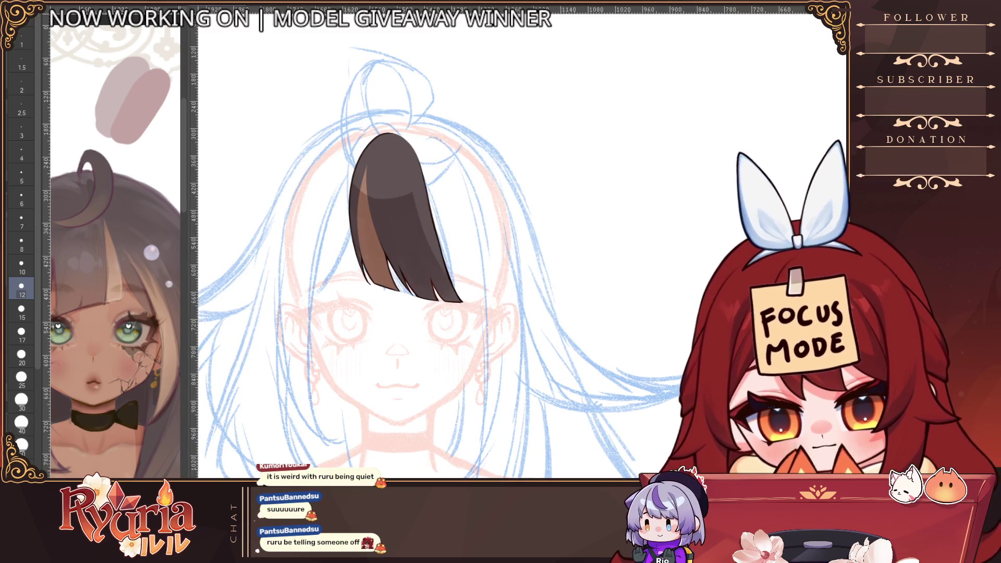
key(bracketright)
key(bracketright)
key(bracketright)
key(bracketright)
key(bracketright)
mouse_move(367, 190)
mouse_down()
mouse_move(386, 271)
mouse_move(414, 230)
mouse_up()
scroll(429, 144, down, 1)
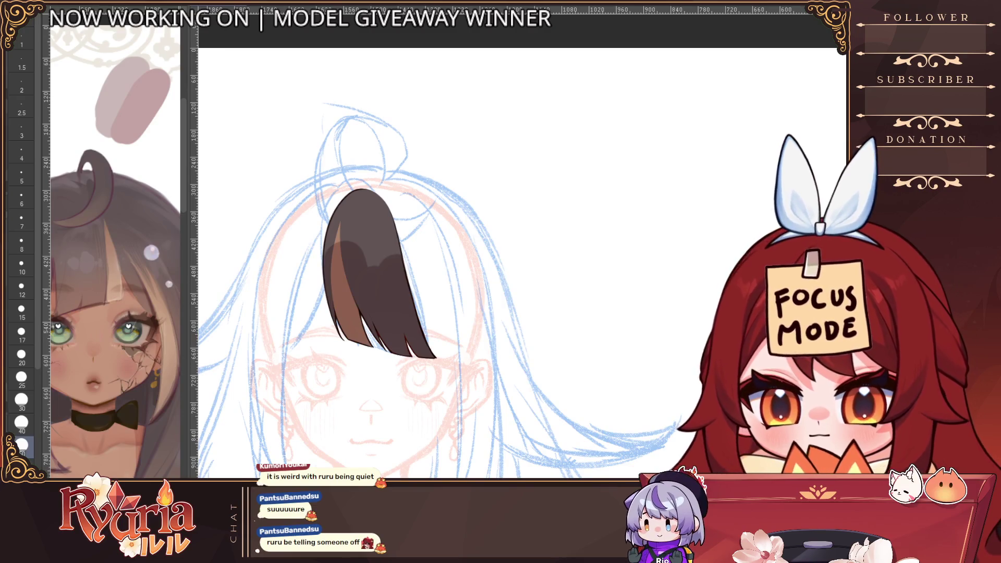
key(ctrl+z)
Draw thin size-6 dark strand lines down the bang and along its left edge.
key(bracketleft)
key(bracketleft)
key(bracketleft)
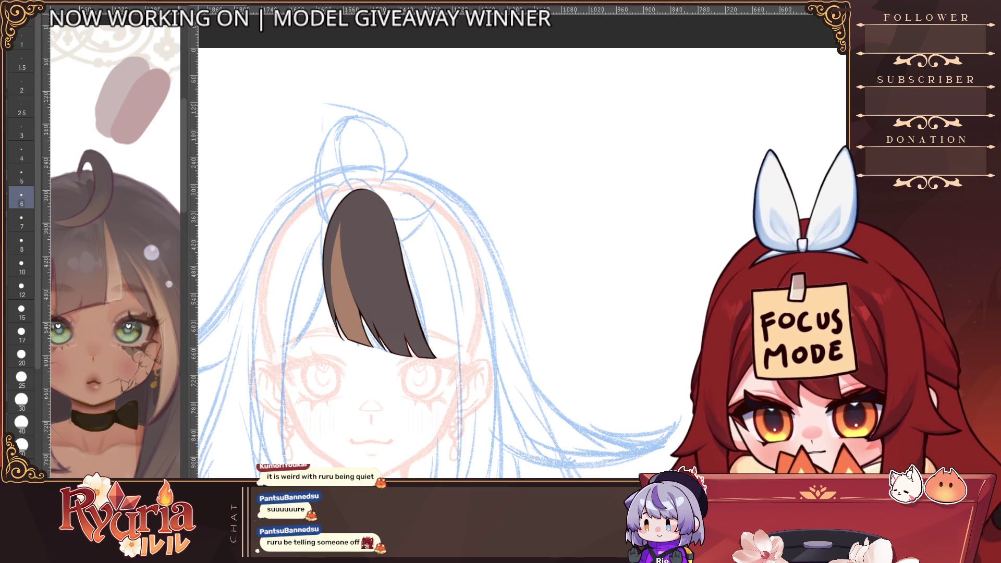
drag(357, 198, 365, 287)
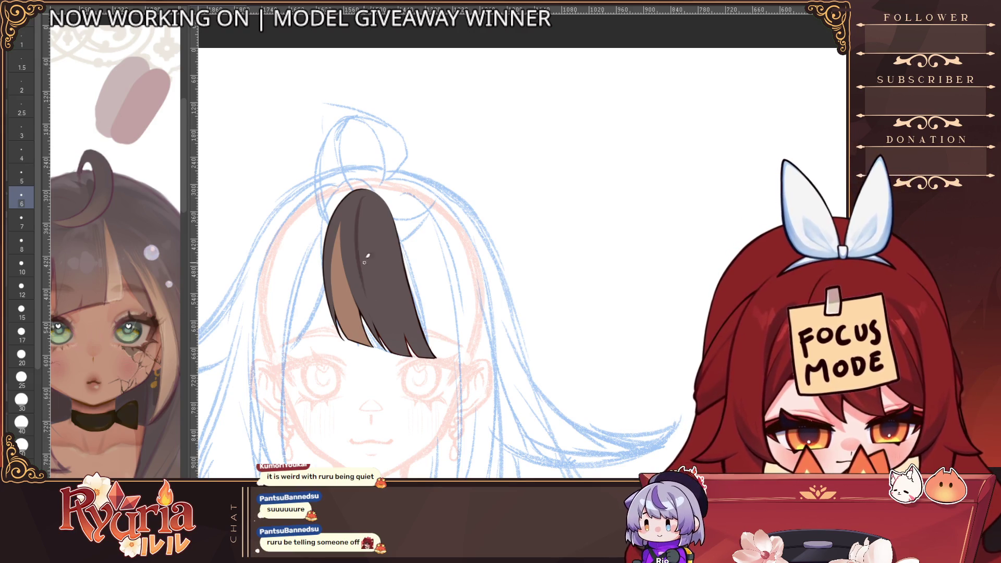
drag(367, 196, 360, 223)
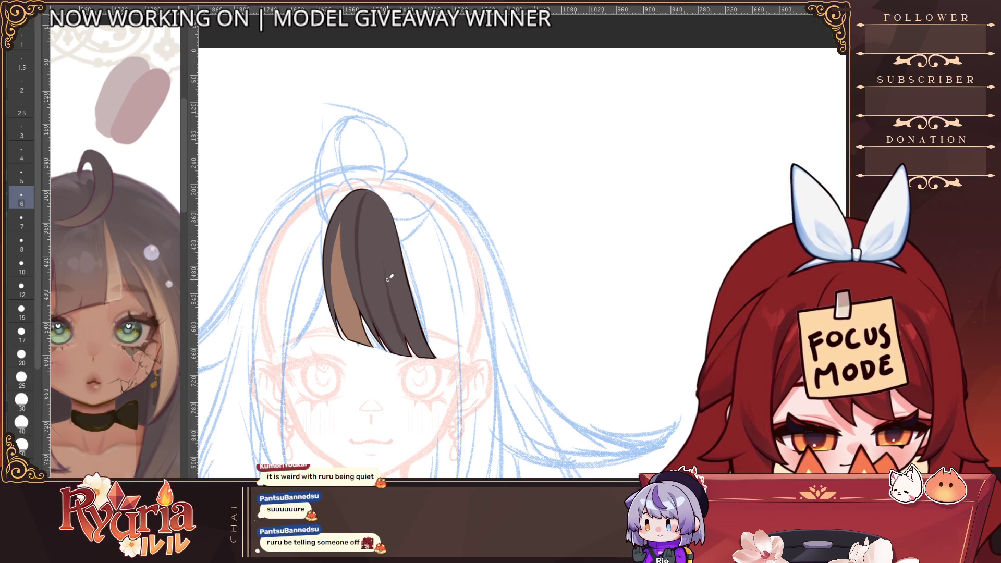
drag(390, 279, 419, 360)
key(ctrl+z)
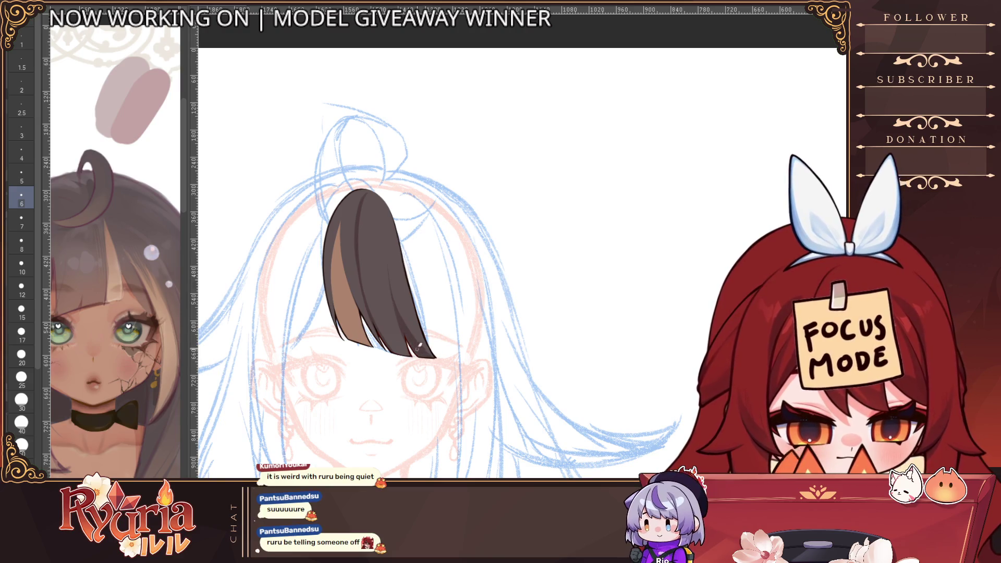
drag(326, 317, 328, 268)
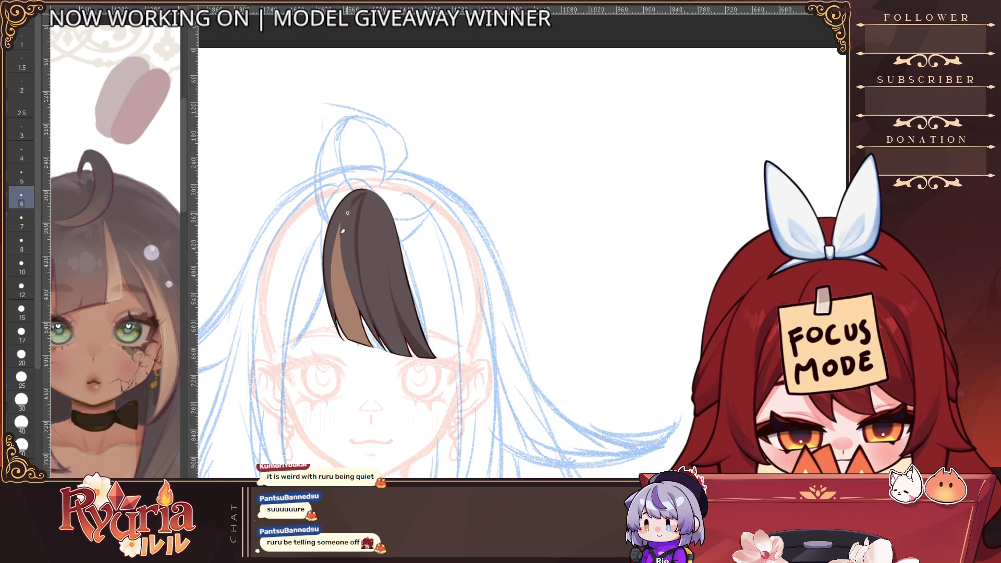
Widen the light brown highlight on the bang's left side with a size-17 brush.
scroll(375, 178, up, 1)
key(bracketleft)
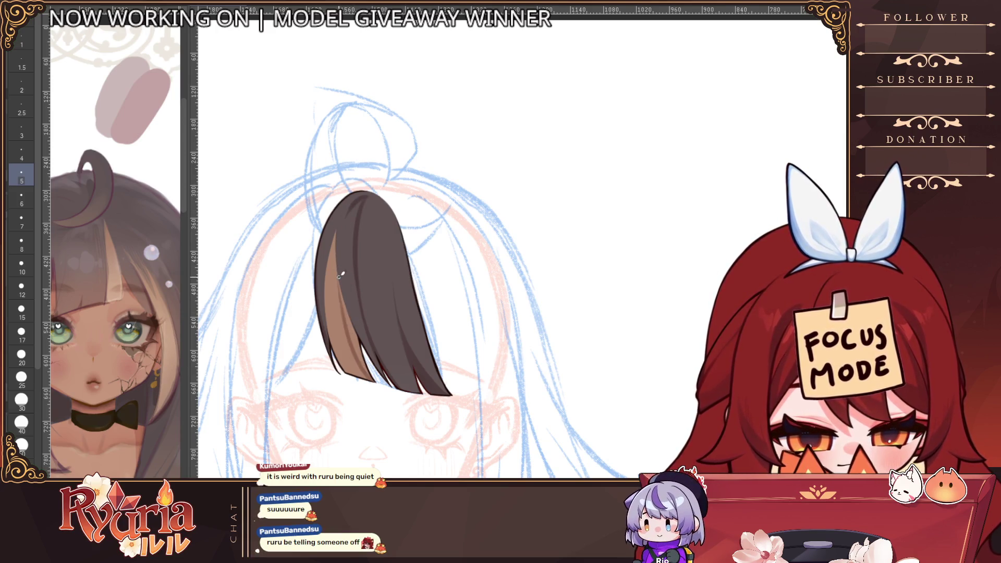
key(bracketright)
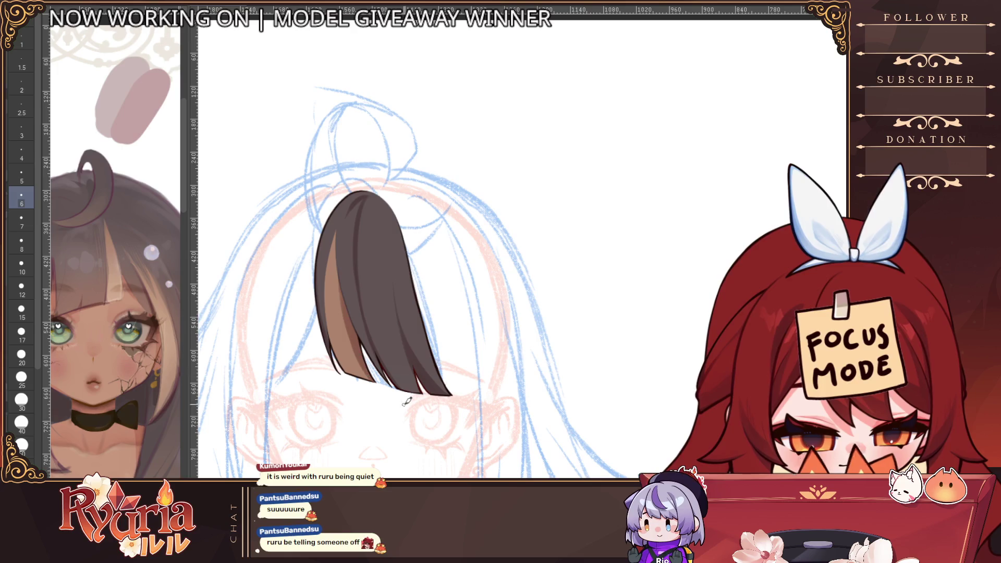
scroll(411, 334, down, 3)
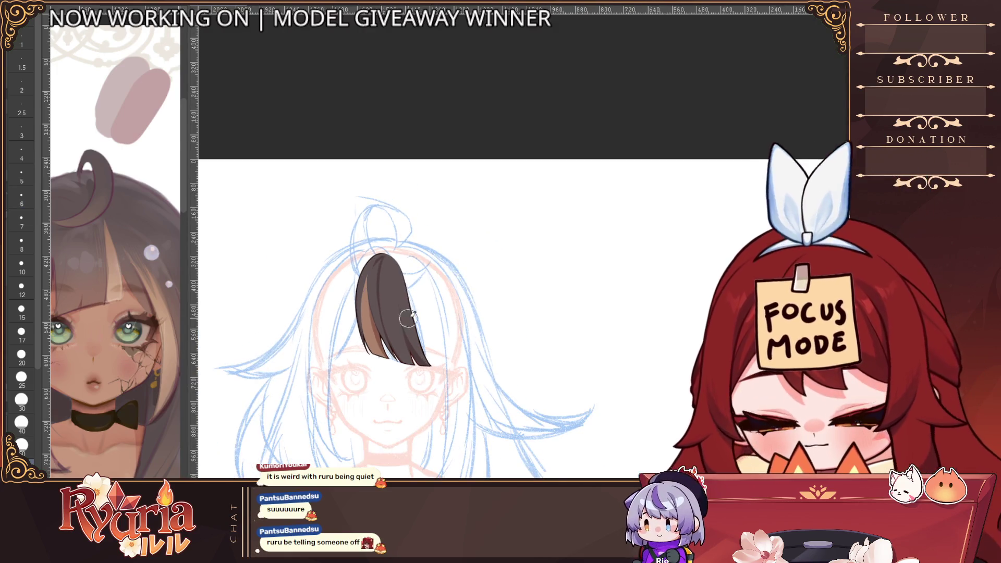
scroll(387, 279, up, 2)
key(bracketleft)
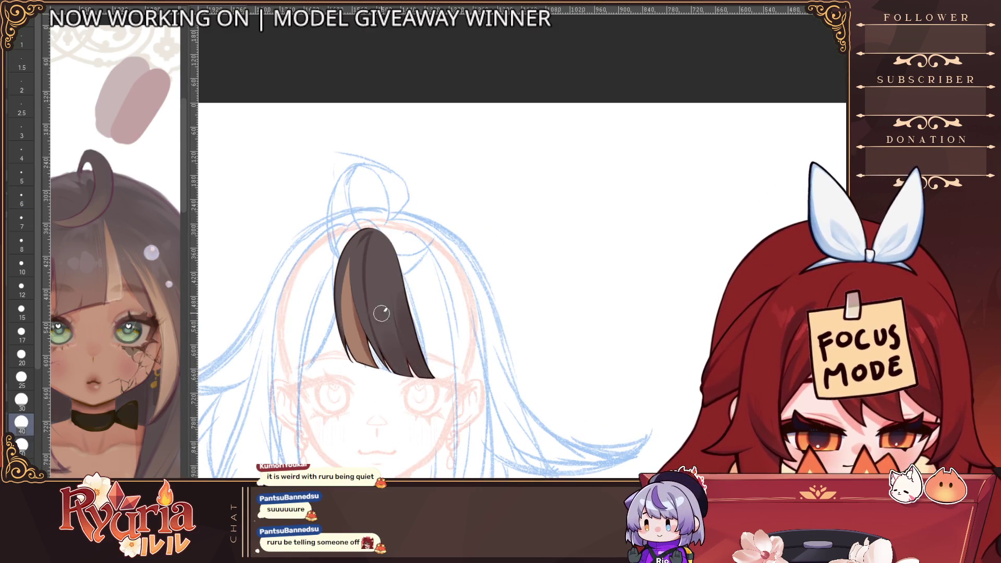
key(bracketleft)
key(bracketleft)
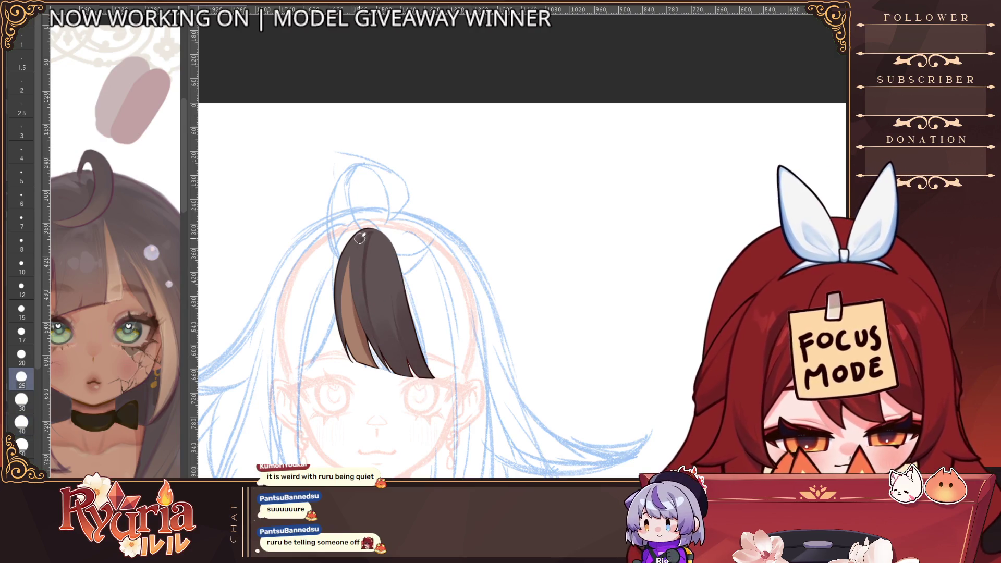
key(bracketleft)
key(bracketleft)
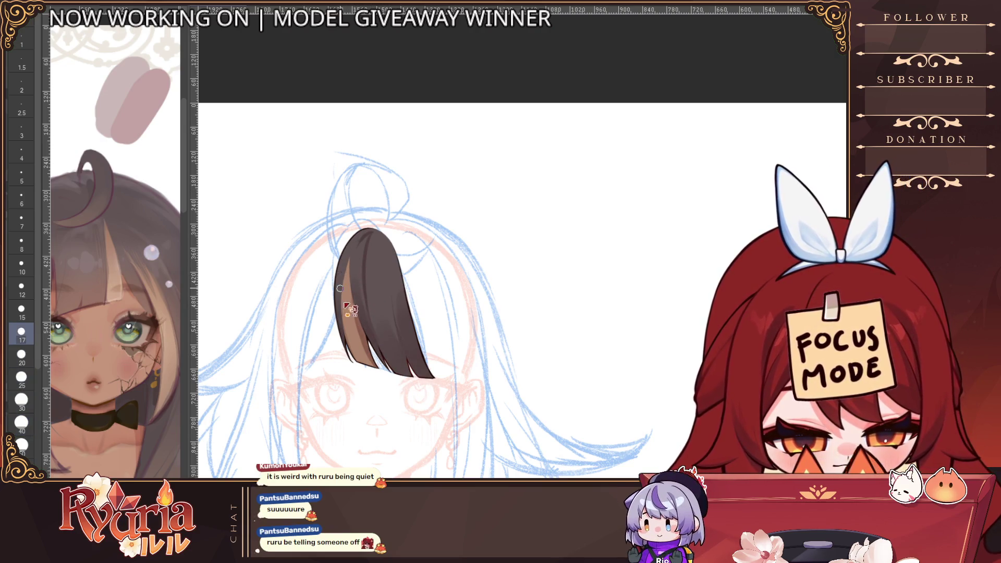
drag(340, 288, 359, 360)
key(bracketright)
key(bracketright)
key(bracketright)
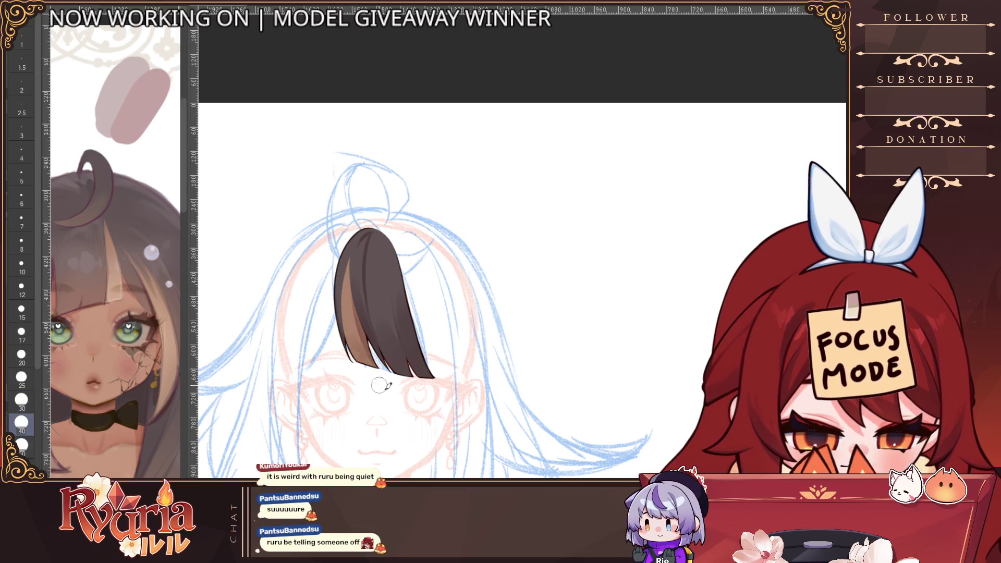
scroll(418, 301, up, 1)
key(bracketleft)
key(bracketleft)
key(bracketleft)
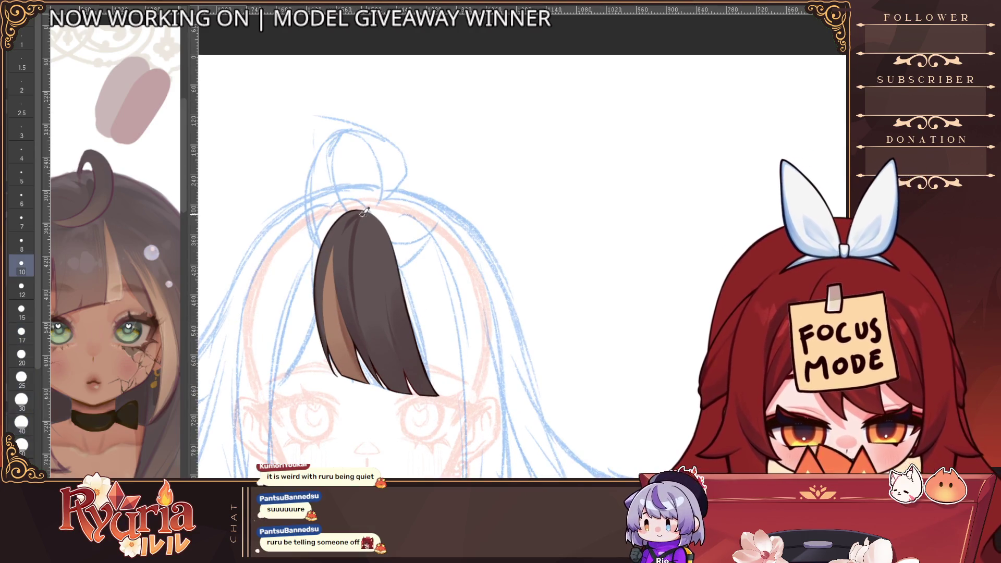
Zoom in on the hair and try brush sizes from 2.5 to 10, settling on 8.
scroll(359, 213, up, 1)
key(bracketleft)
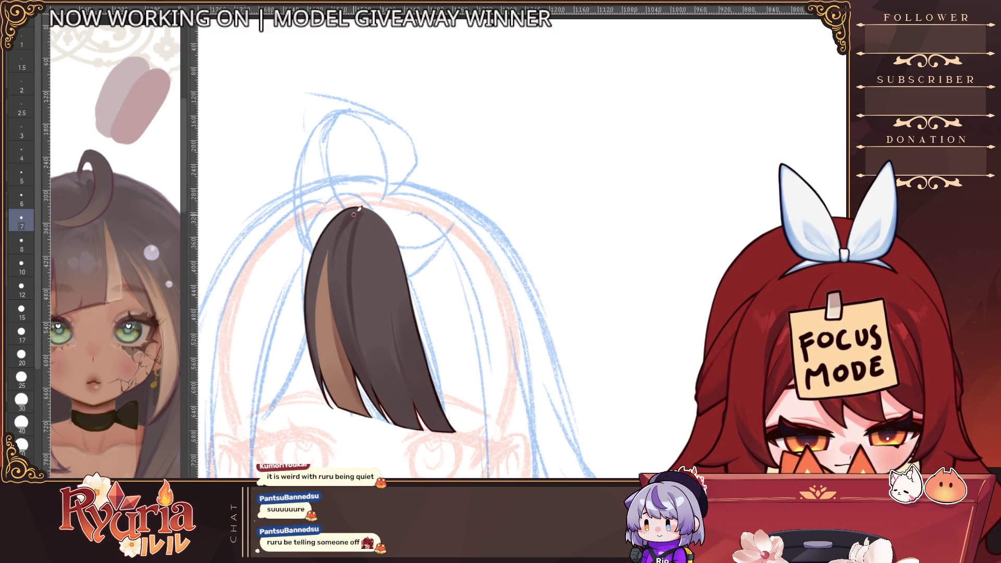
key(bracketleft)
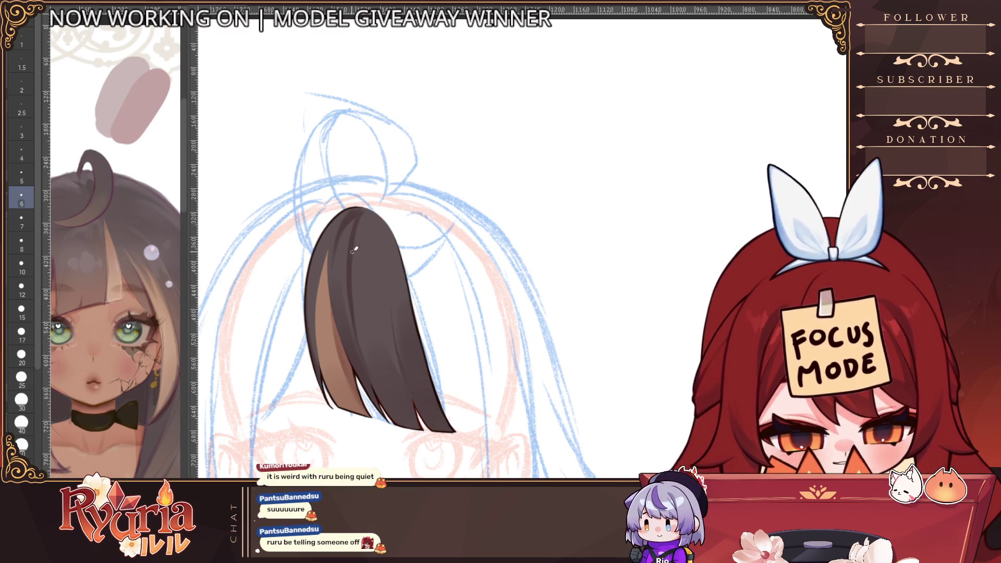
key(bracketleft)
key(bracketleft)
key(bracketleft)
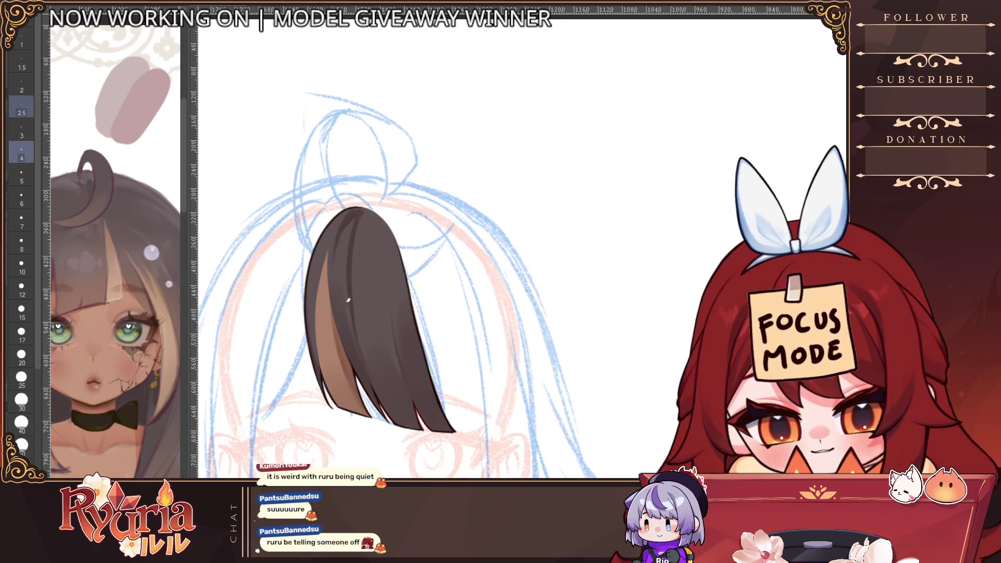
key(bracketright)
key(bracketright)
key(bracketright)
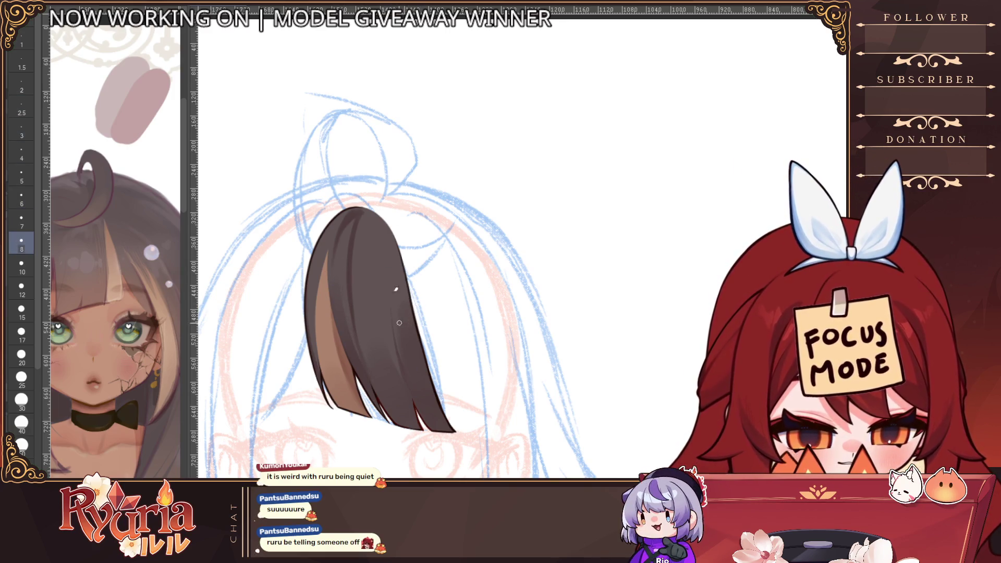
key(bracketright)
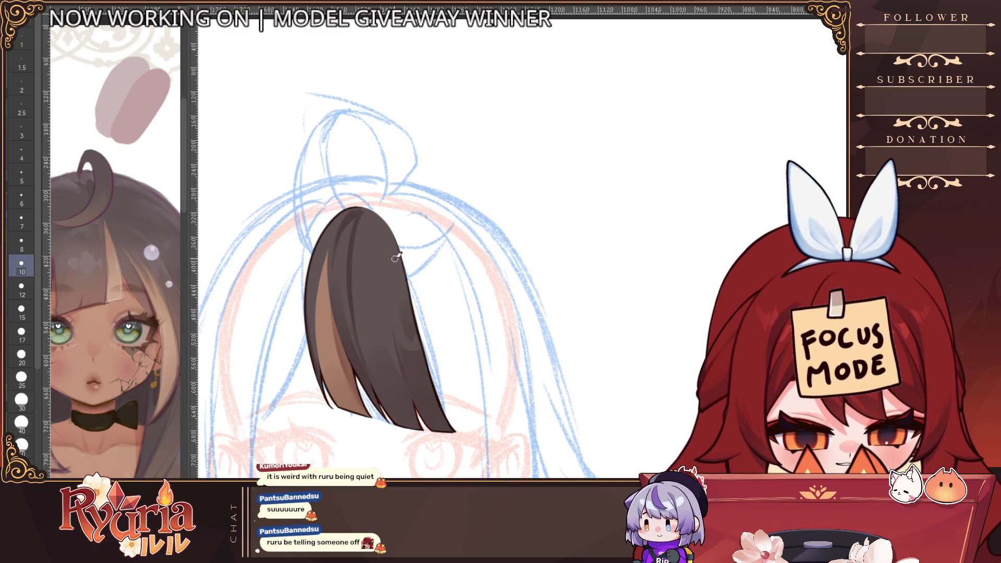
key(bracketleft)
key(bracketleft)
key(bracketleft)
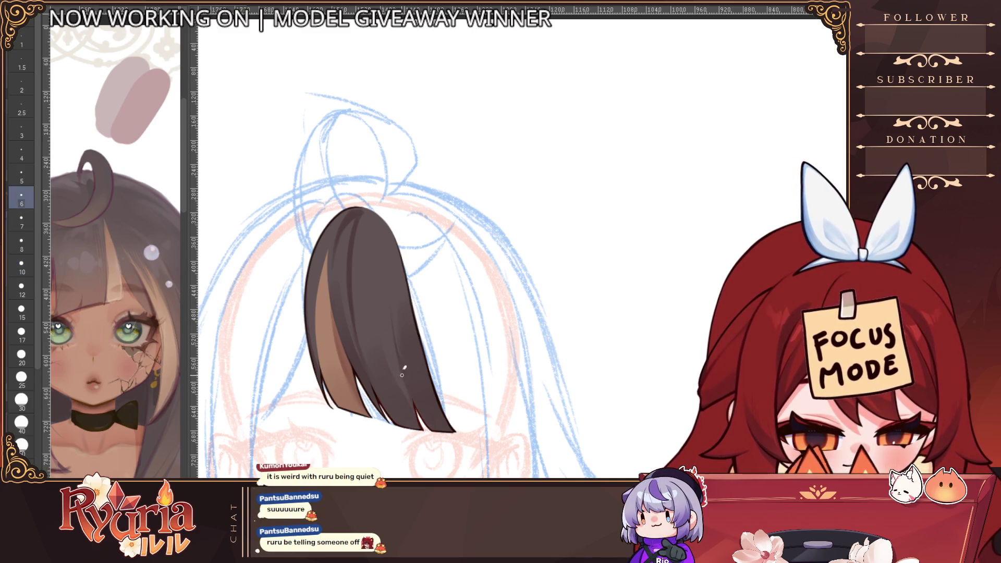
key(bracketright)
key(bracketright)
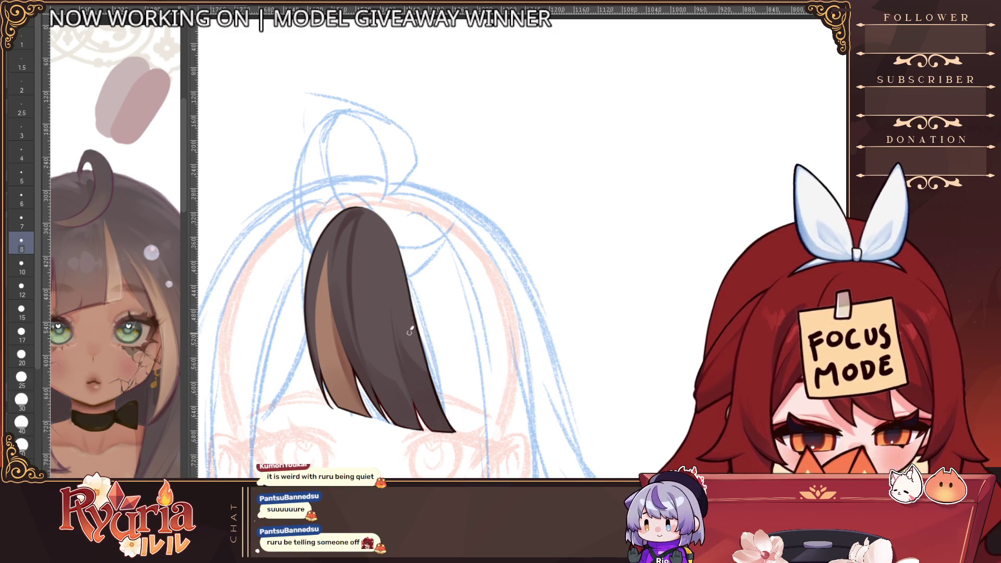
Zoom out to see the whole bang and adjust the brush between sizes 5 and 12.
ctrl+alt+click(432, 304)
ctrl+alt+click(436, 311)
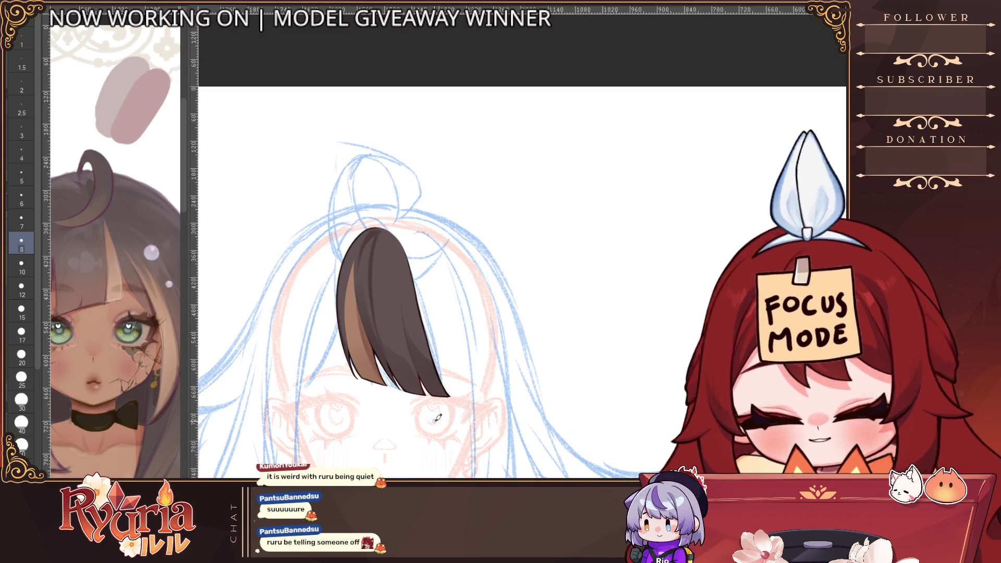
key(bracketleft)
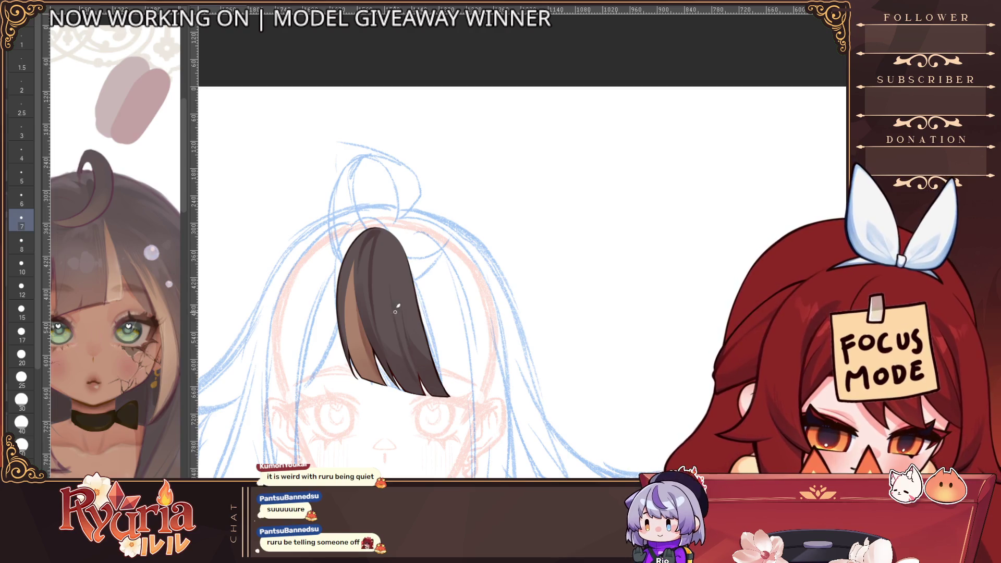
key(bracketleft)
key(bracketleft)
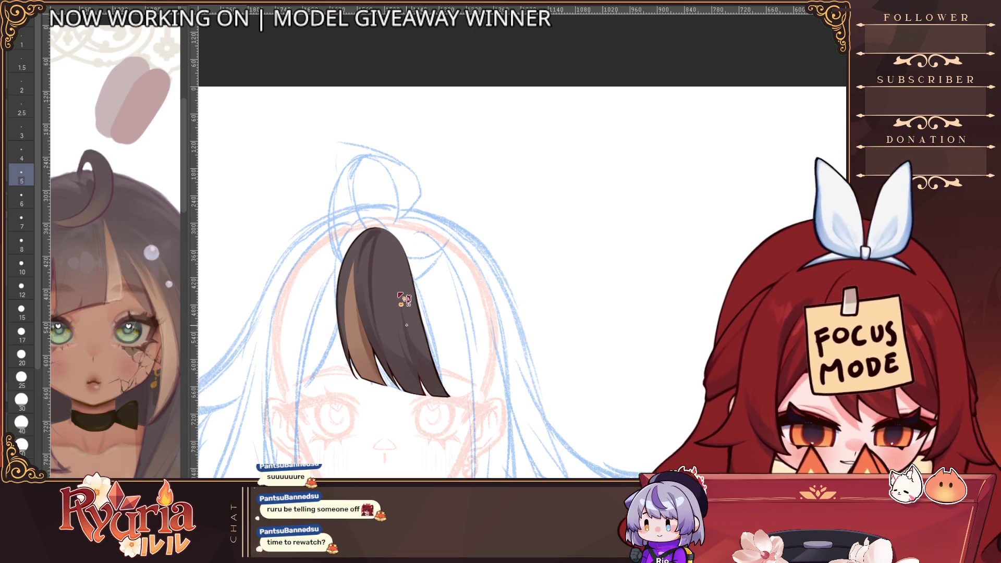
key(bracketright)
key(bracketright)
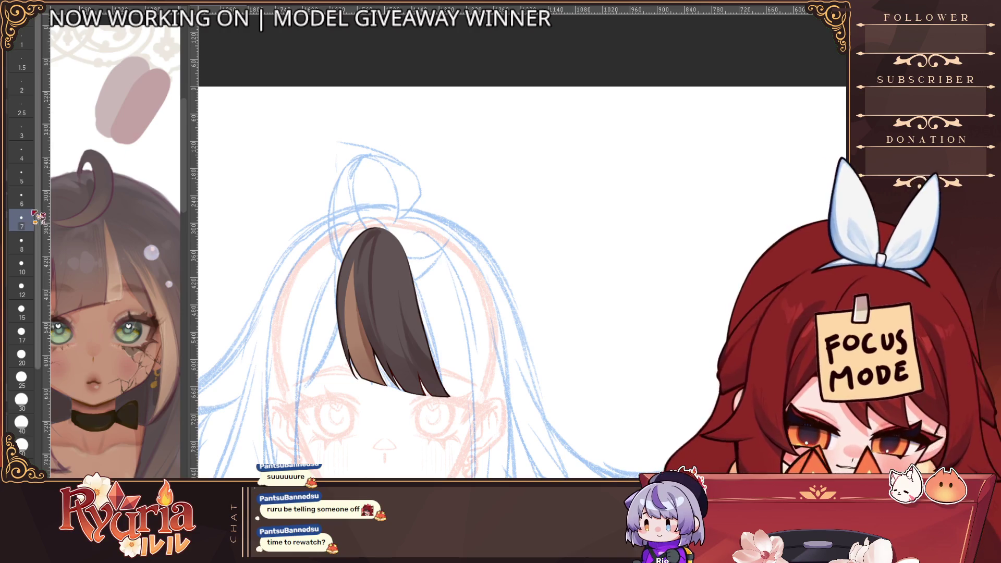
key(bracketleft)
key(bracketleft)
key(bracketleft)
key(bracketright)
key(bracketright)
key(bracketright)
key(bracketright)
key(bracketright)
key(bracketright)
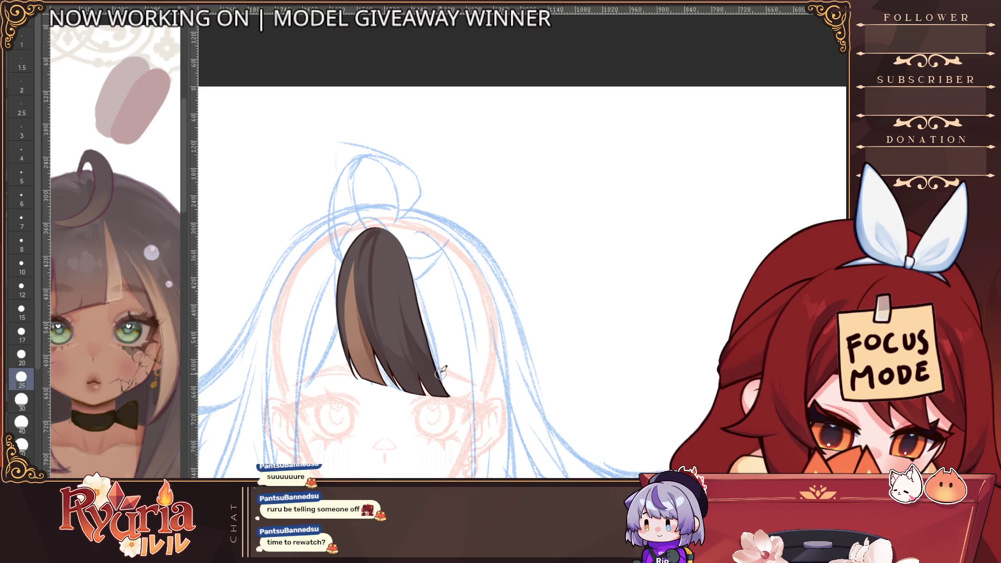
key(bracketleft)
key(bracketleft)
key(bracketleft)
key(bracketright)
key(bracketright)
key(bracketright)
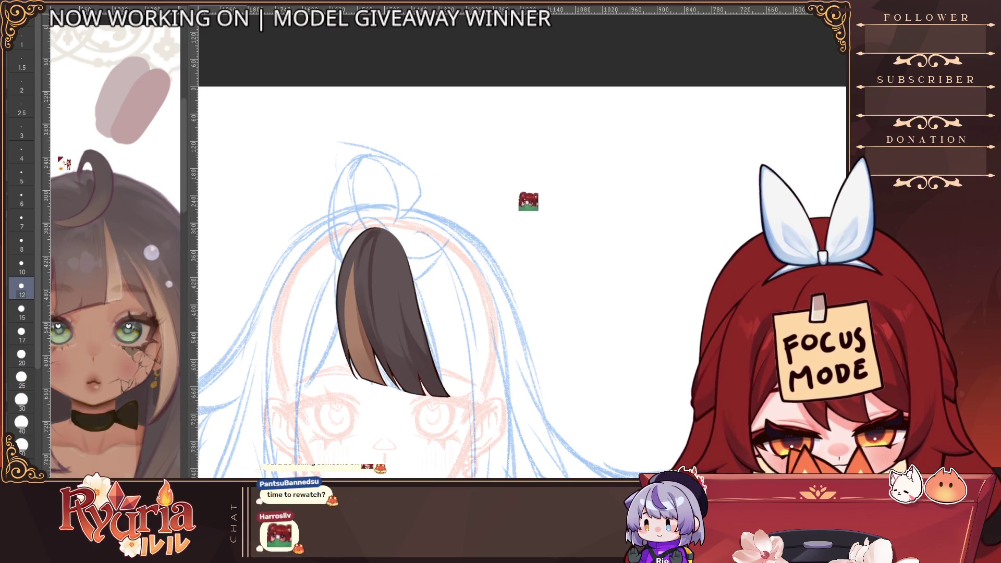
Zoom in on the hair strand and switch the brush between sizes 17, 6, 7 and 12.
scroll(374, 234, up, 1)
key(bracketleft)
key(bracketleft)
key(bracketleft)
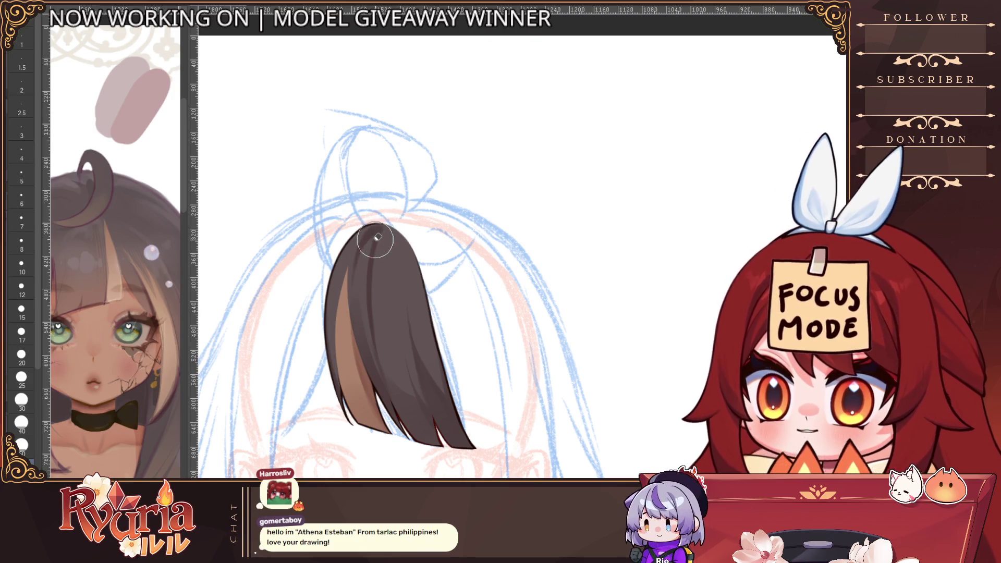
scroll(391, 224, up, 1)
key(bracketleft)
key(bracketleft)
key(bracketleft)
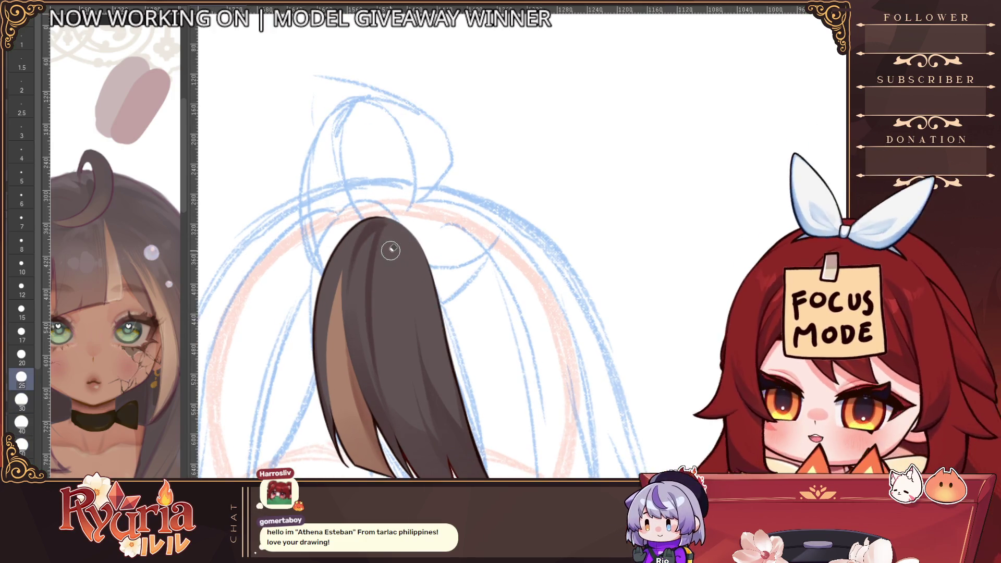
key(bracketleft)
key(bracketleft)
key(bracketleft)
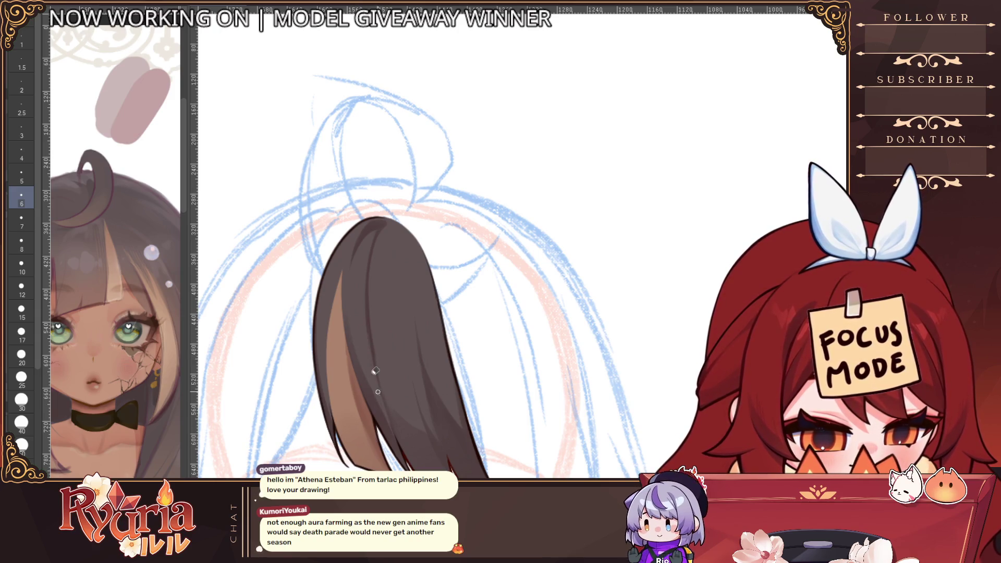
scroll(375, 347, down, 5)
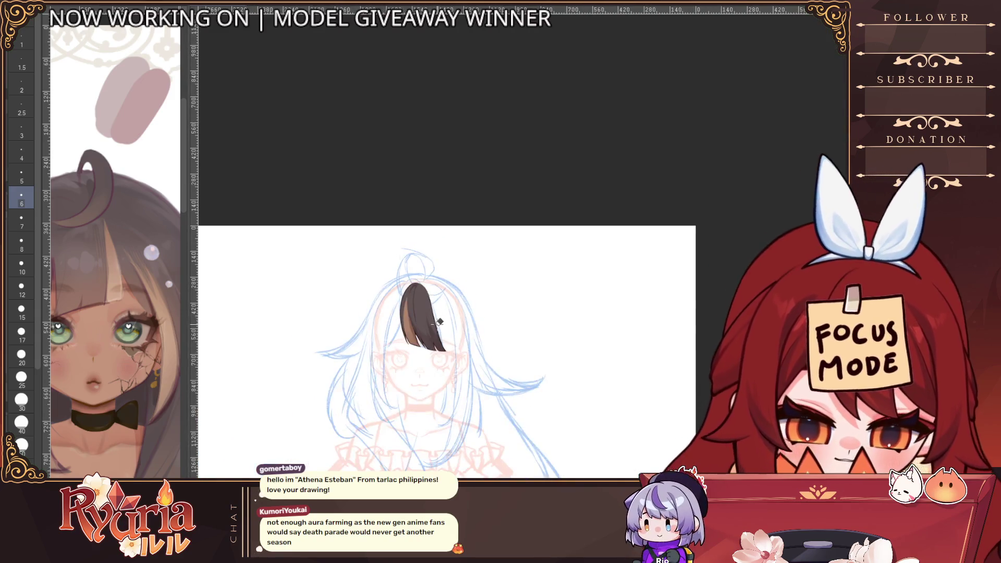
scroll(437, 346, up, 4)
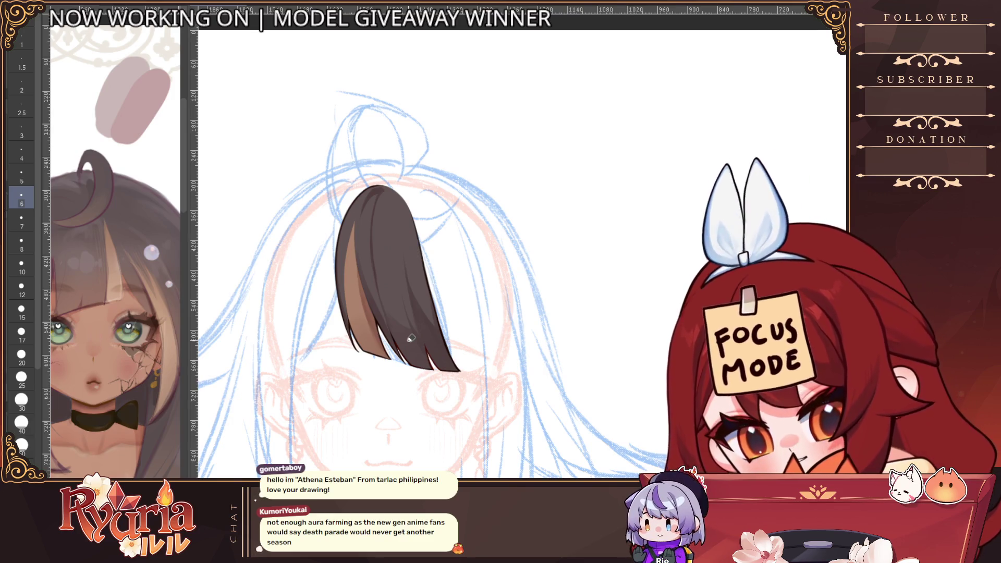
key(bracketright)
key(bracketleft)
key(bracketleft)
key(bracketleft)
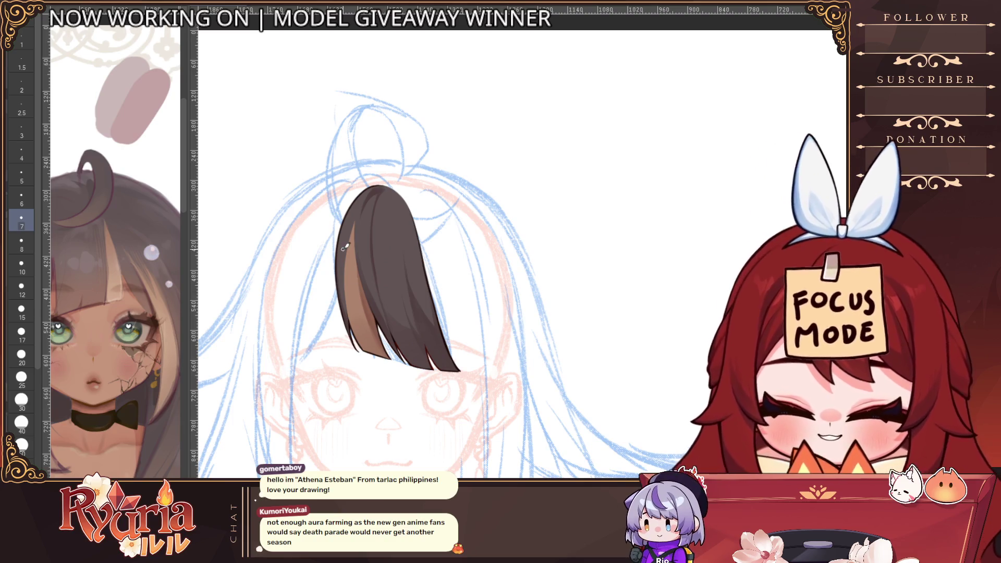
key(bracketright)
key(bracketright)
key(bracketright)
key(bracketright)
key(bracketright)
key(bracketright)
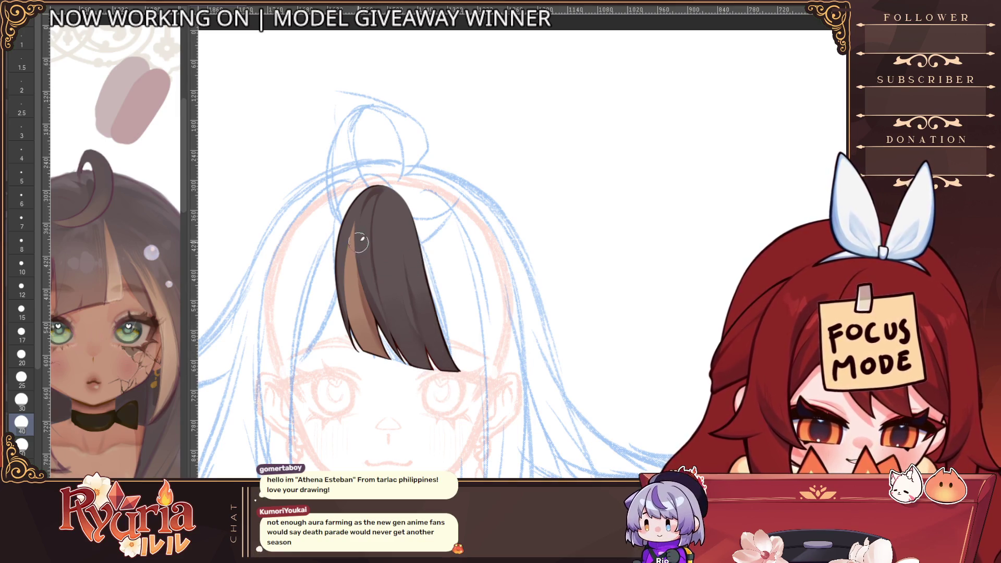
Adjust the brush through sizes 20, 30, 6 and 10, ending at size 4.
key(bracketleft)
key(bracketleft)
key(bracketleft)
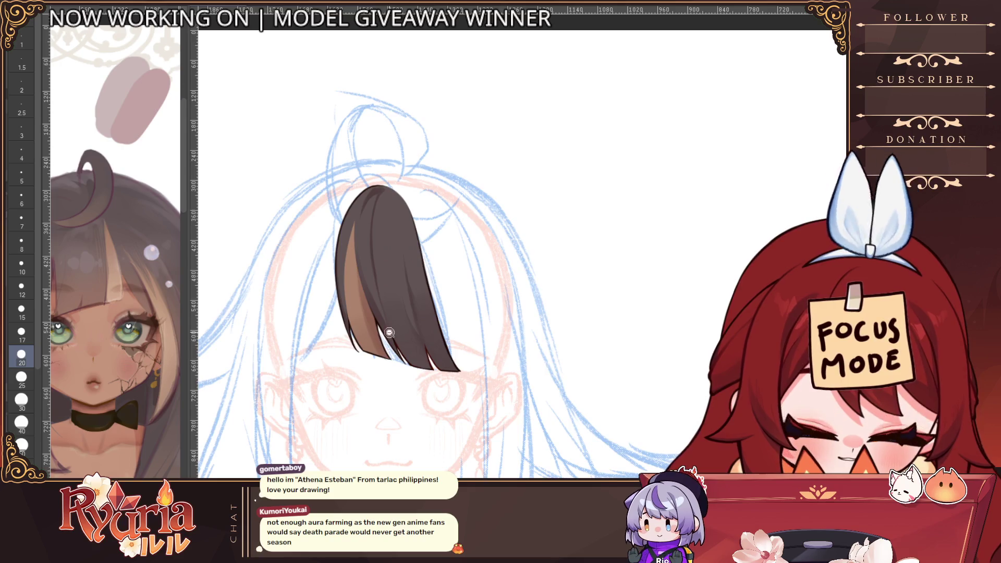
scroll(389, 332, down, 3)
scroll(390, 332, up, 2)
key(bracketright)
key(bracketright)
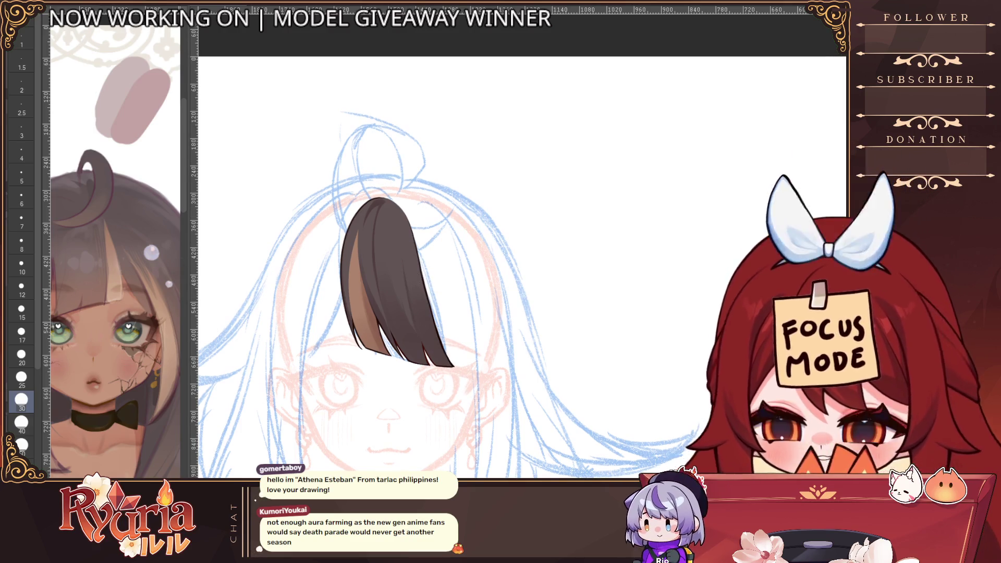
key(bracketleft)
key(bracketleft)
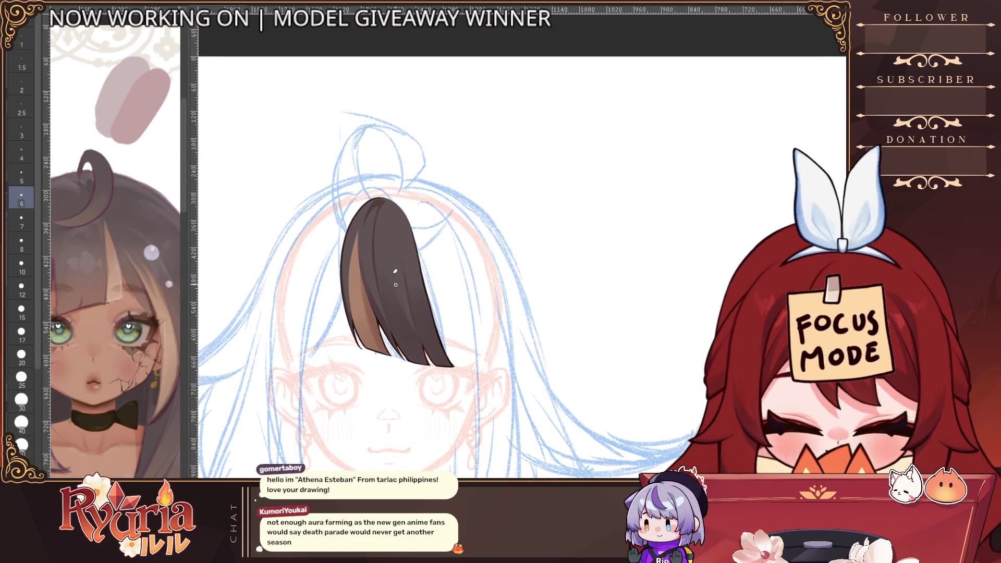
key(bracketright)
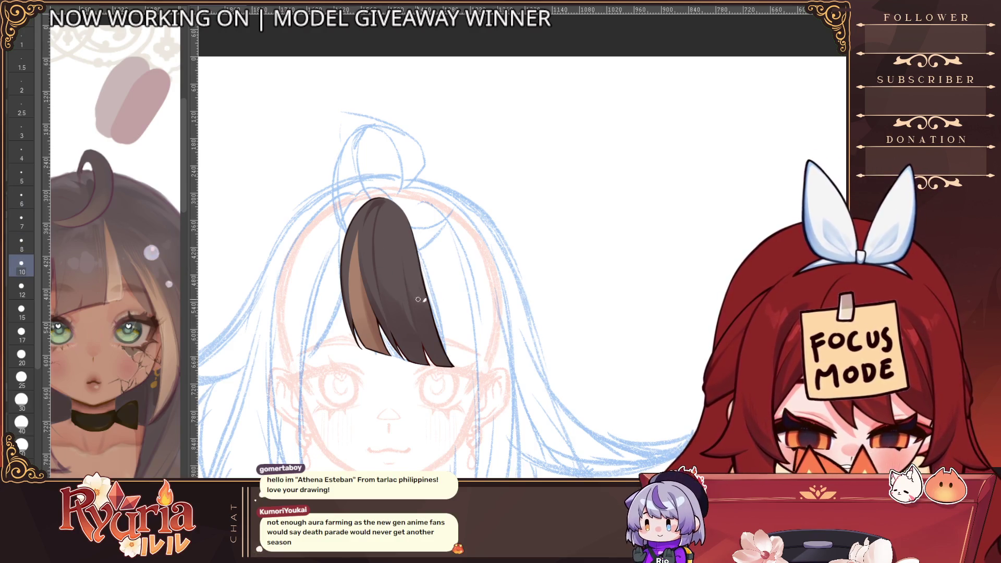
key(bracketleft)
key(bracketleft)
key(bracketleft)
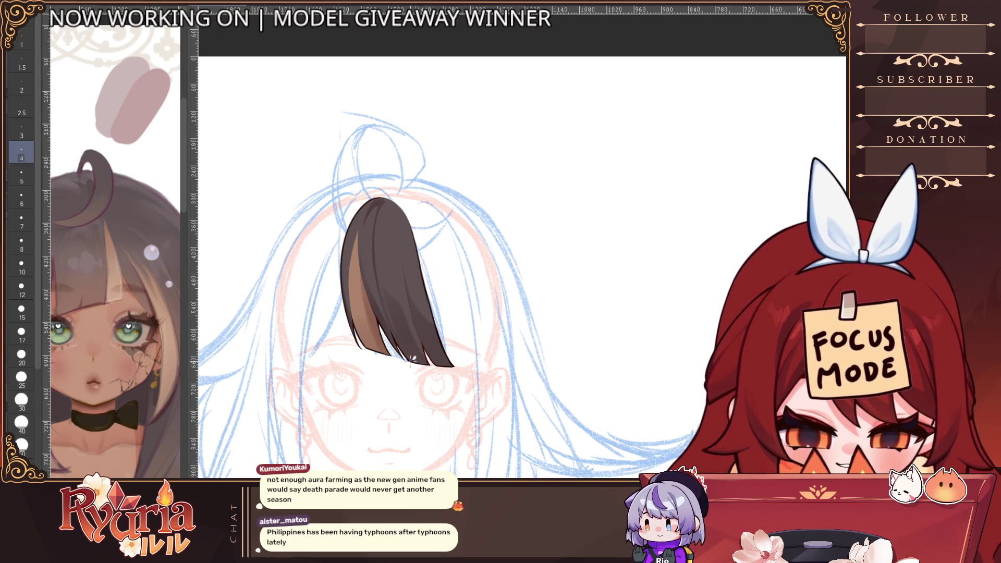
scroll(437, 335, down, 2)
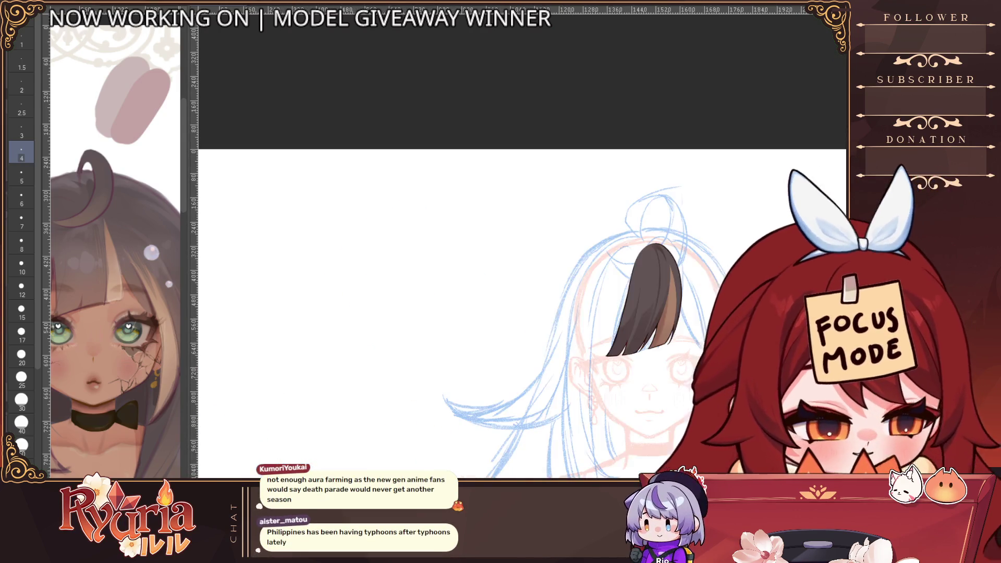
Center the strand in view and draw a dark line along its left edge.
drag(648, 301, 461, 293)
scroll(461, 292, up, 2)
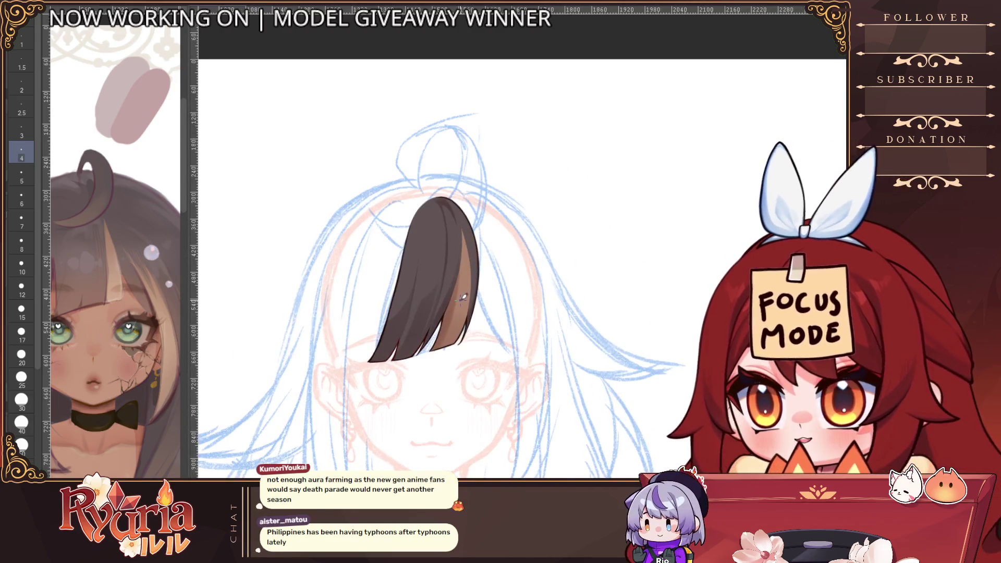
scroll(511, 223, up, 3)
key(bracketright)
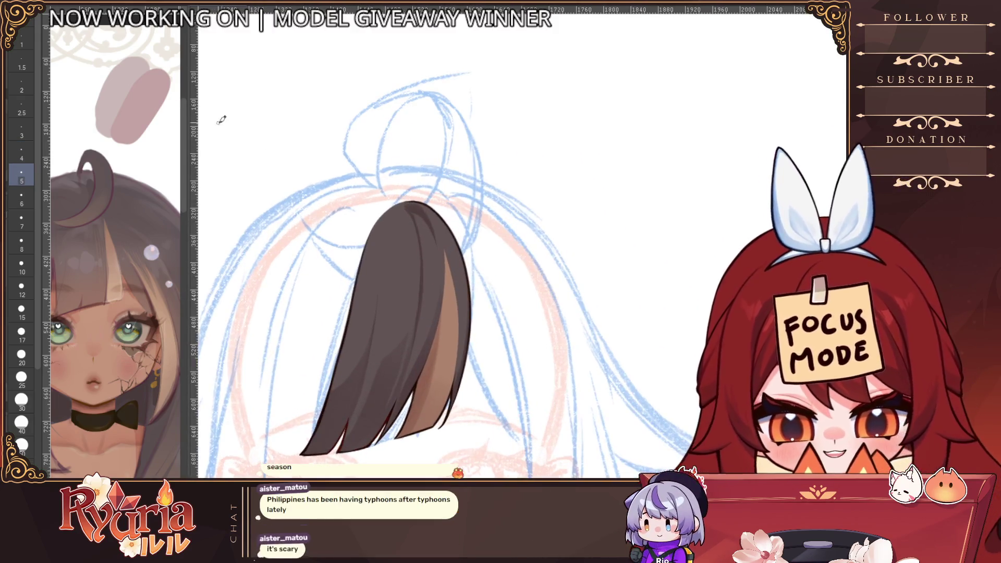
key(bracketright)
key(bracketright)
key(bracketright)
drag(361, 260, 333, 354)
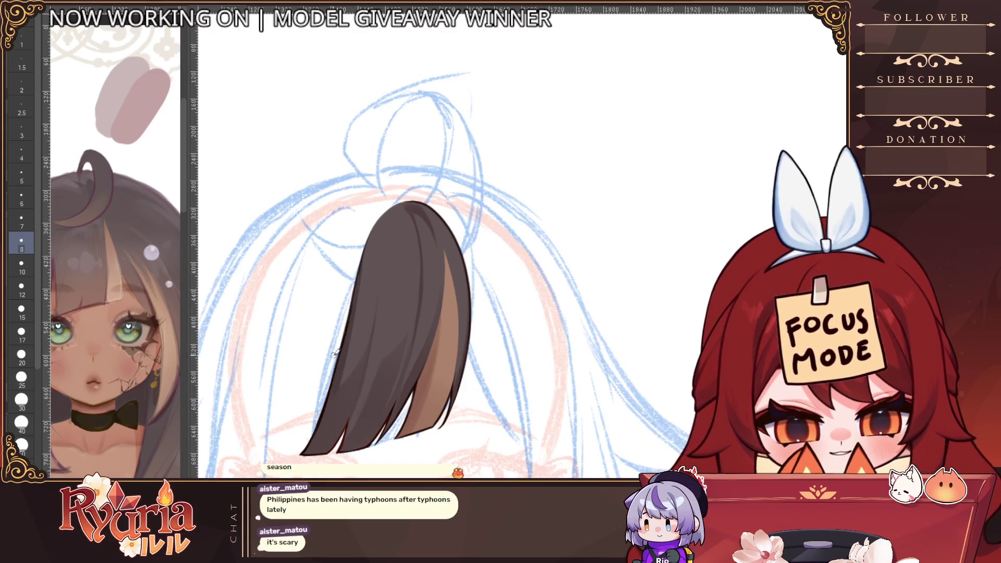
drag(369, 217, 328, 417)
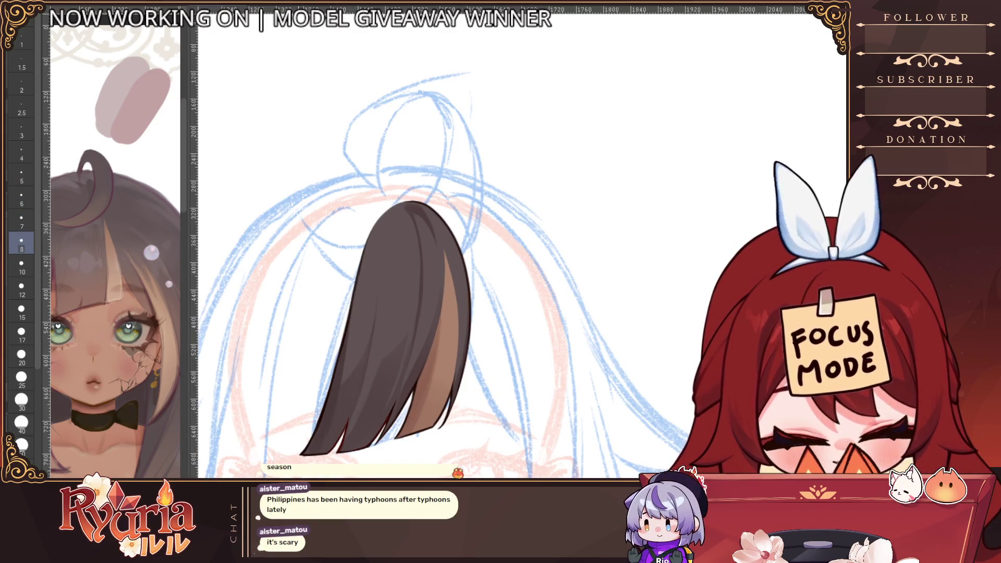
Adjust the brush size while zooming in and out over the strand.
key(bracketleft)
key(bracketleft)
key(bracketleft)
key(bracketleft)
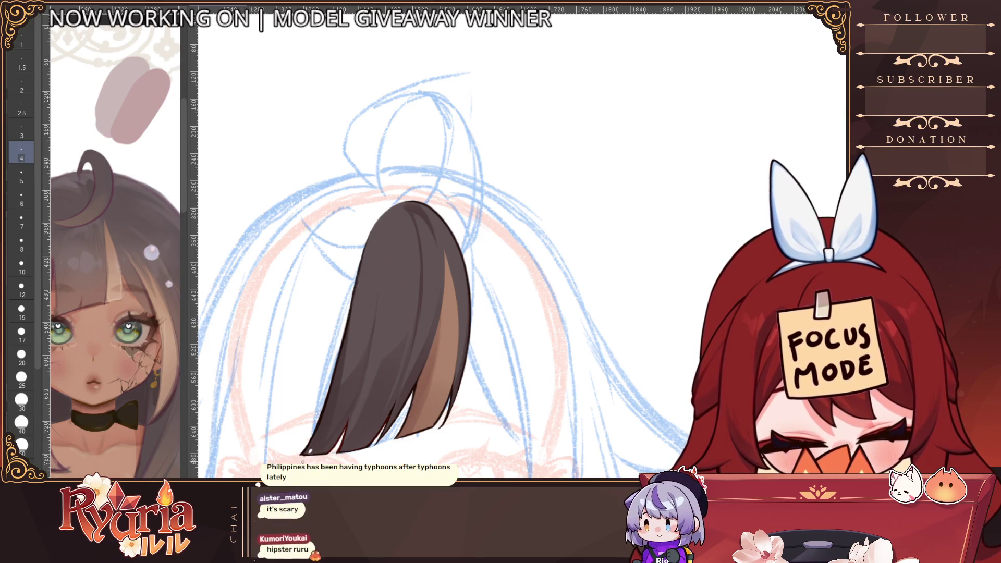
key(bracketright)
key(bracketright)
key(bracketright)
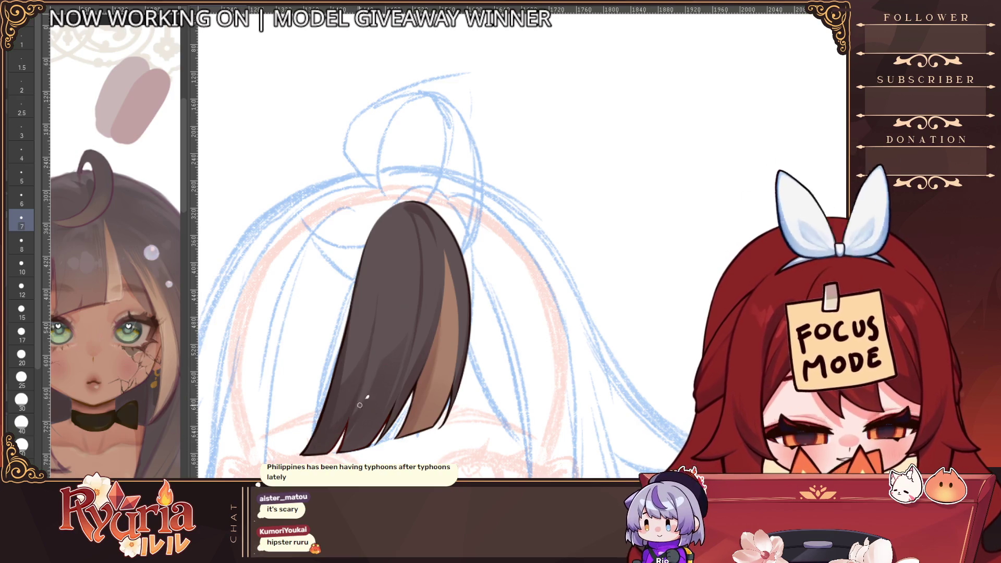
scroll(334, 452, down, 3)
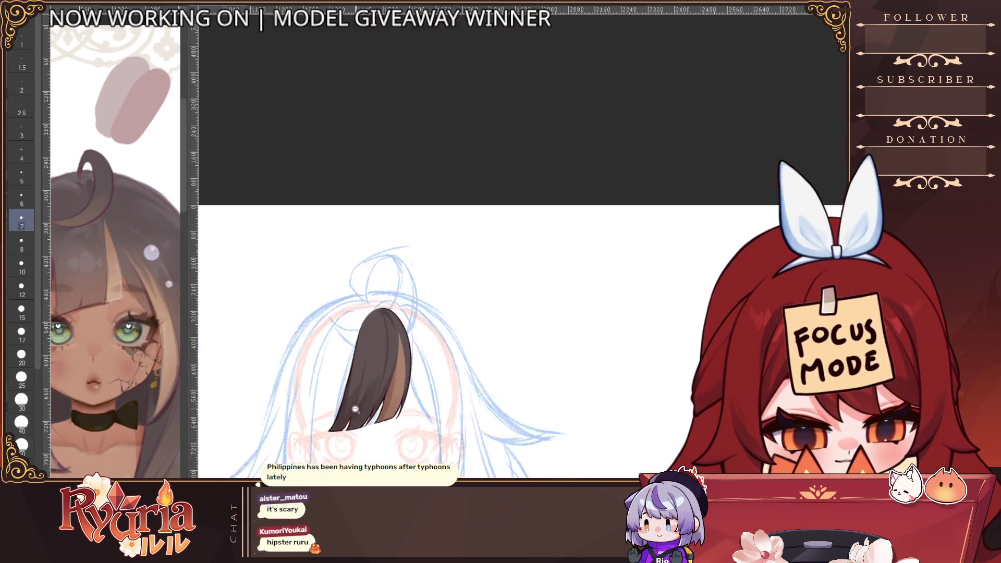
scroll(424, 338, up, 3)
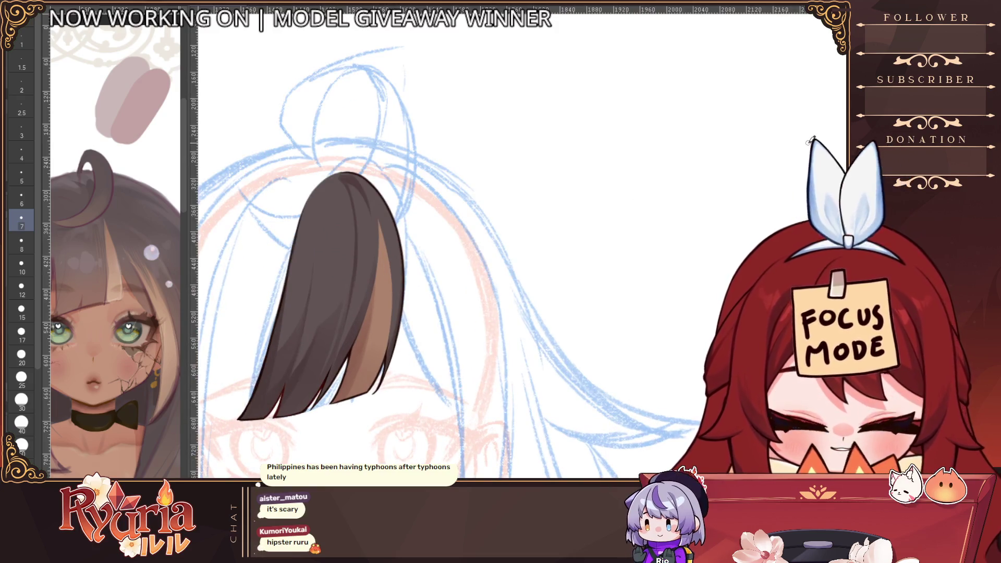
scroll(272, 289, down, 10)
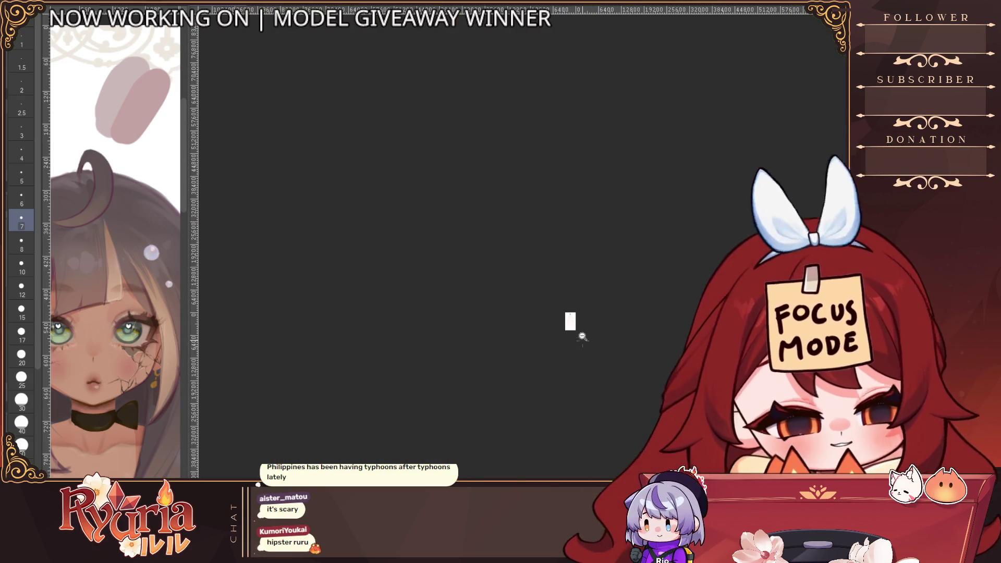
scroll(576, 334, up, 10)
scroll(559, 342, up, 5)
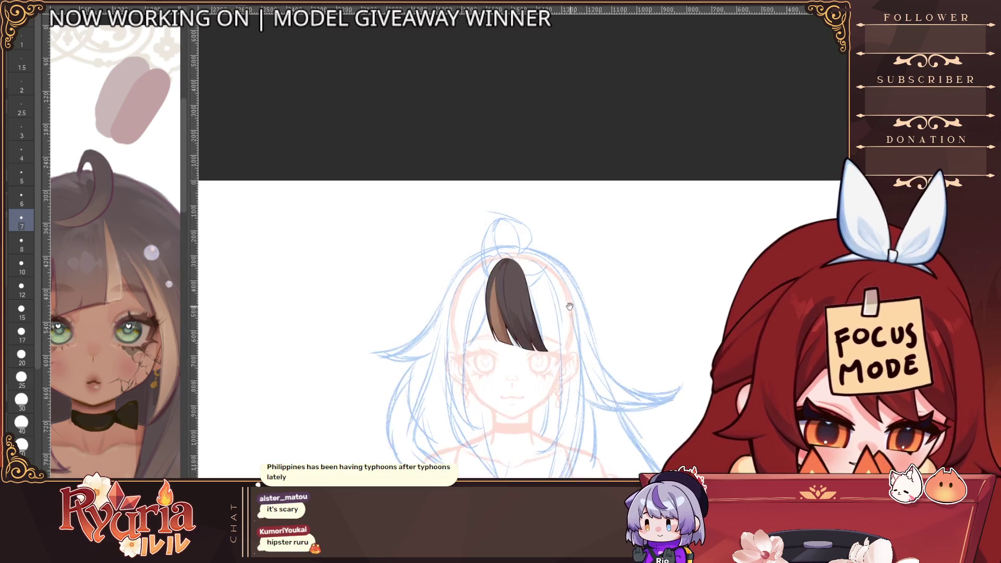
key(bracketleft)
key(bracketleft)
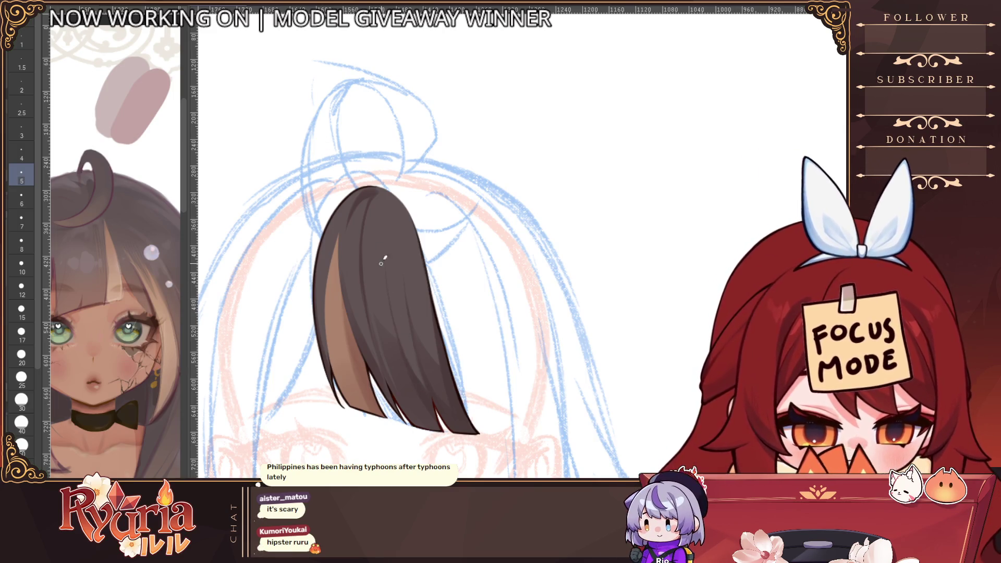
scroll(424, 381, down, 5)
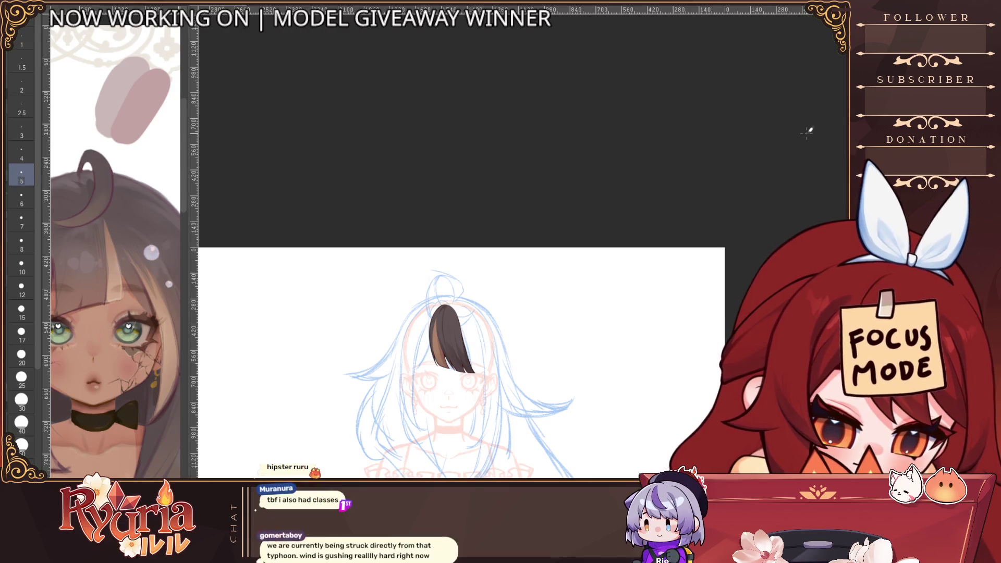
scroll(487, 369, up, 5)
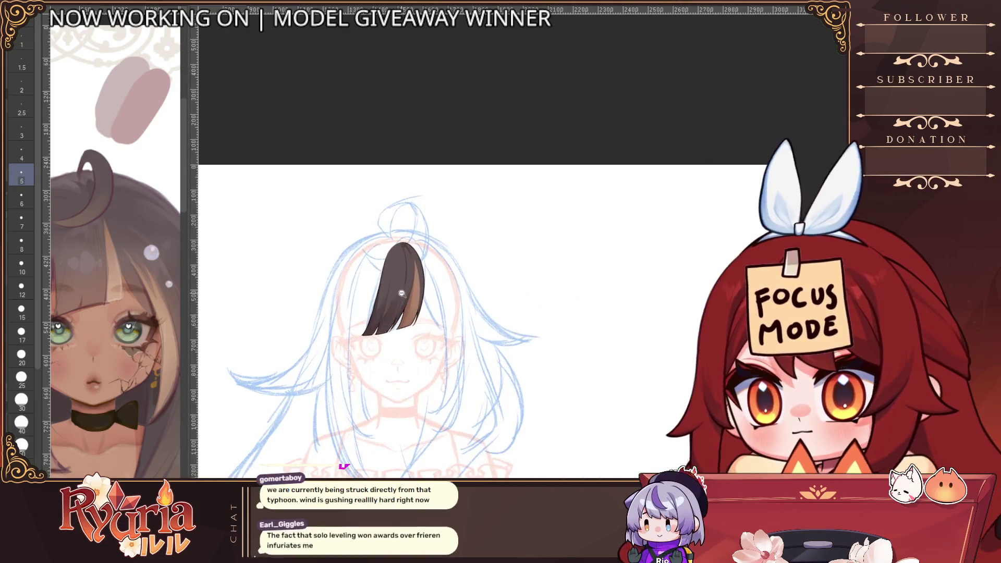
scroll(412, 295, up, 3)
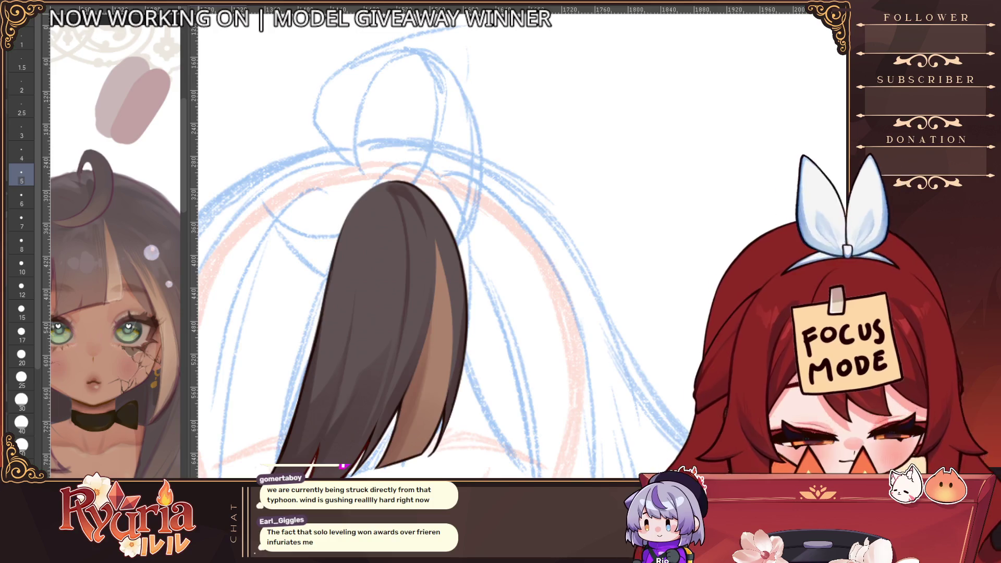
Mirror the view and paint brown shading streaks down the strand, undoing the last one.
key(h)
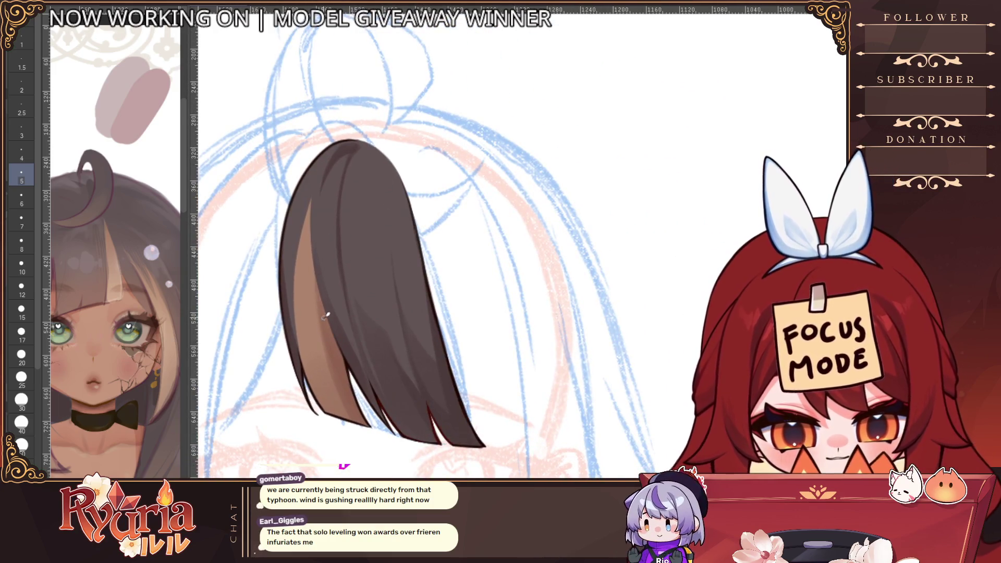
drag(316, 276, 352, 378)
drag(318, 295, 342, 391)
key(bracketright)
key(bracketright)
key(bracketright)
drag(319, 318, 365, 414)
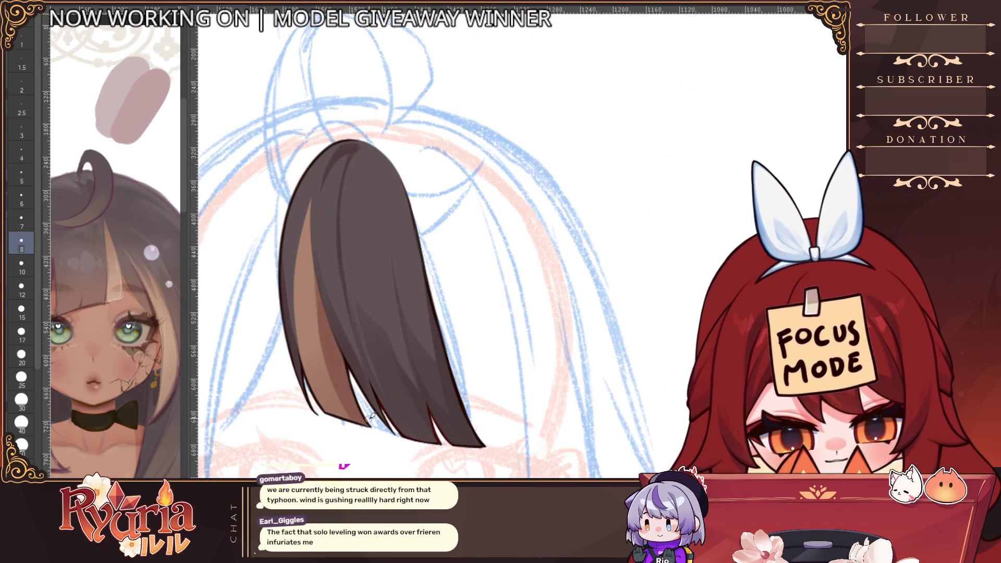
key(ctrl+z)
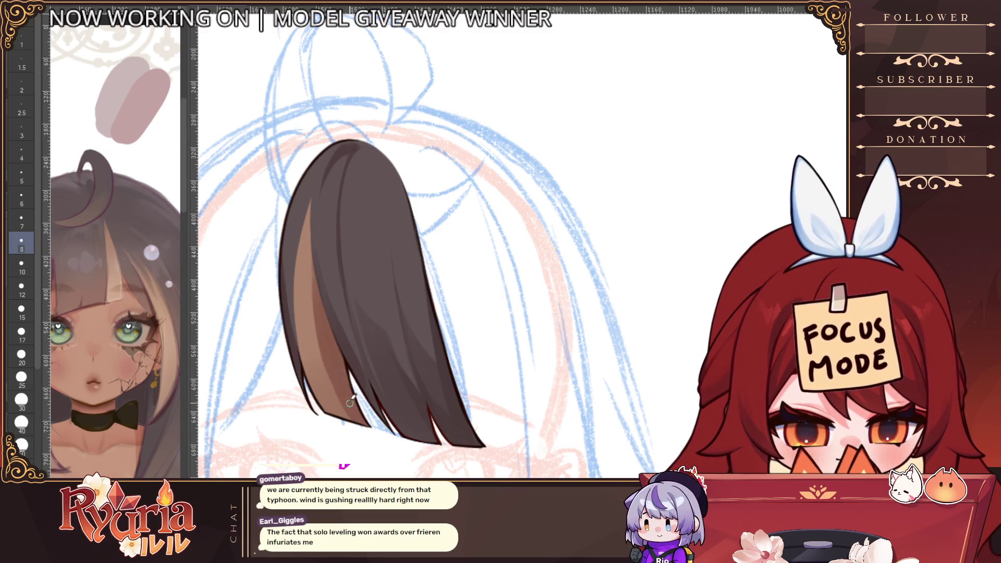
key(bracketleft)
key(bracketleft)
key(bracketleft)
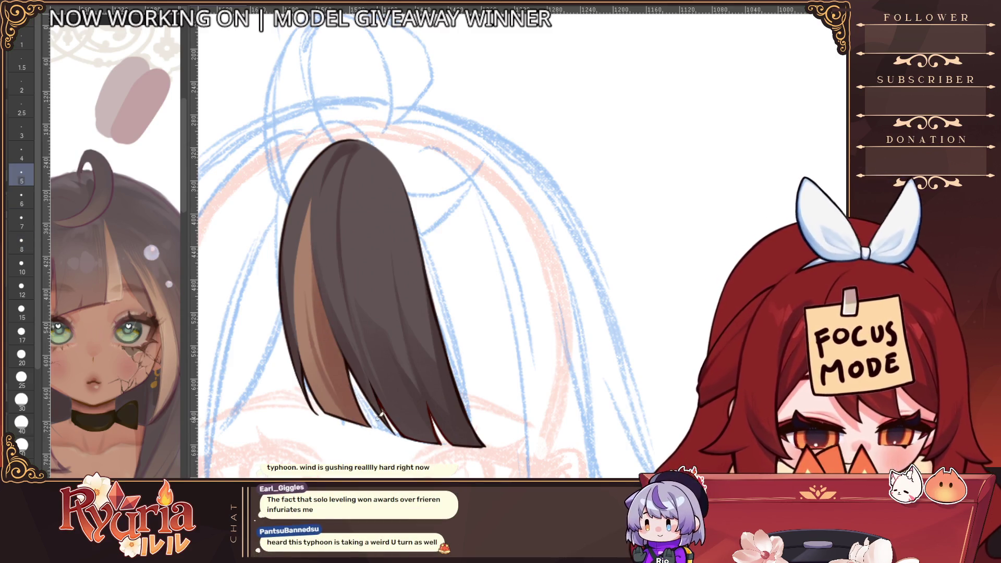
Fine-tune the brush size and mirror the canvas view back to normal.
scroll(417, 389, down, 3)
scroll(425, 383, up, 3)
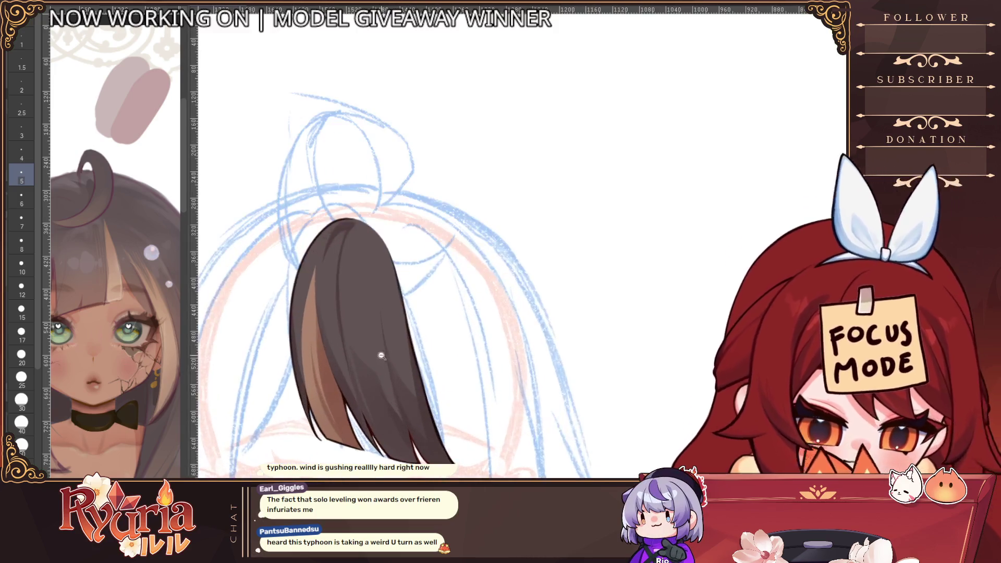
key(bracketright)
key(bracketright)
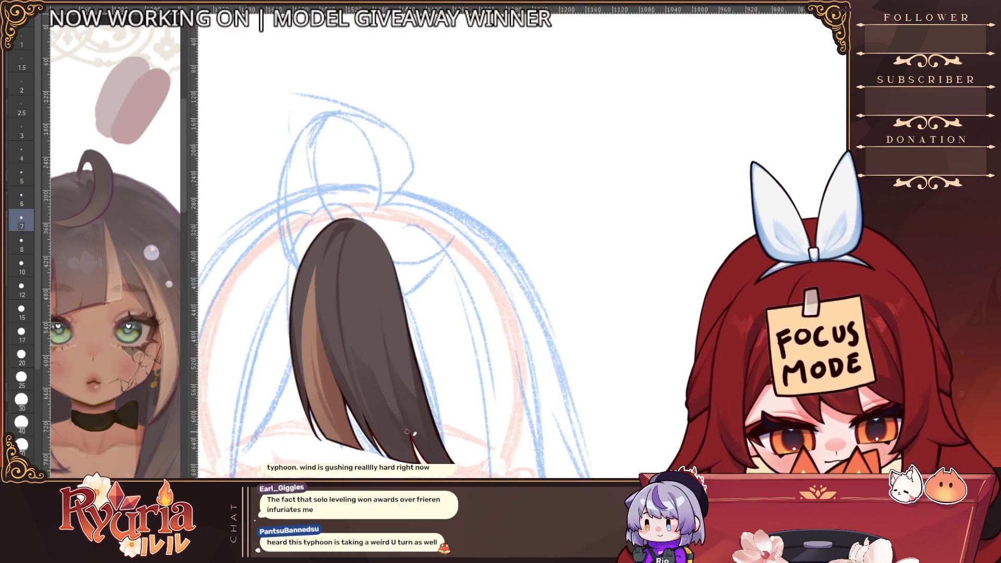
key(bracketleft)
key(bracketleft)
key(bracketleft)
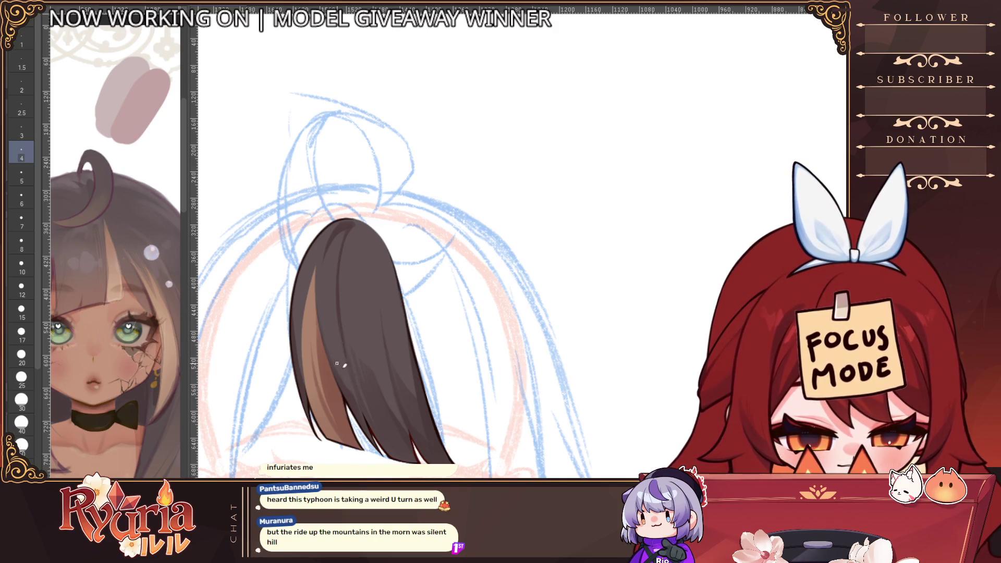
scroll(342, 365, down, 5)
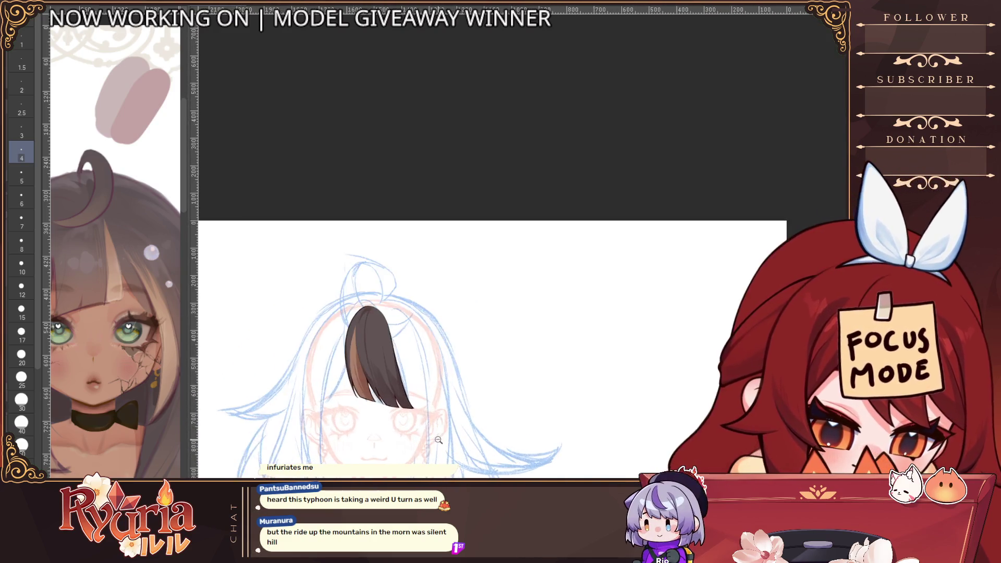
scroll(438, 440, up, 3)
key(h)
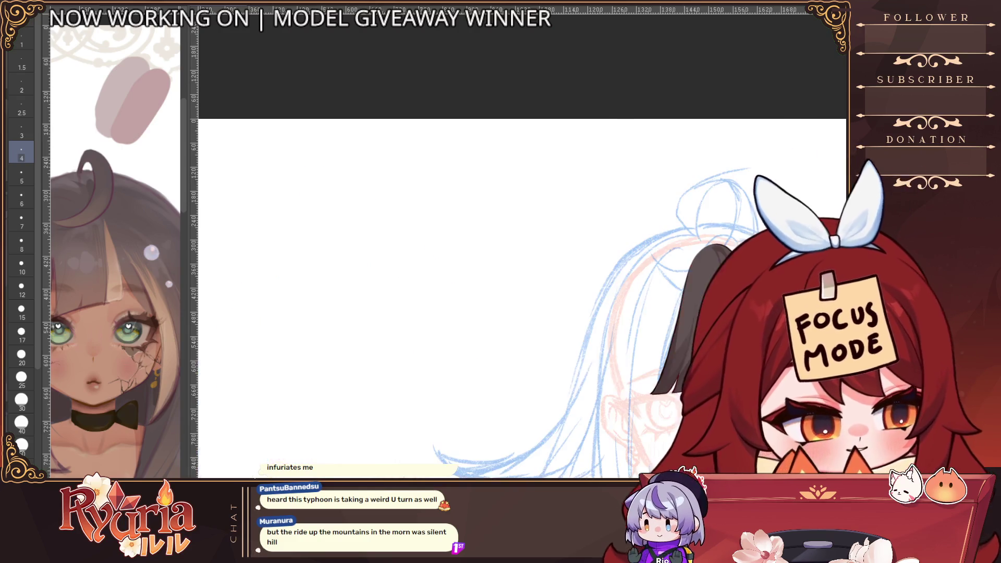
mouse_move(598, 341)
mouse_down()
mouse_move(407, 331)
mouse_move(364, 361)
mouse_up()
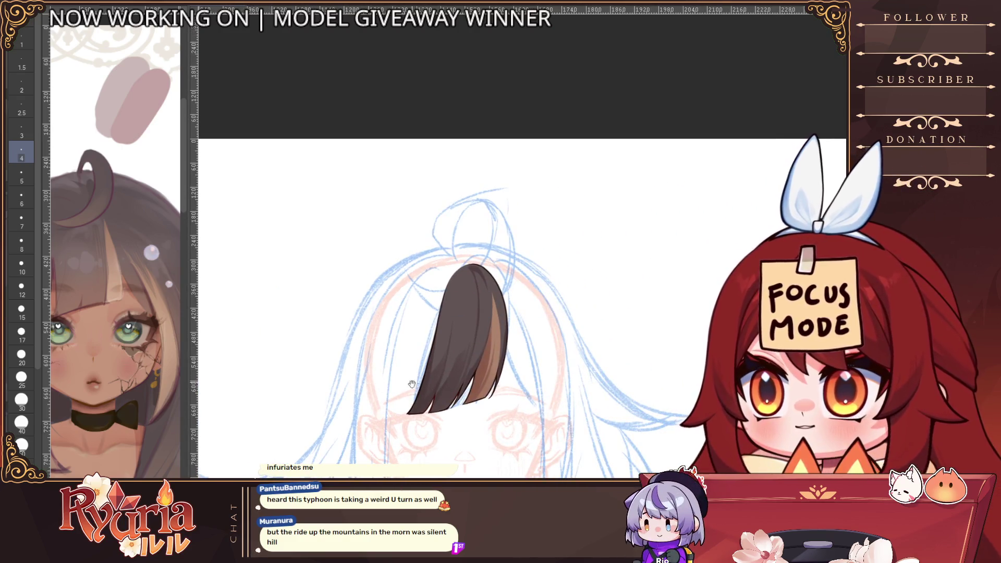
drag(412, 384, 472, 379)
scroll(468, 371, up, 5)
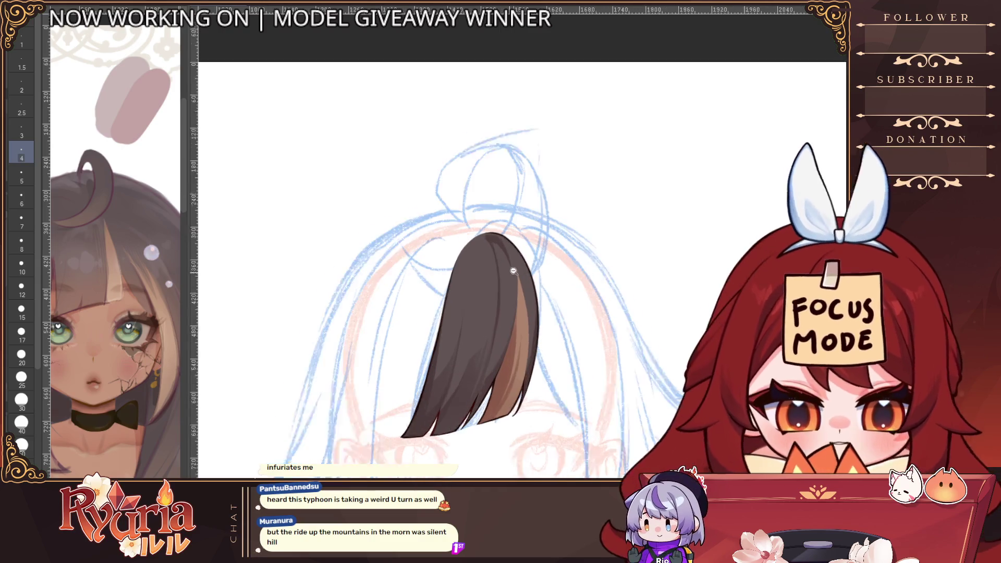
key(h)
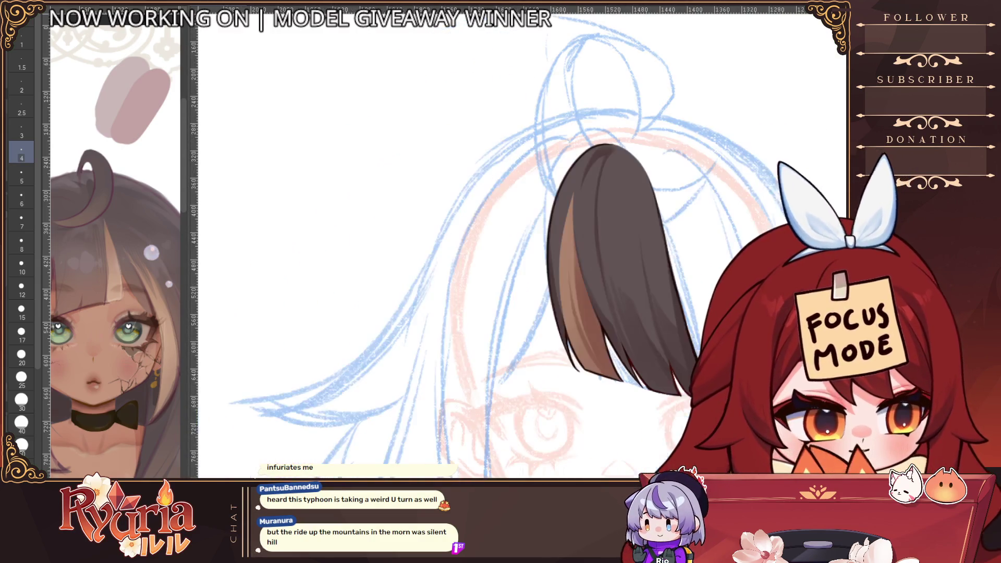
key(h)
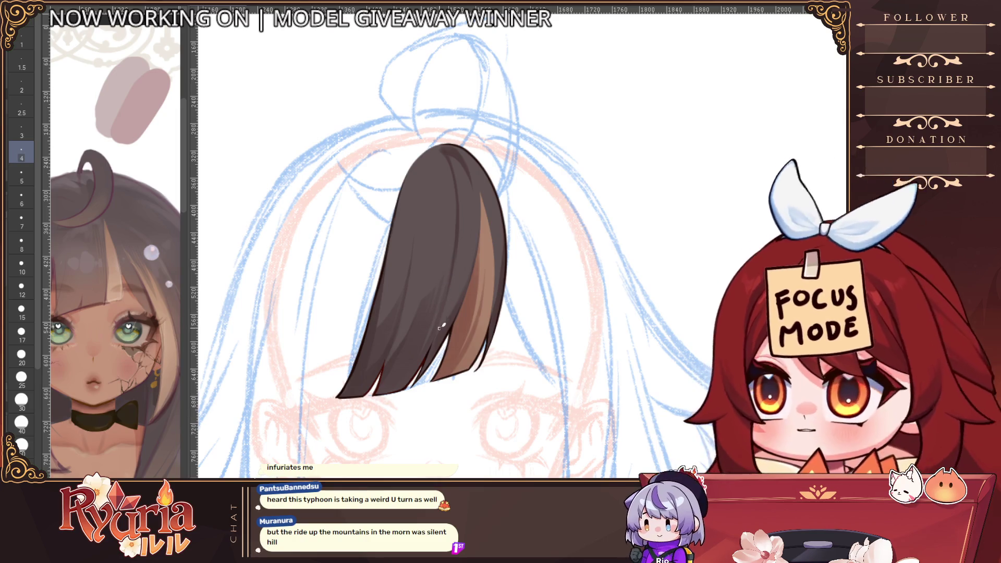
key(bracketright)
key(bracketright)
key(bracketright)
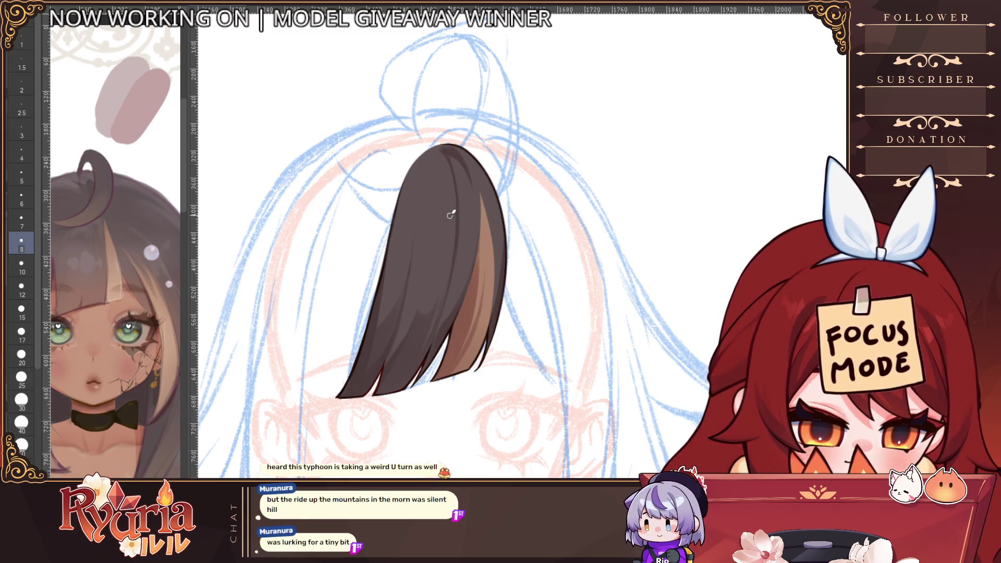
key(h)
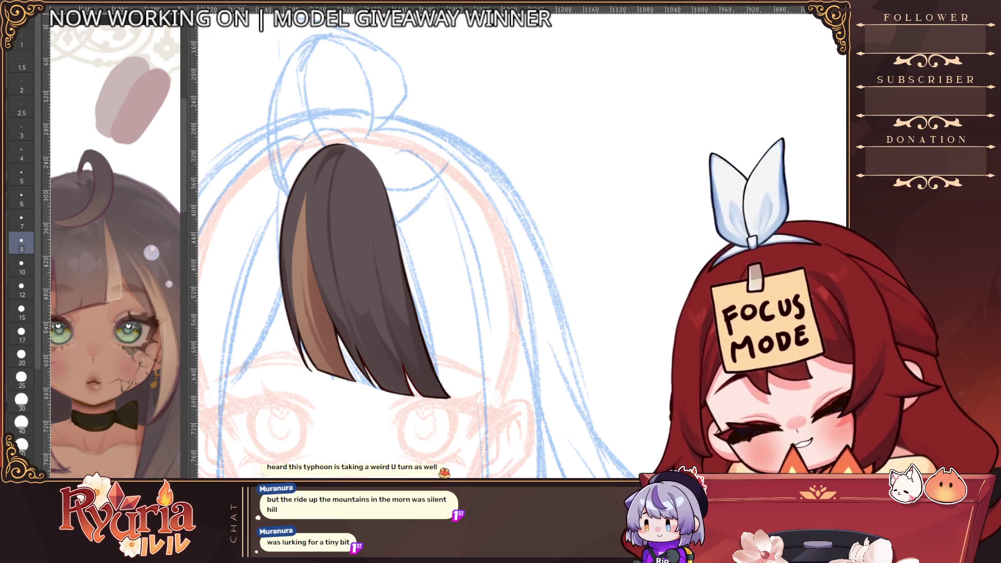
key(bracketleft)
key(bracketleft)
key(bracketleft)
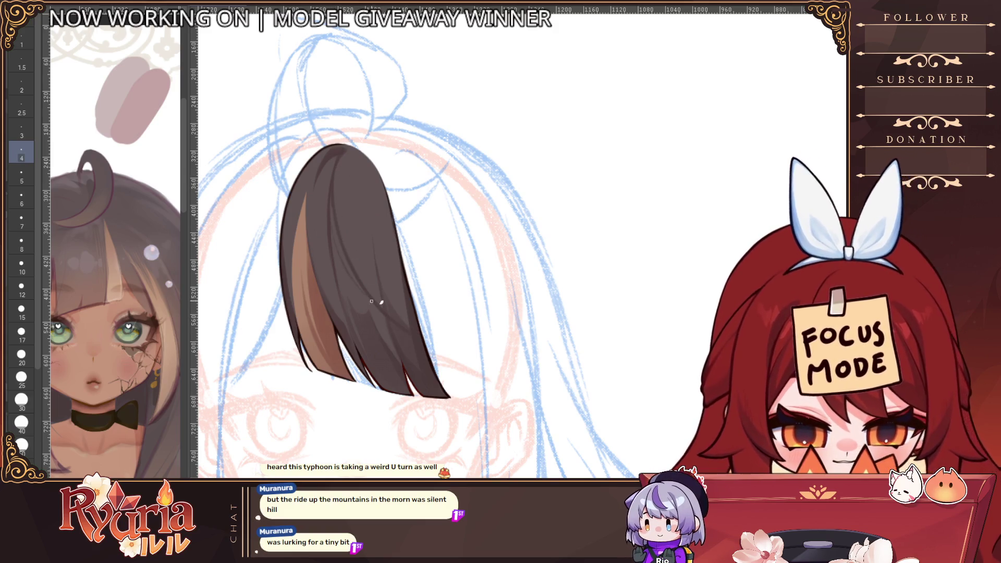
key(bracketright)
key(bracketright)
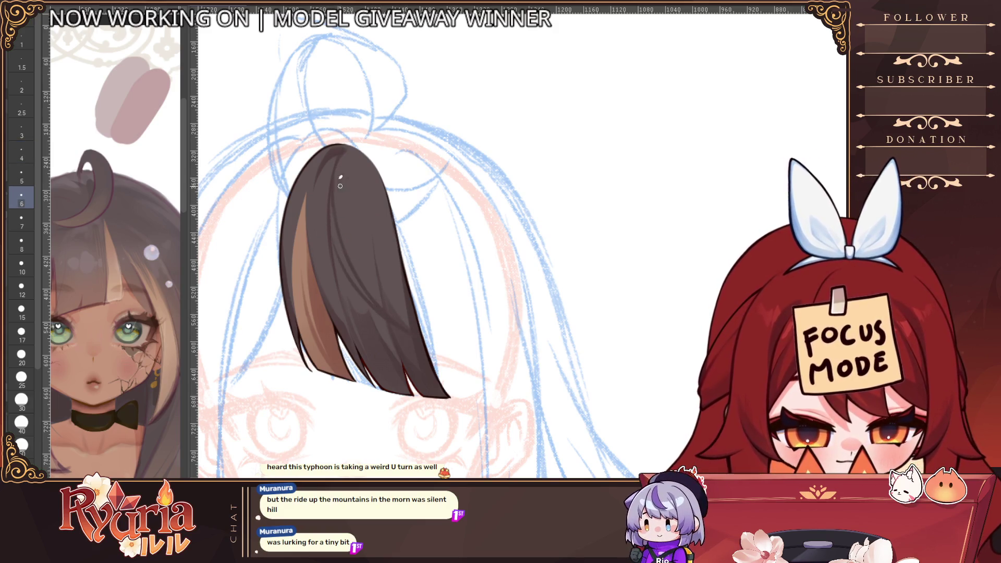
key(bracketright)
key(bracketright)
key(bracketright)
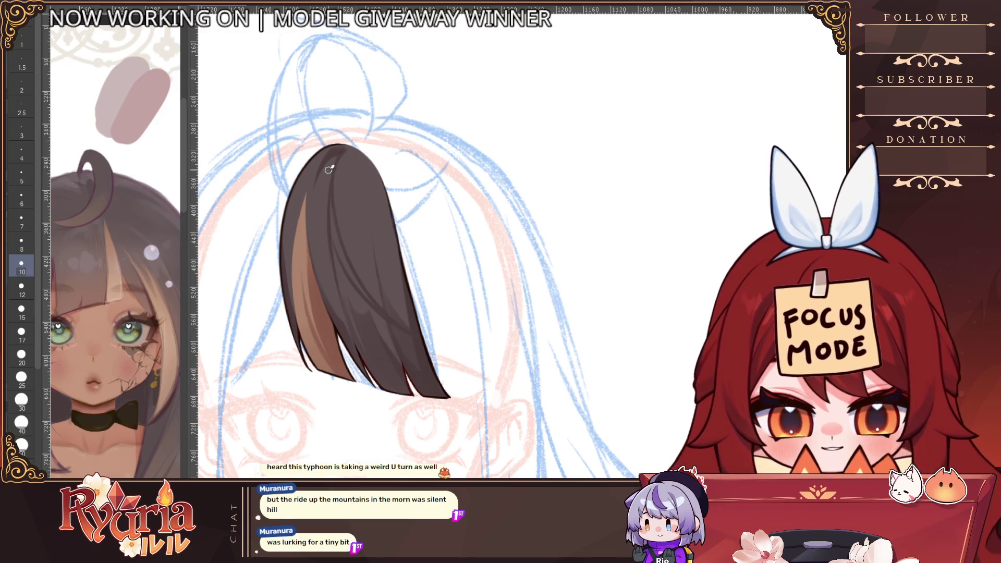
scroll(366, 285, down, 3)
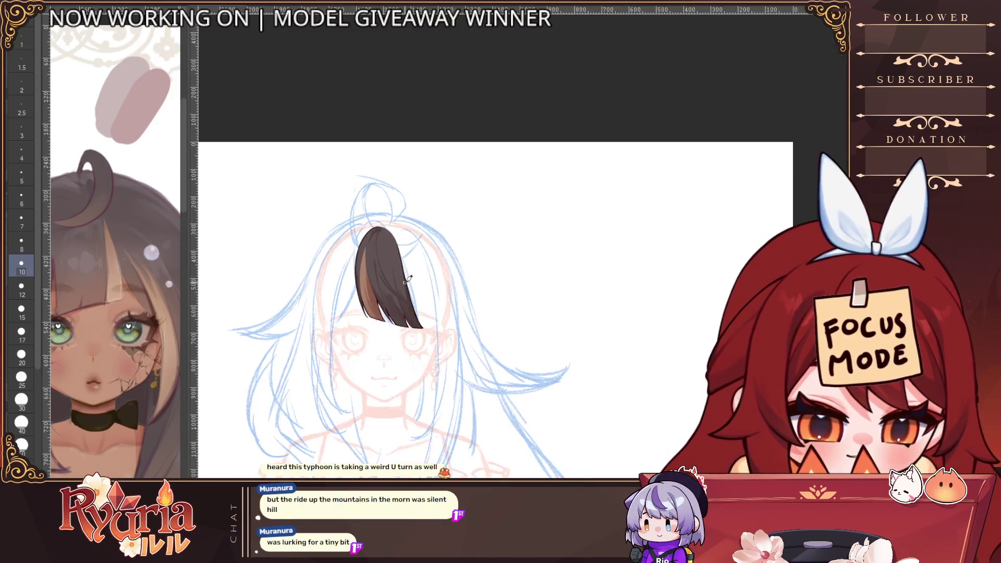
scroll(365, 305, up, 3)
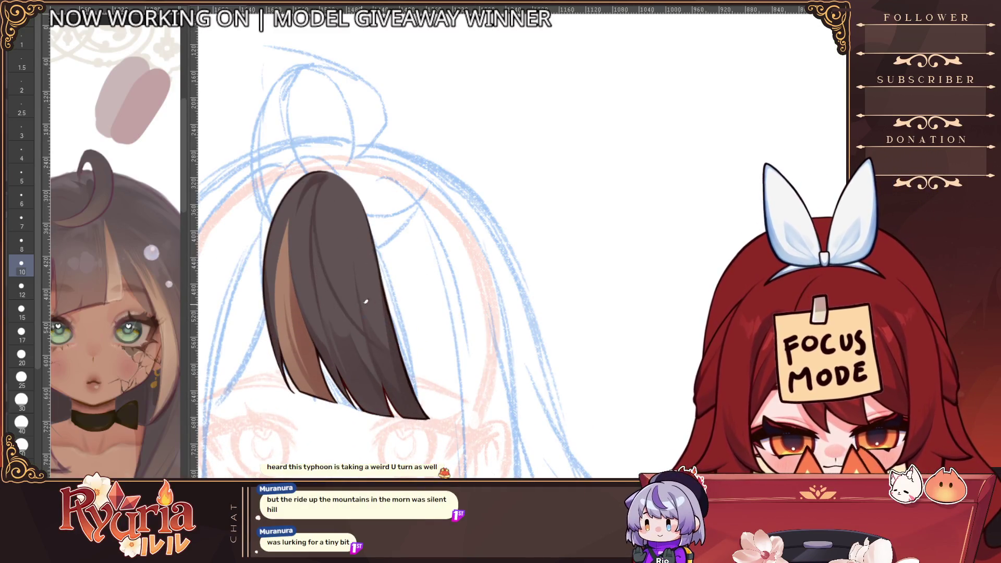
key(bracketleft)
key(bracketleft)
key(bracketleft)
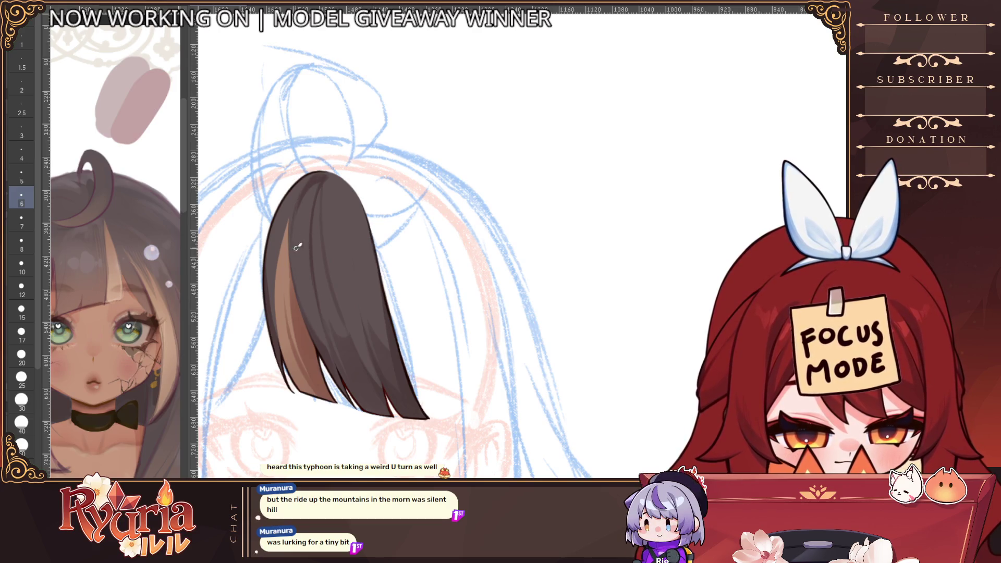
key(bracketleft)
key(bracketleft)
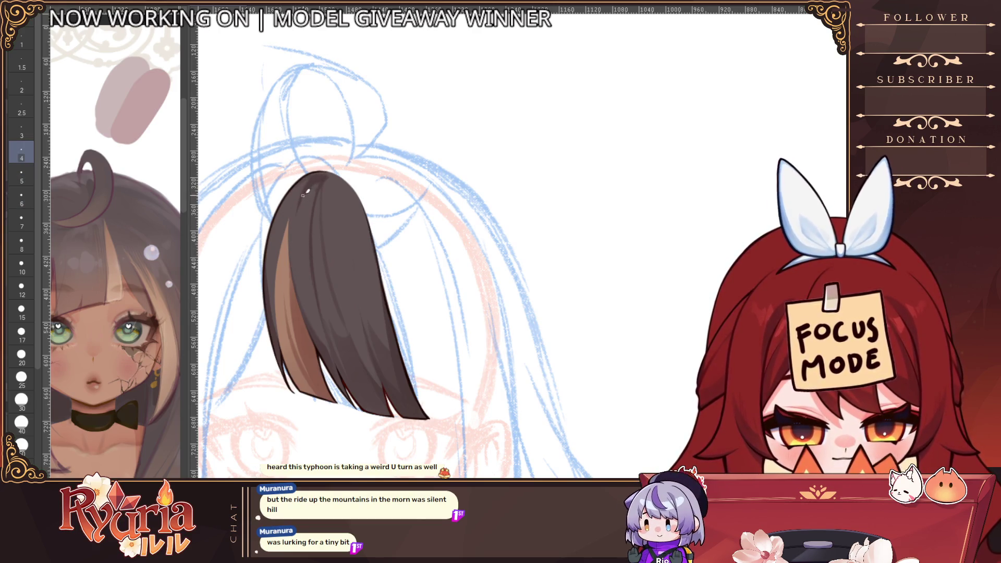
scroll(338, 206, down, 2)
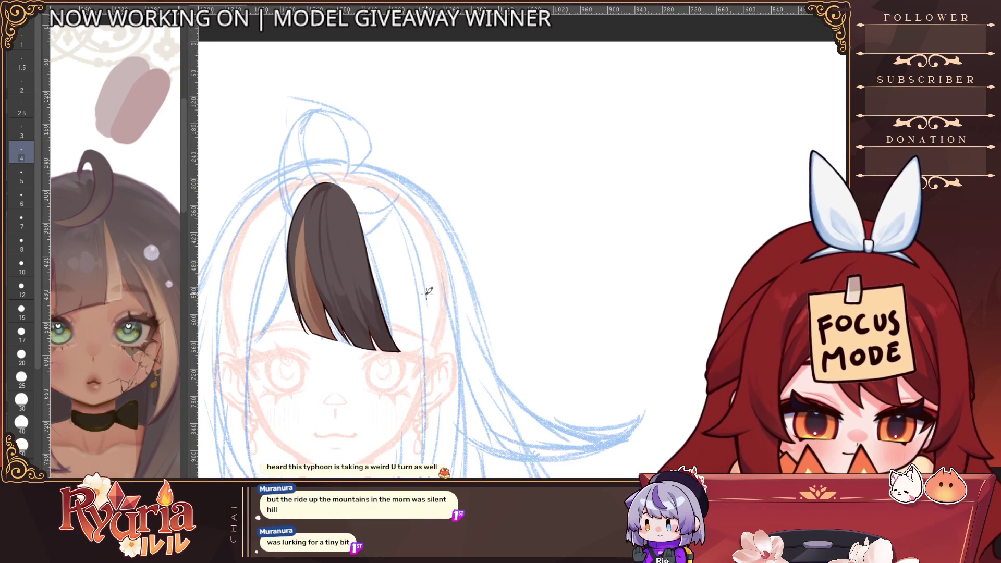
scroll(428, 290, up, 1)
key(bracketright)
key(bracketright)
key(bracketright)
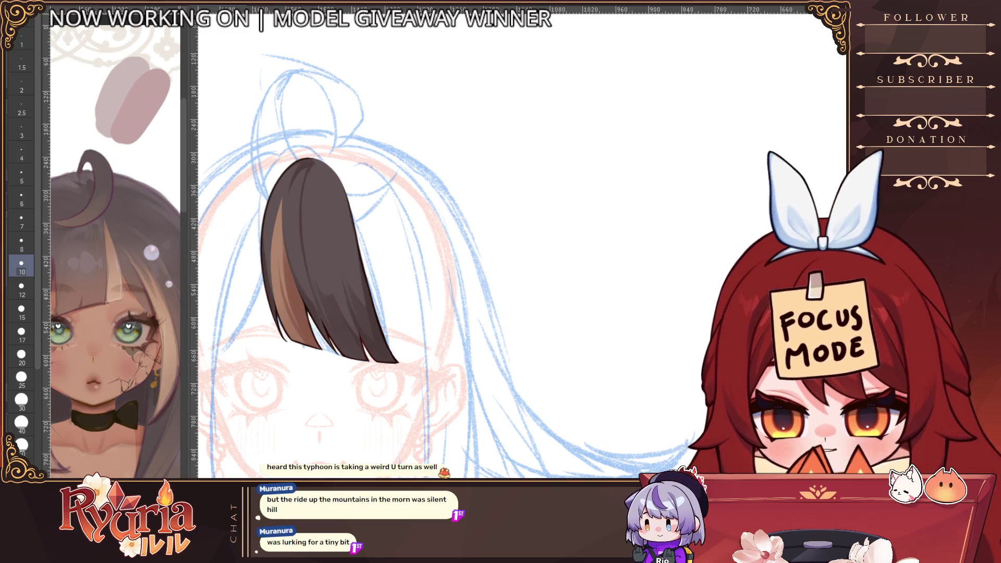
key(bracketright)
key(bracketright)
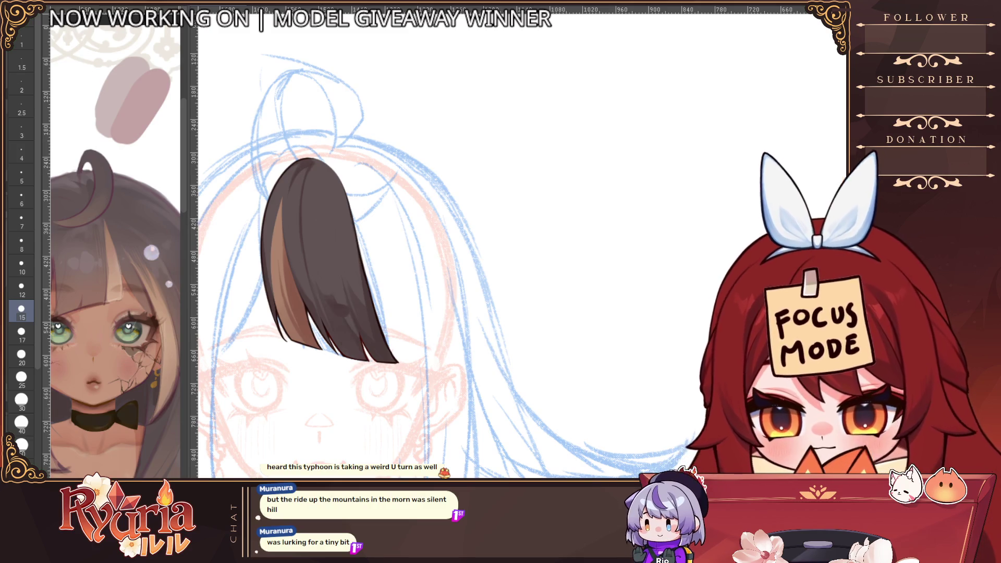
key(bracketright)
key(bracketright)
key(bracketright)
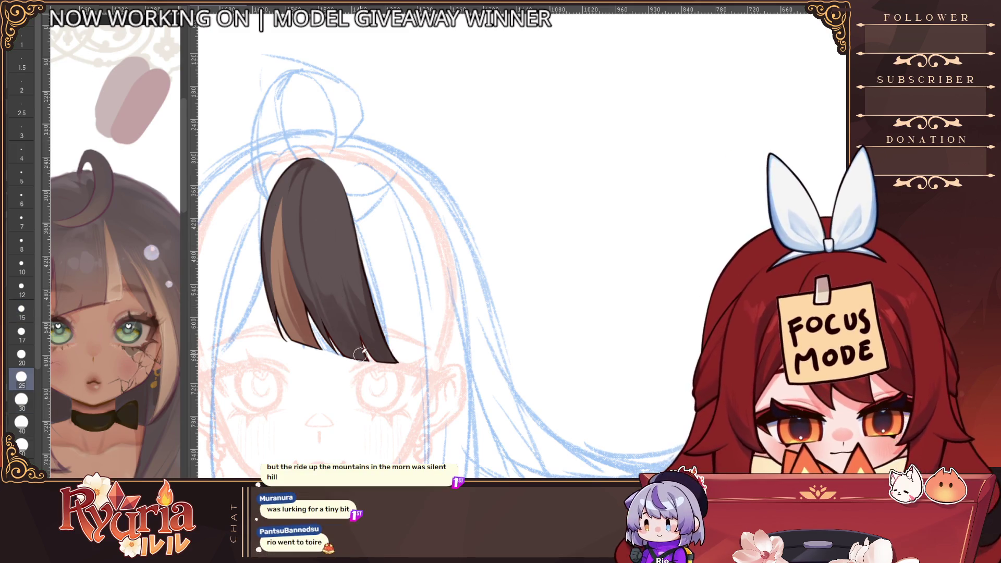
key(bracketleft)
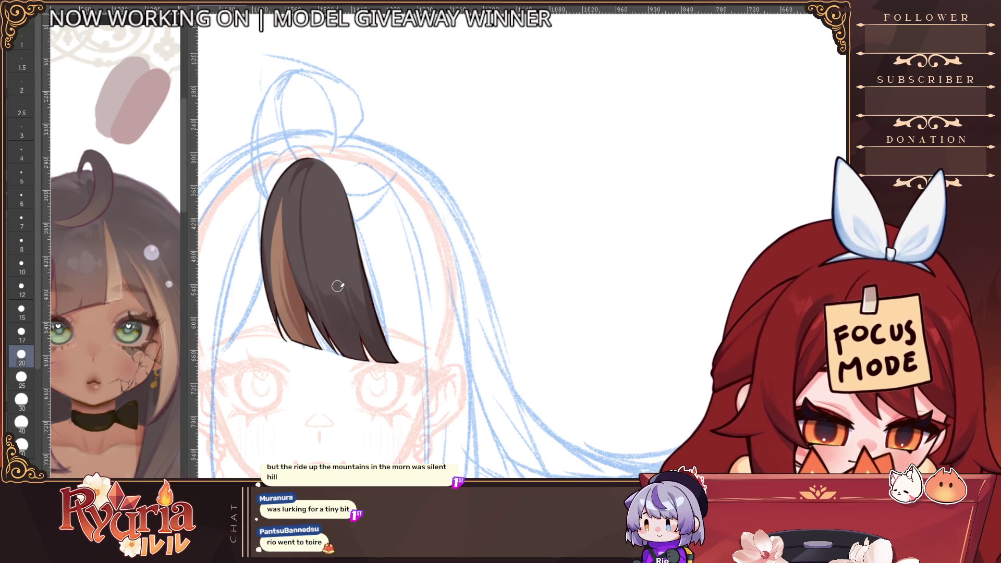
key(bracketleft)
key(bracketleft)
key(bracketleft)
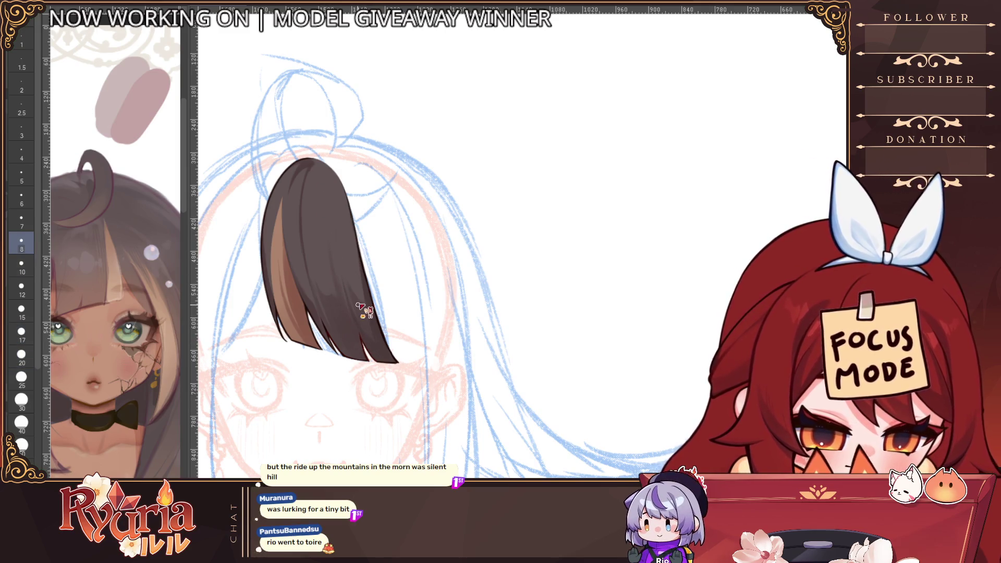
alt+click(360, 304)
scroll(360, 304, up, 4)
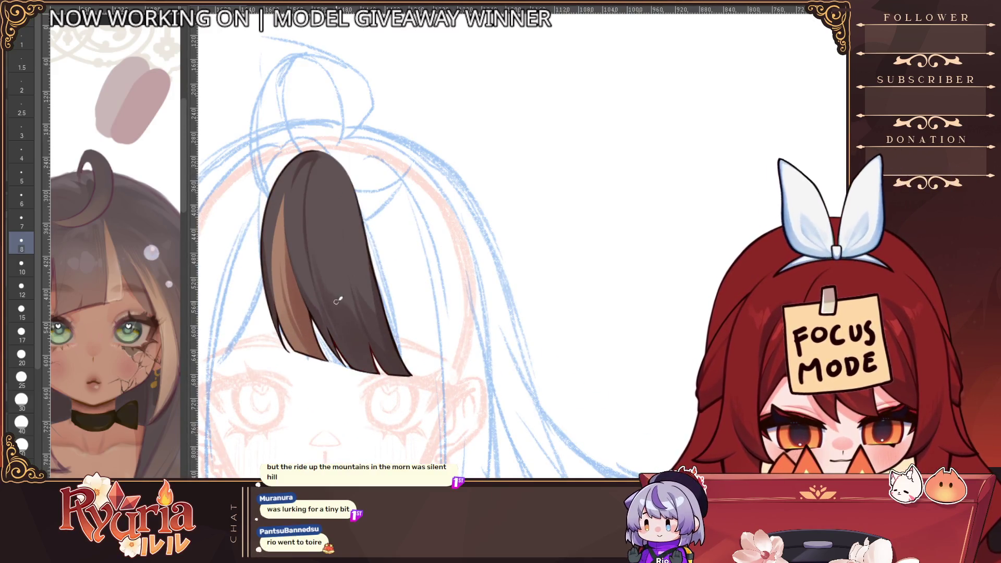
key(bracketright)
key(bracketright)
key(bracketright)
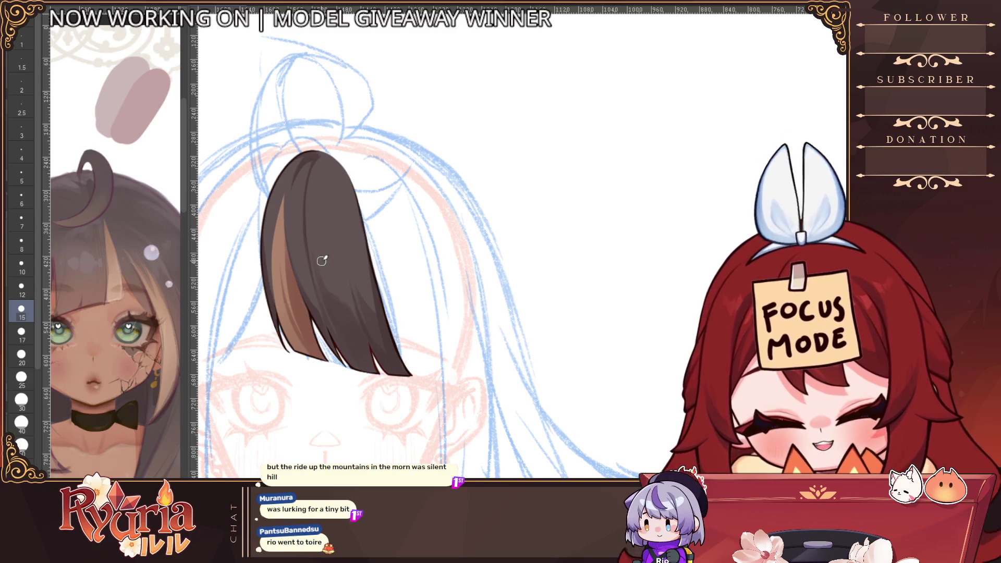
key(bracketleft)
key(bracketleft)
key(bracketleft)
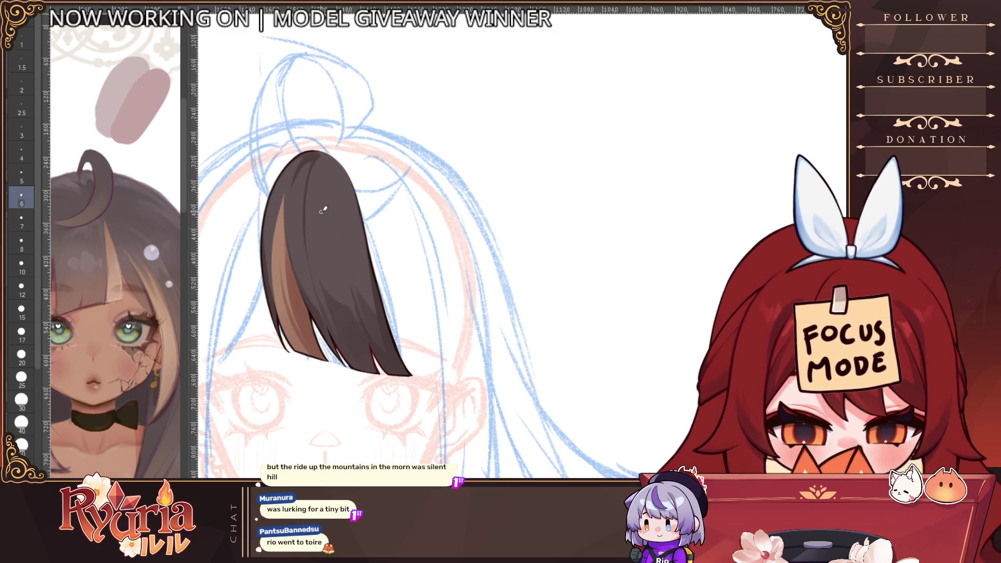
scroll(323, 210, down, 5)
scroll(324, 209, up, 3)
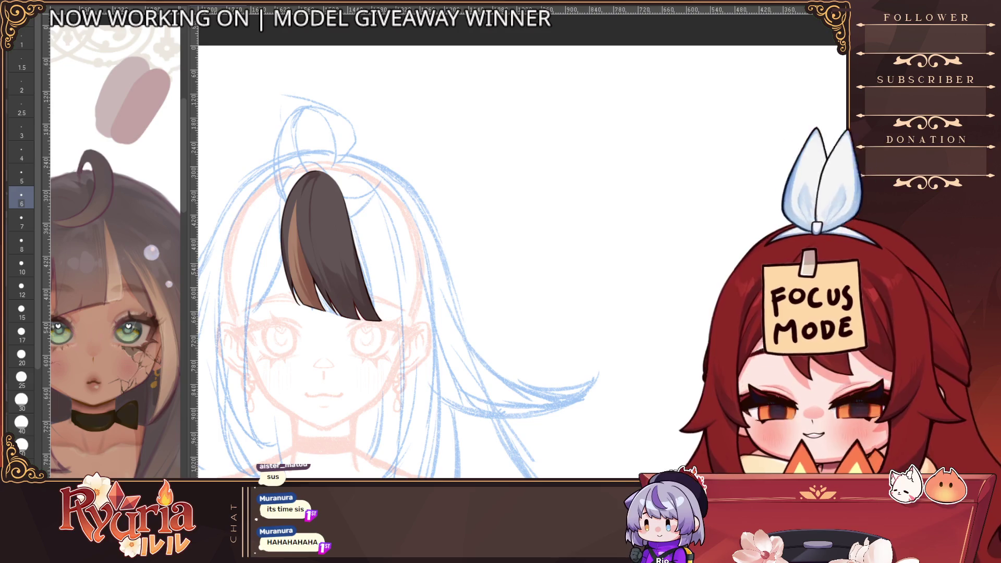
Zoom in on the bang strand and try out smaller and larger brush sizes.
scroll(438, 290, up, 2)
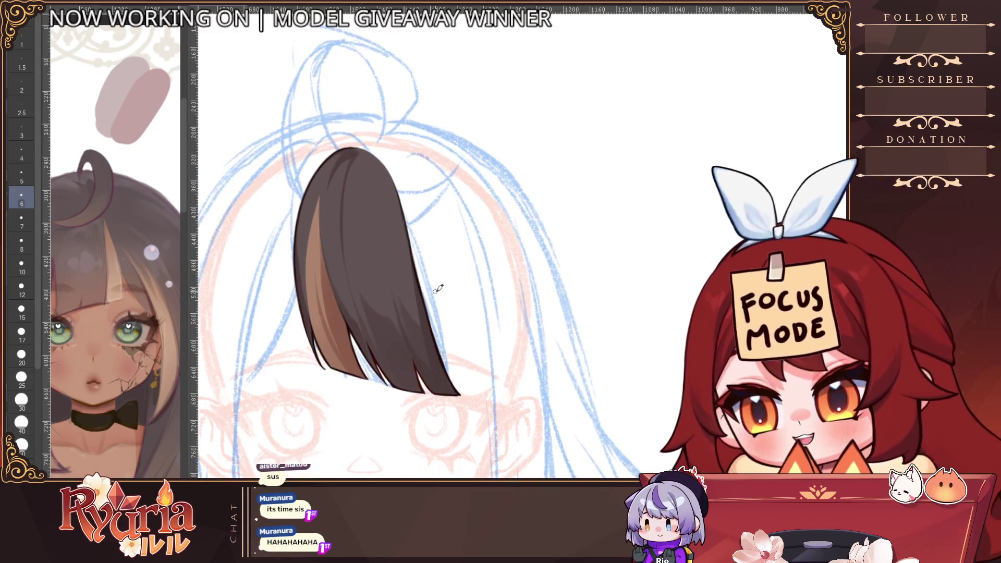
scroll(438, 230, up, 1)
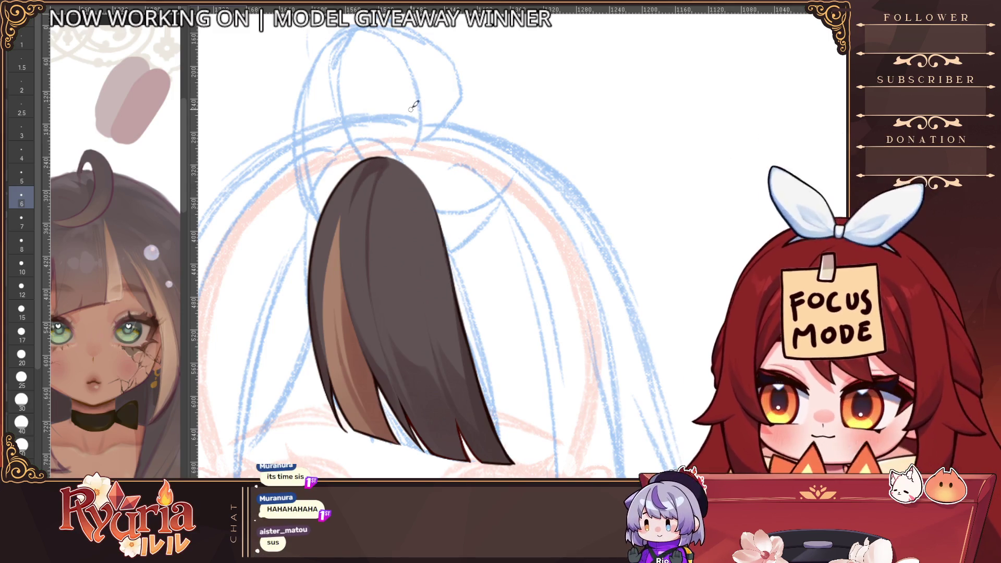
key(bracketleft)
key(bracketleft)
scroll(365, 292, down, 5)
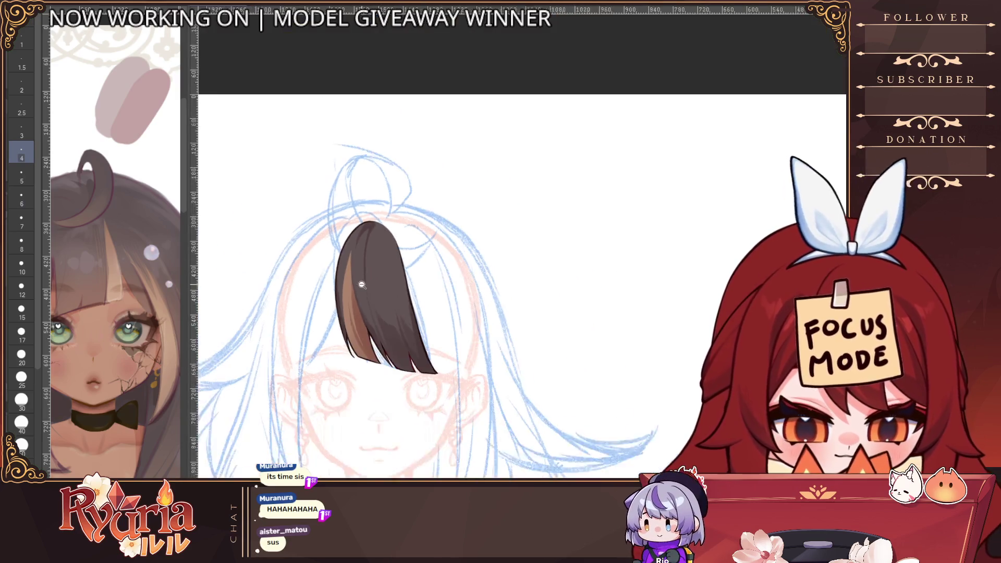
scroll(370, 315, up, 2)
scroll(372, 302, up, 3)
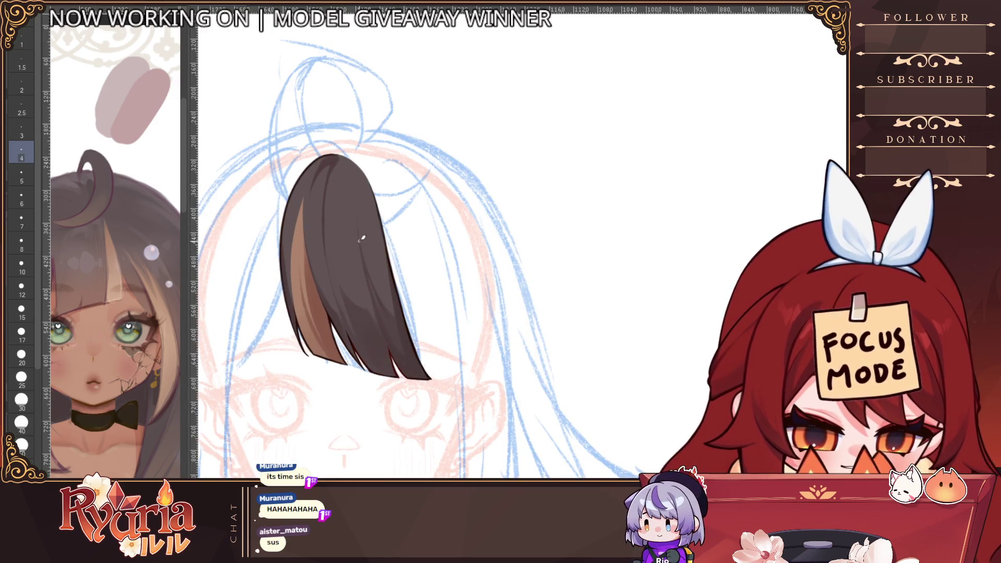
key(bracketright)
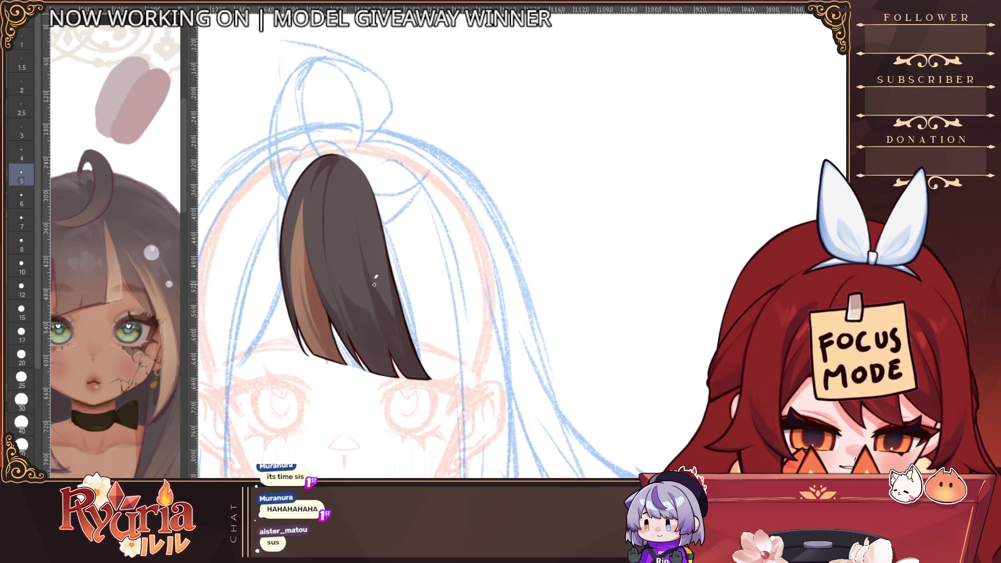
key(bracketright)
key(bracketright)
key(bracketright)
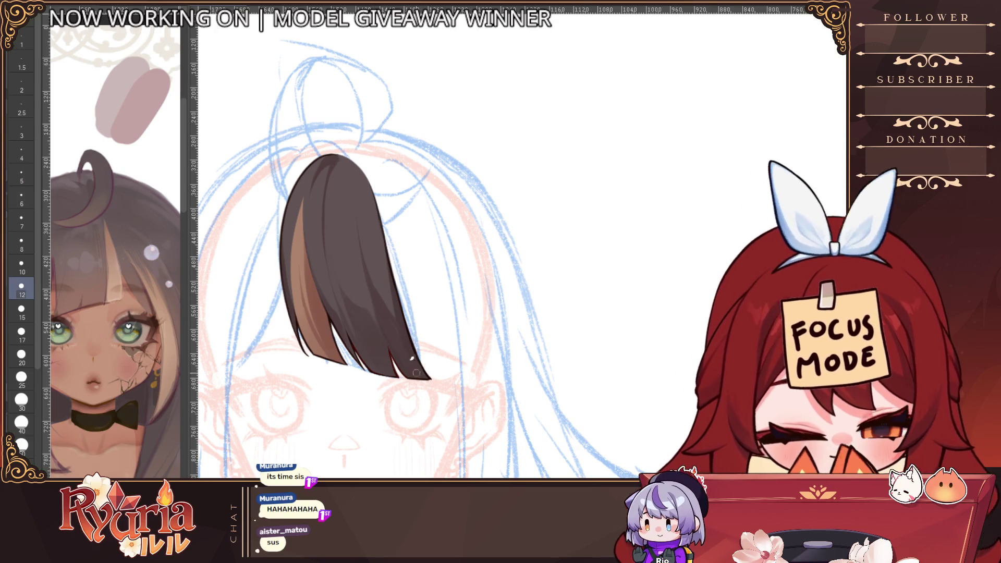
key(bracketright)
key(bracketleft)
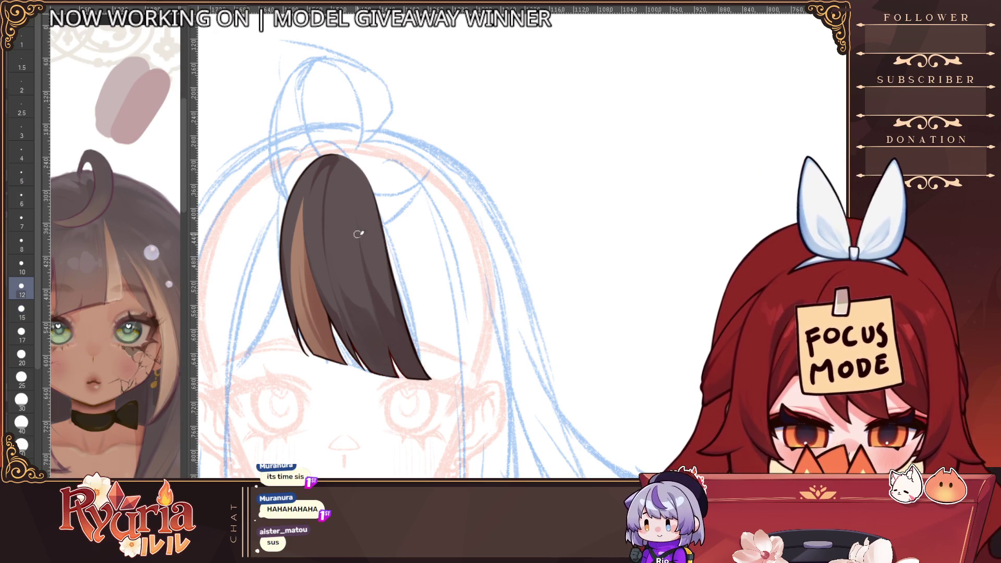
scroll(425, 369, down, 3)
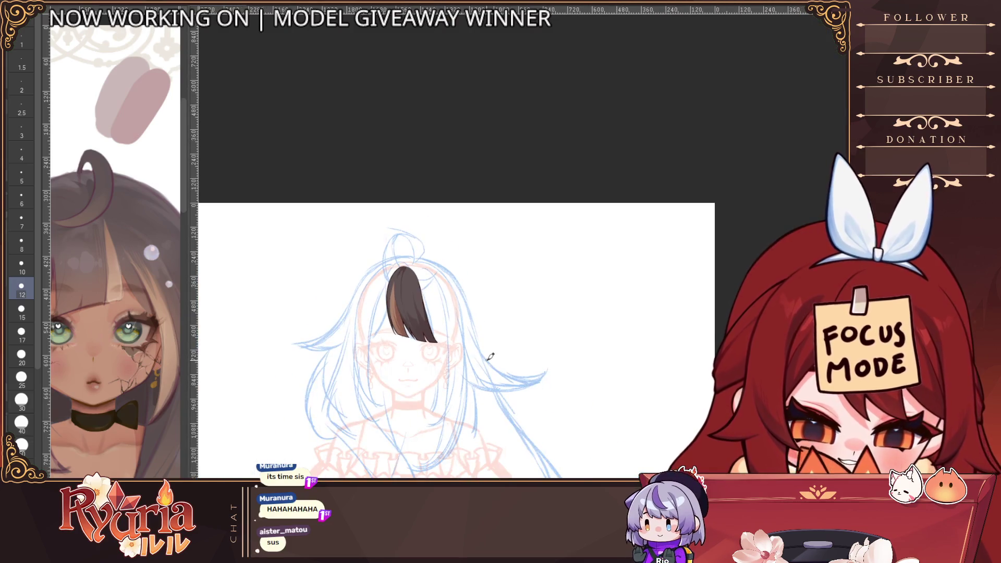
scroll(487, 353, up, 1)
scroll(490, 356, up, 1)
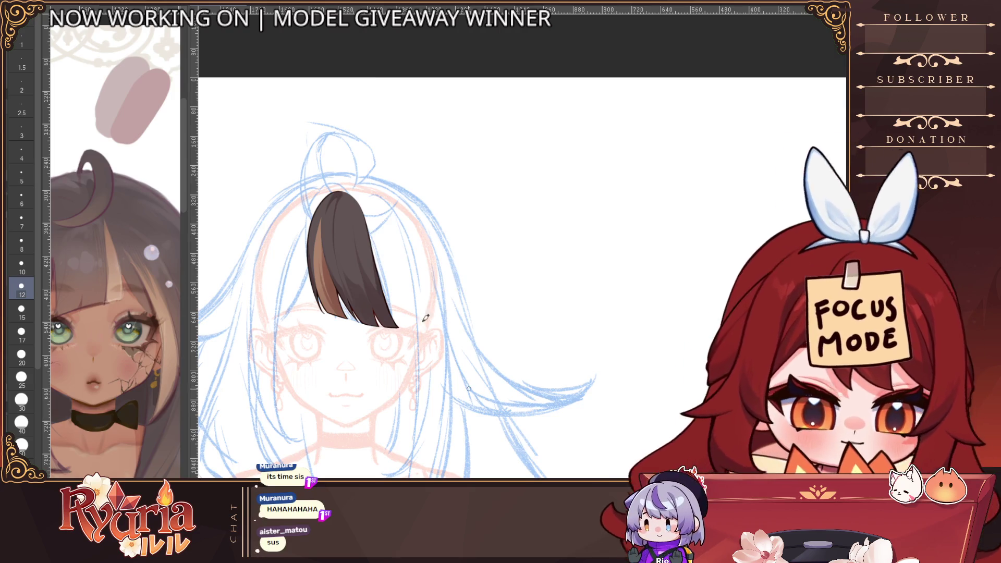
scroll(351, 287, up, 2)
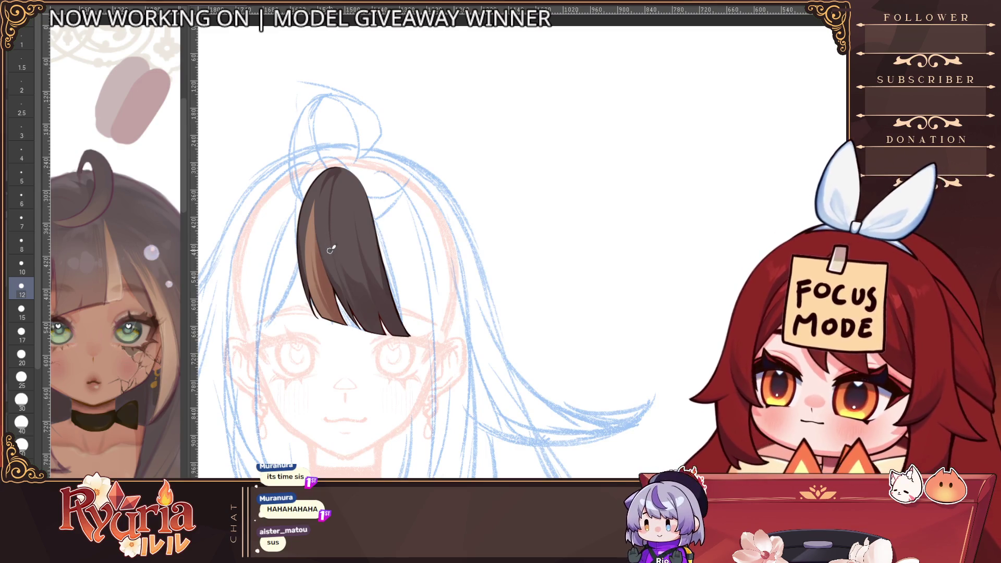
Paint darker shading down the bang strand with an enlarged brush.
key(bracketright)
key(bracketright)
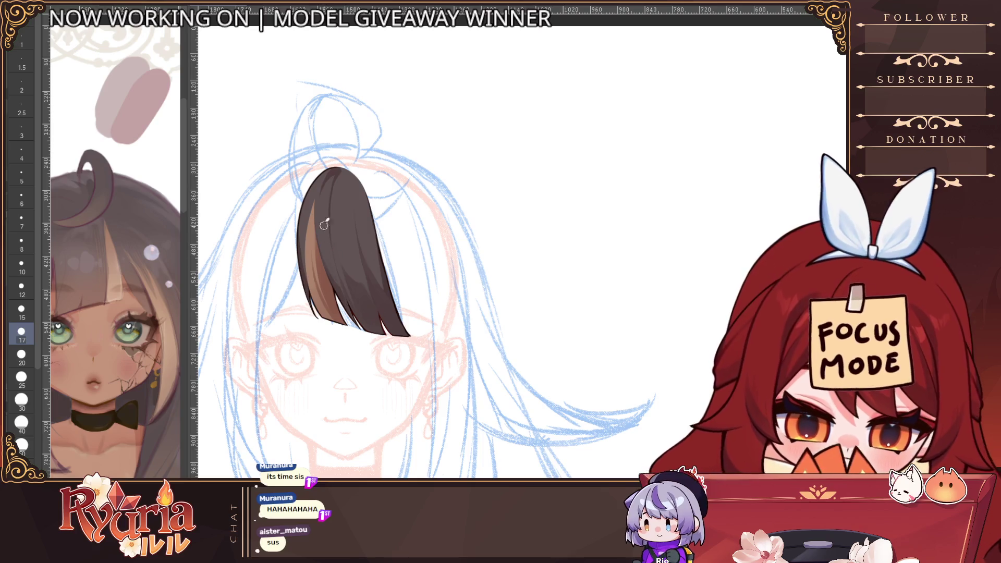
drag(323, 225, 347, 306)
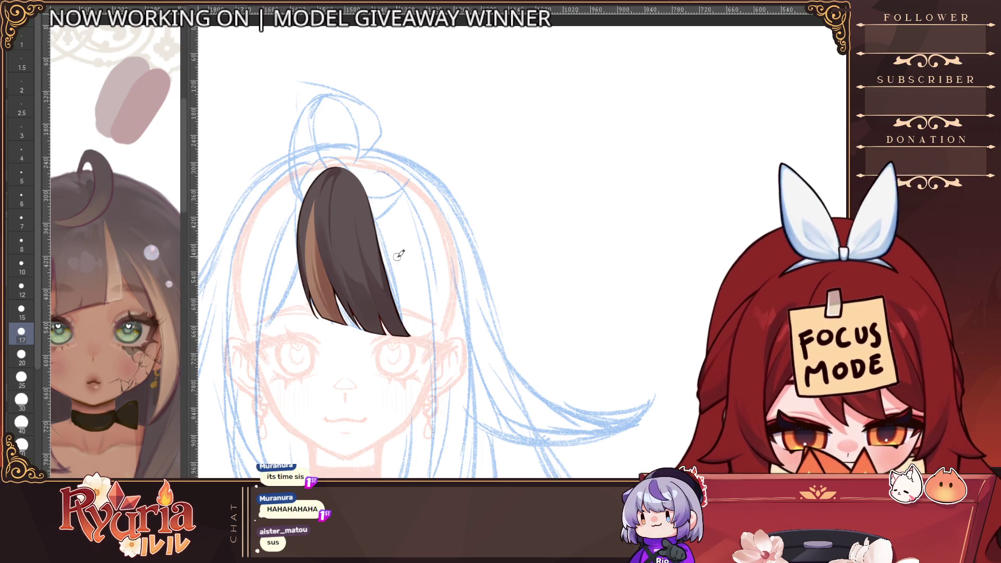
key(bracketleft)
key(bracketleft)
key(bracketleft)
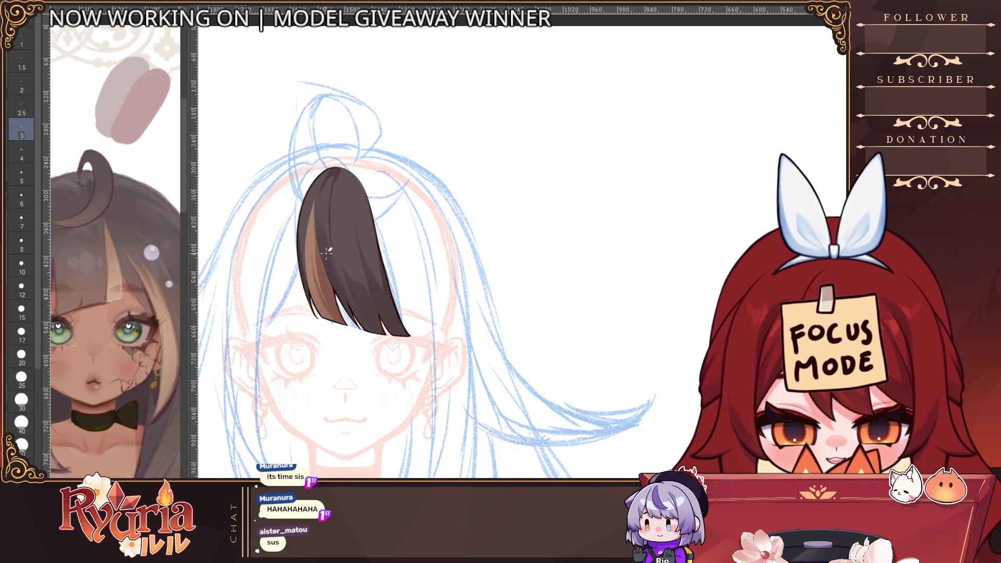
key(bracketright)
key(bracketright)
key(bracketright)
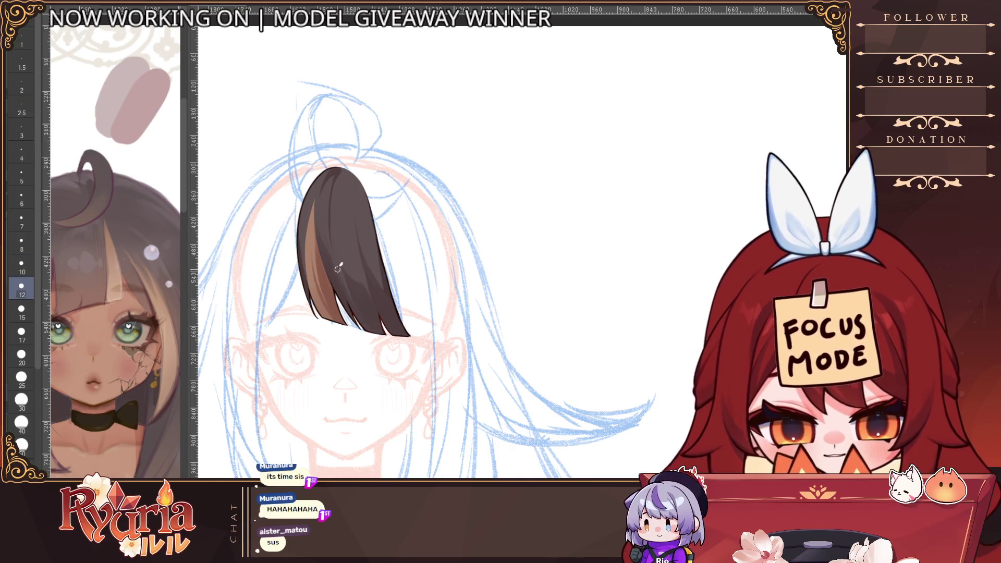
key(bracketleft)
key(bracketleft)
key(bracketleft)
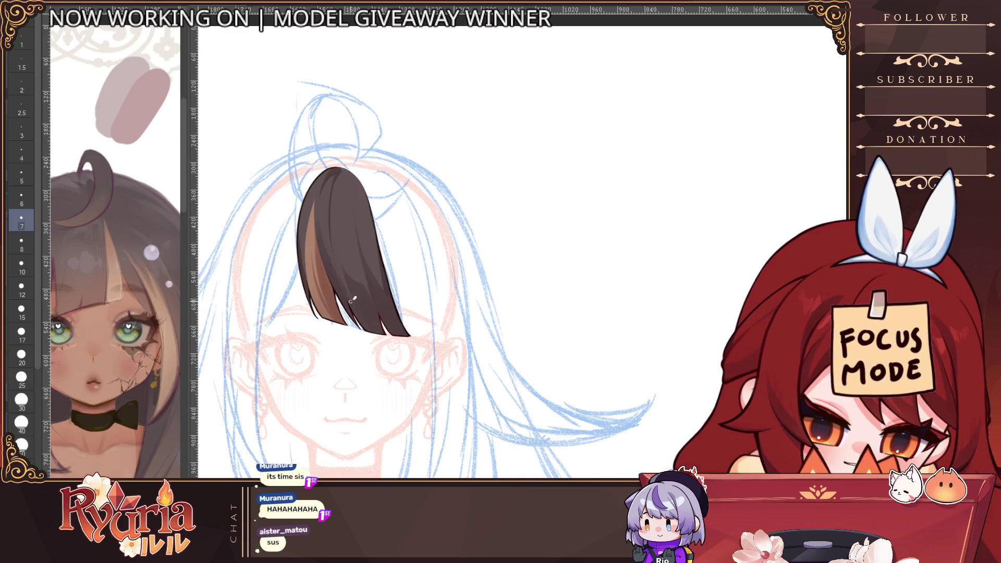
key(bracketleft)
key(bracketleft)
key(bracketleft)
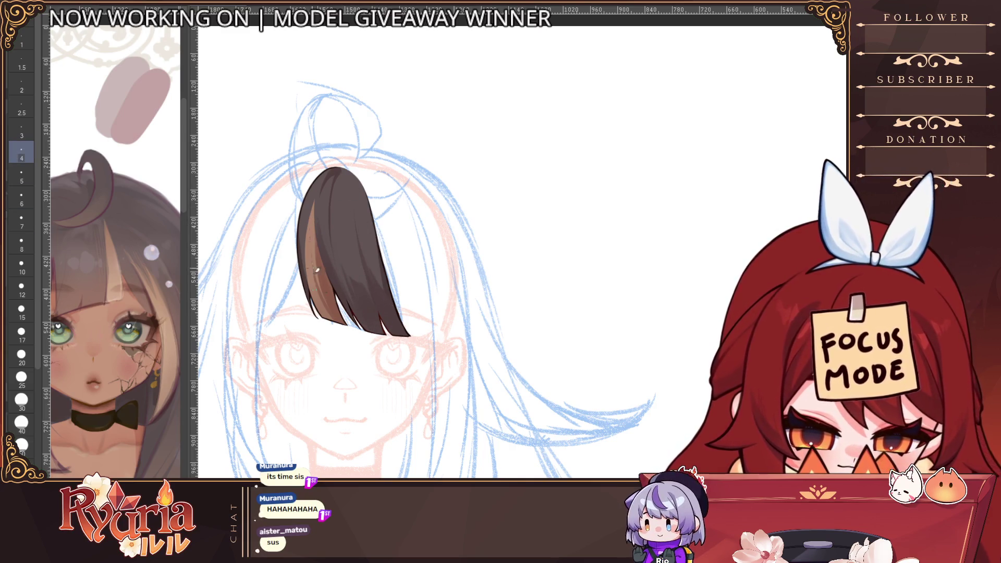
key(bracketright)
key(bracketright)
key(bracketright)
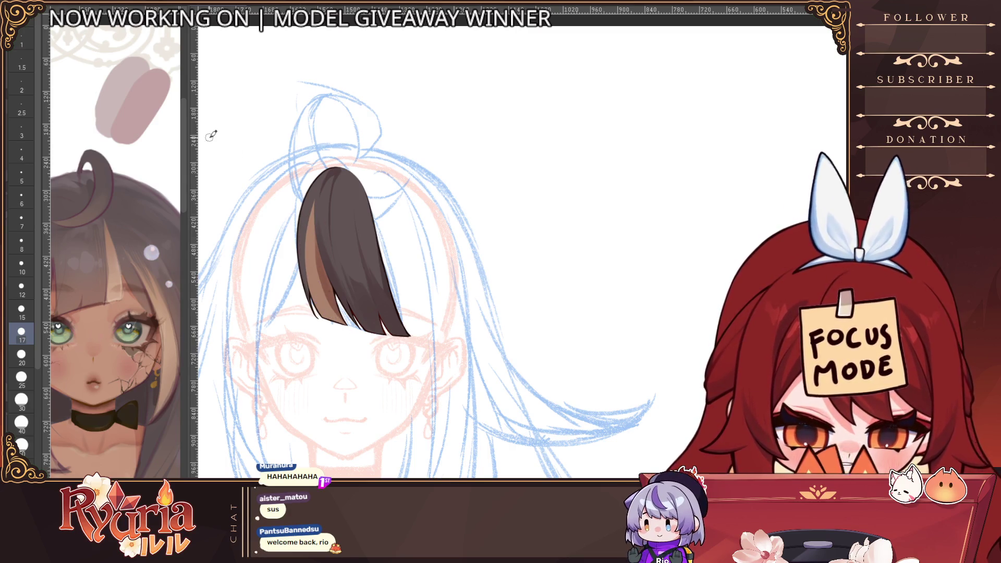
key(bracketleft)
key(bracketleft)
key(bracketleft)
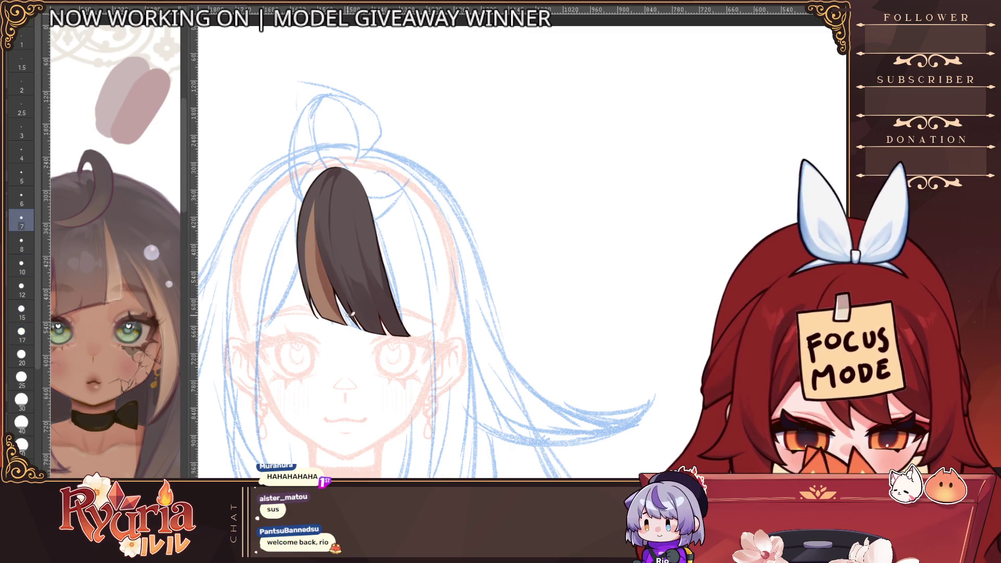
Tune the brush back to a slightly smaller large size for wide shading.
key(bracketleft)
key(bracketleft)
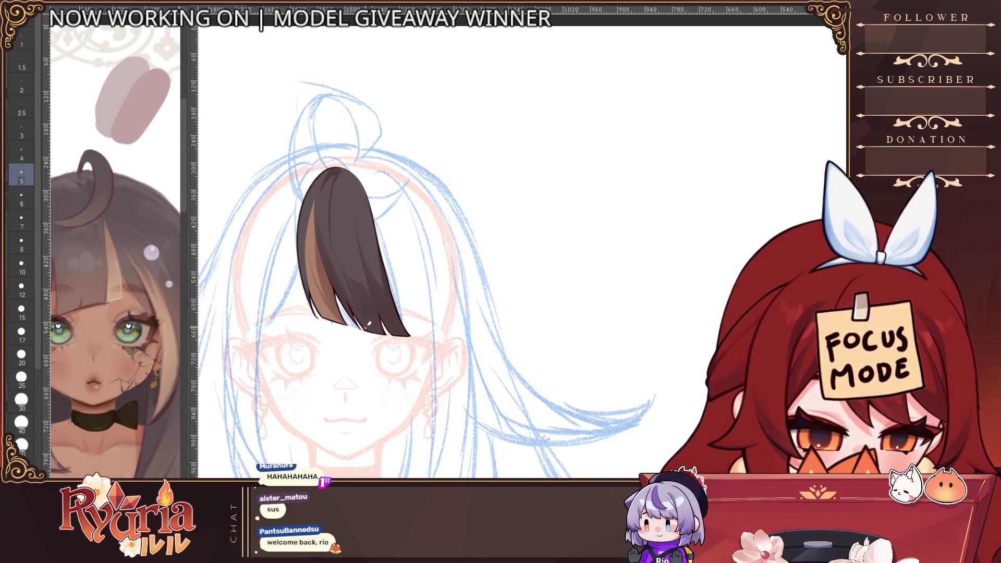
key(bracketright)
key(bracketright)
key(bracketright)
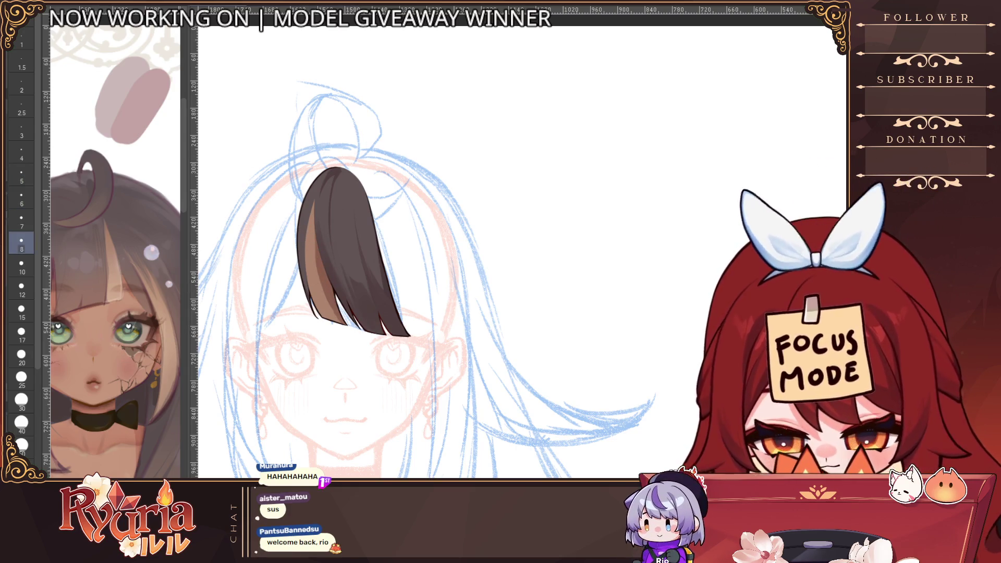
key(bracketright)
key(bracketright)
key(bracketright)
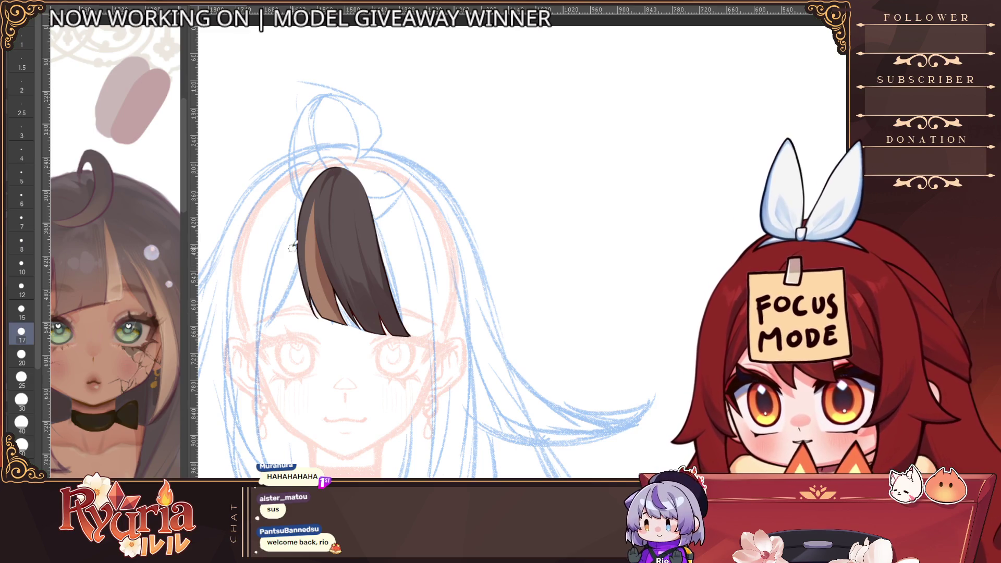
key(bracketright)
key(bracketright)
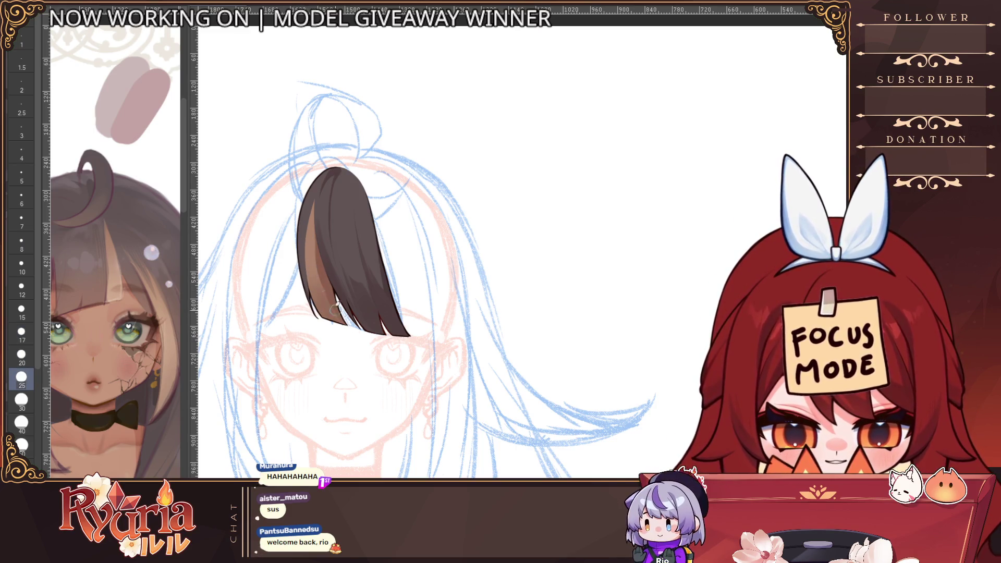
key(bracketleft)
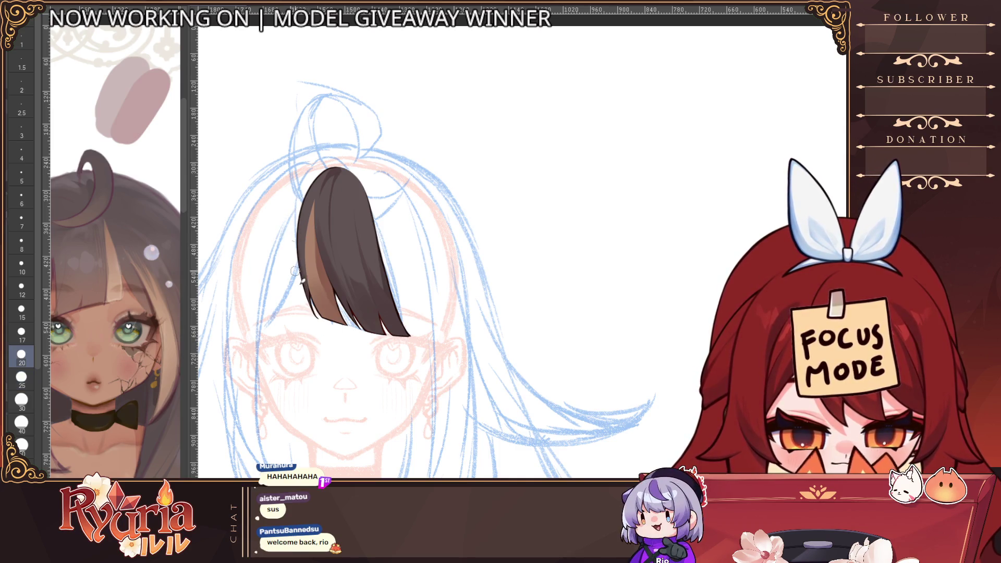
key(bracketleft)
key(bracketleft)
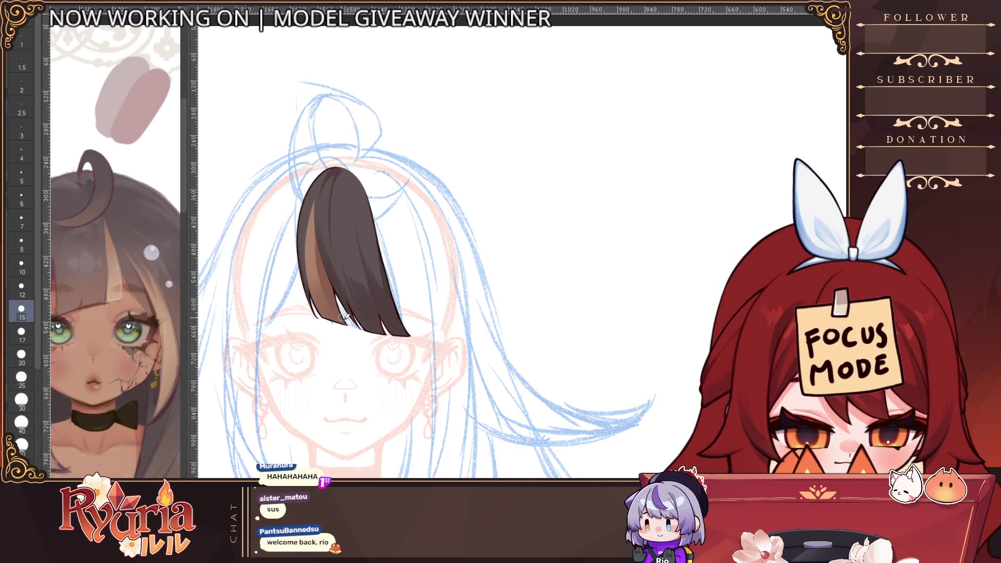
scroll(328, 279, down, 5)
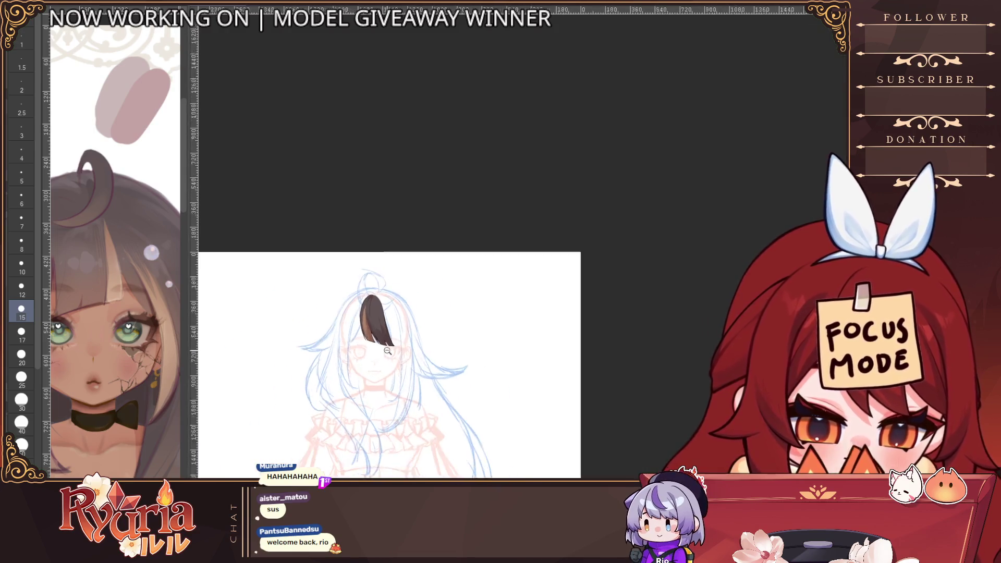
Zoom in on the bang and step the brush from fine to broader and back finer.
scroll(368, 263, up, 2)
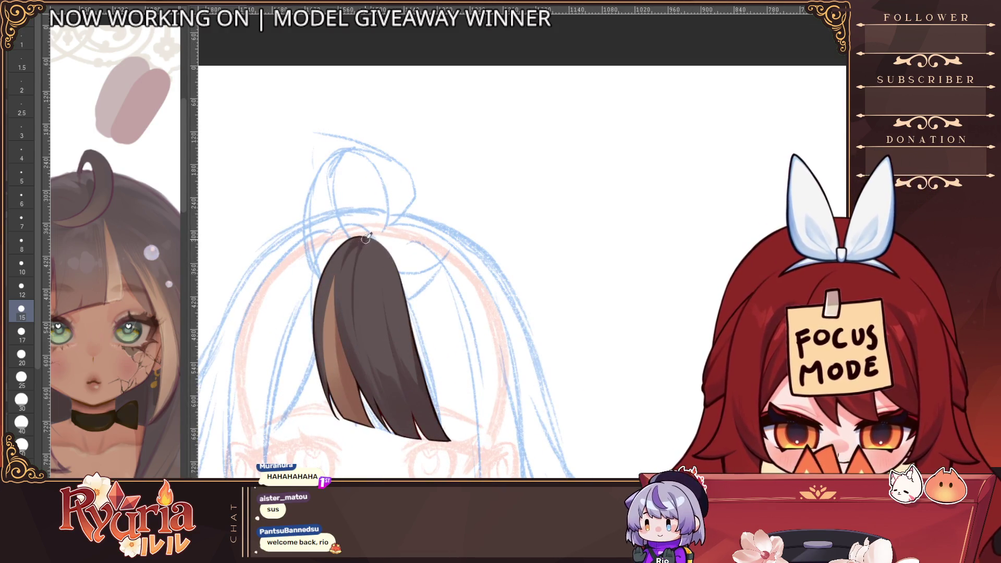
scroll(366, 272, down, 2)
scroll(375, 224, up, 3)
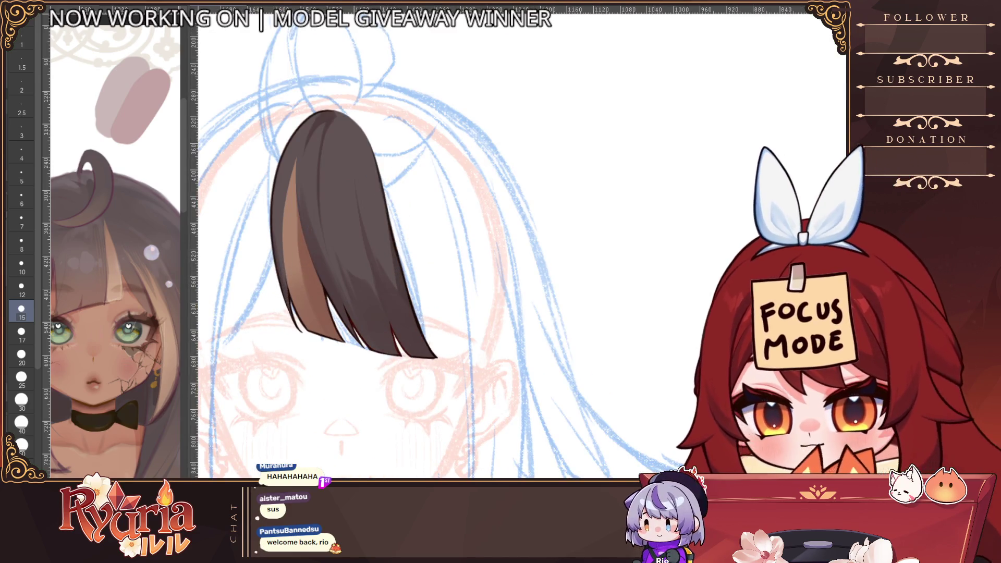
key(bracketleft)
key(bracketleft)
key(bracketleft)
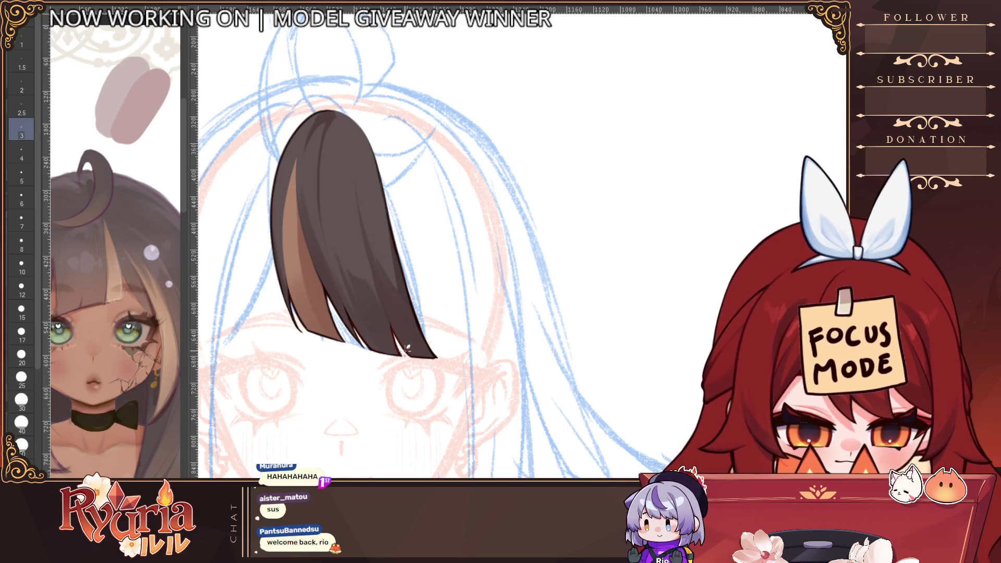
key(bracketright)
key(bracketright)
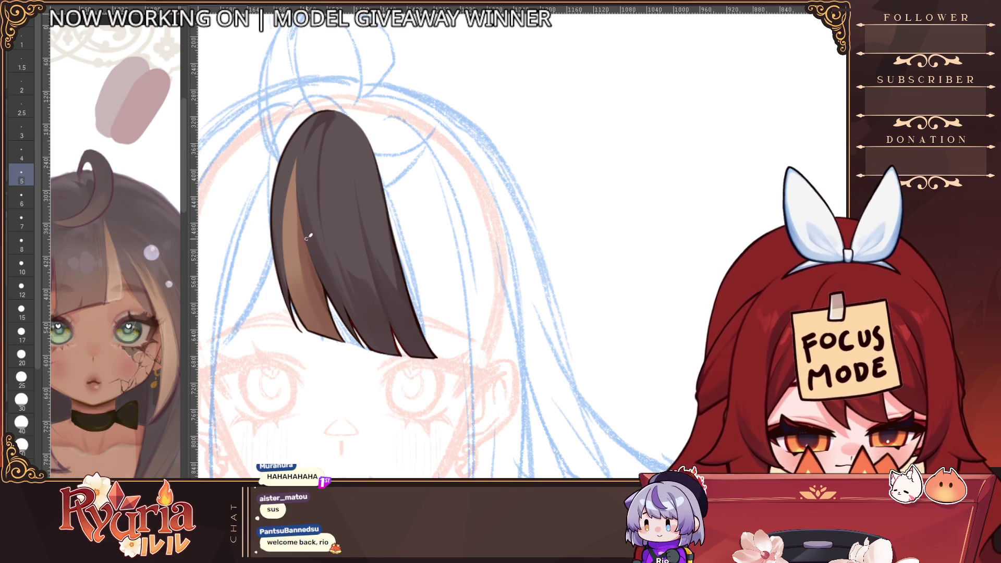
key(bracketright)
key(bracketright)
key(bracketright)
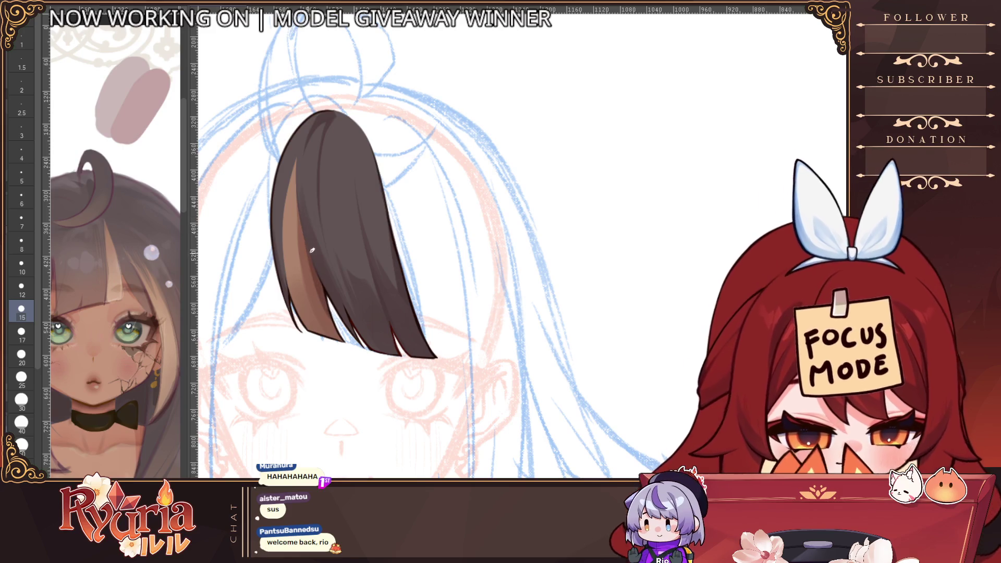
key(bracketleft)
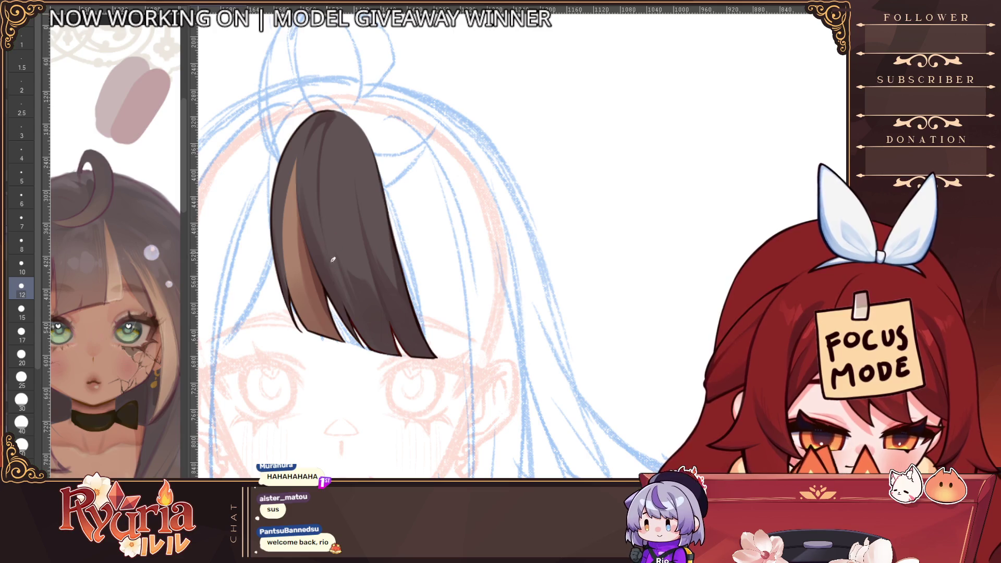
key(bracketleft)
key(bracketleft)
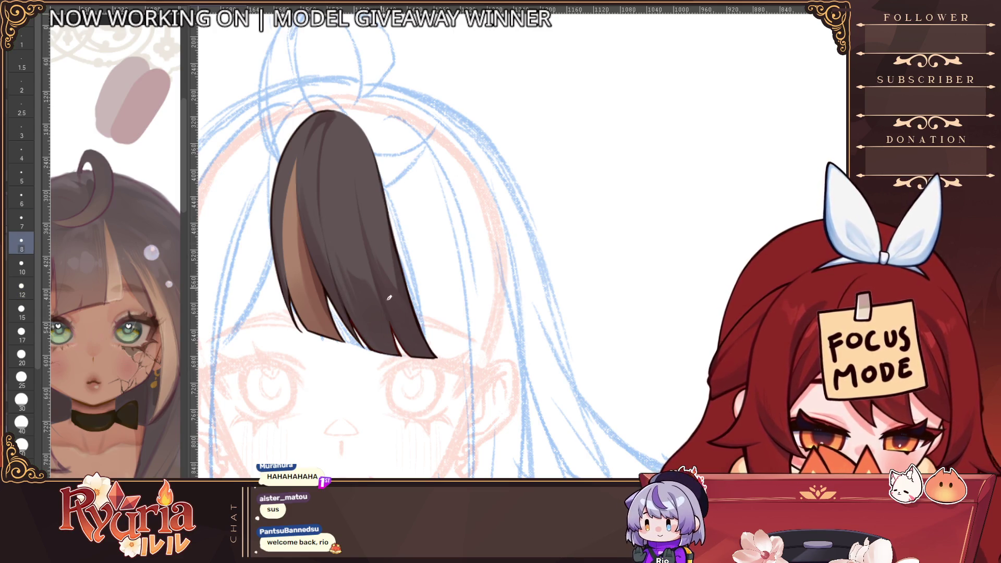
key(bracketleft)
key(bracketleft)
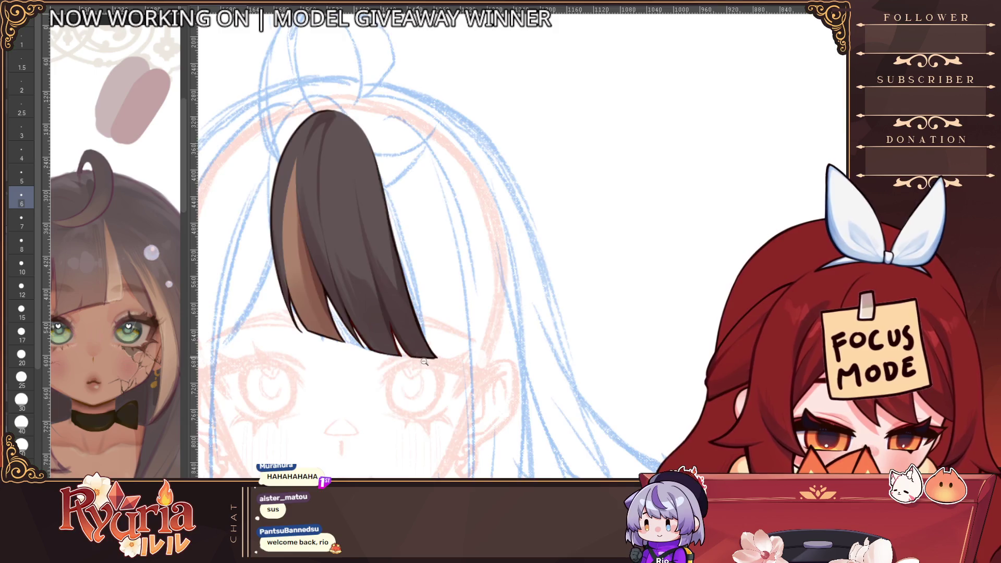
Zoom in and out around the bang strand, nudging the brush size one step.
scroll(424, 362, down, 5)
scroll(377, 267, up, 2)
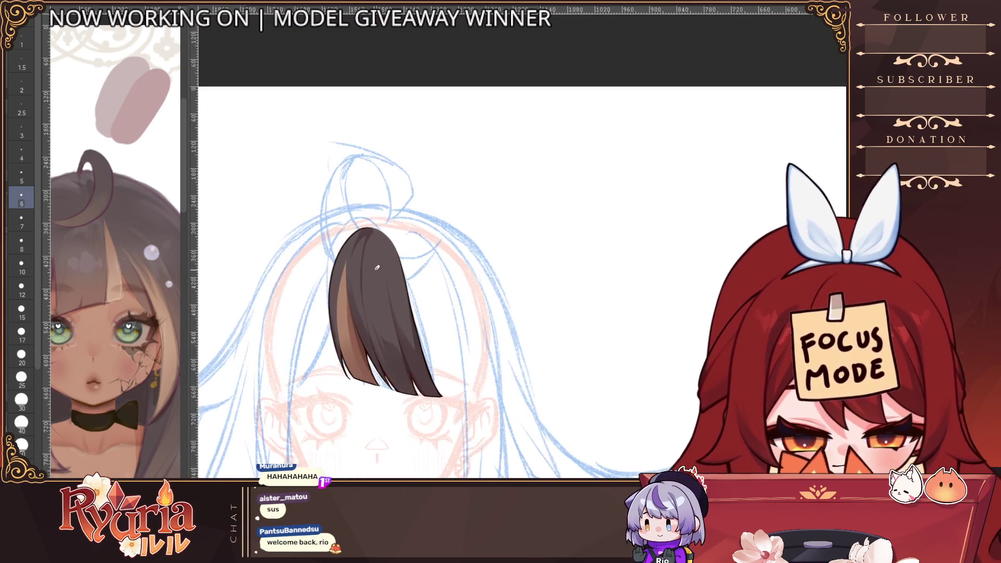
scroll(377, 267, up, 1)
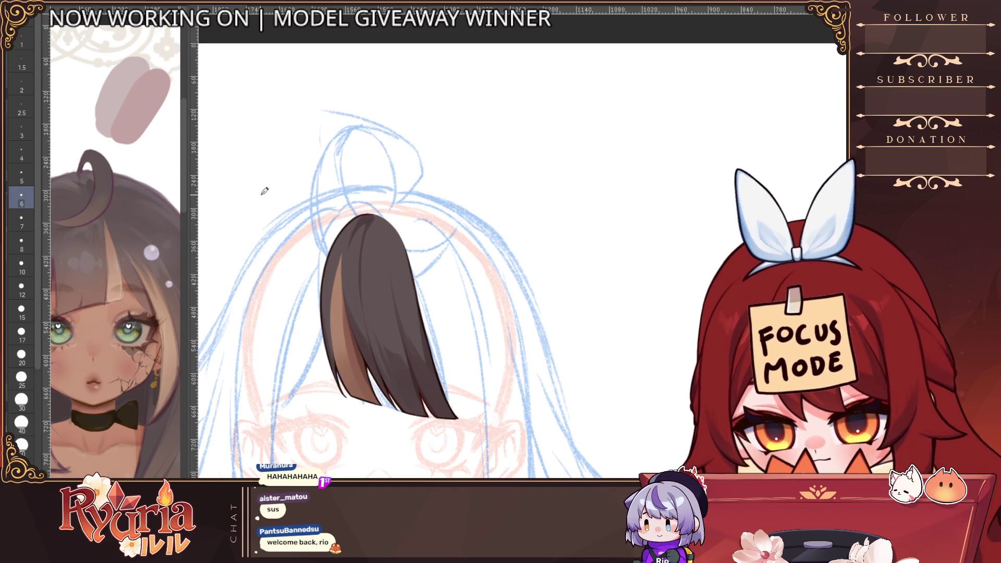
scroll(385, 194, up, 1)
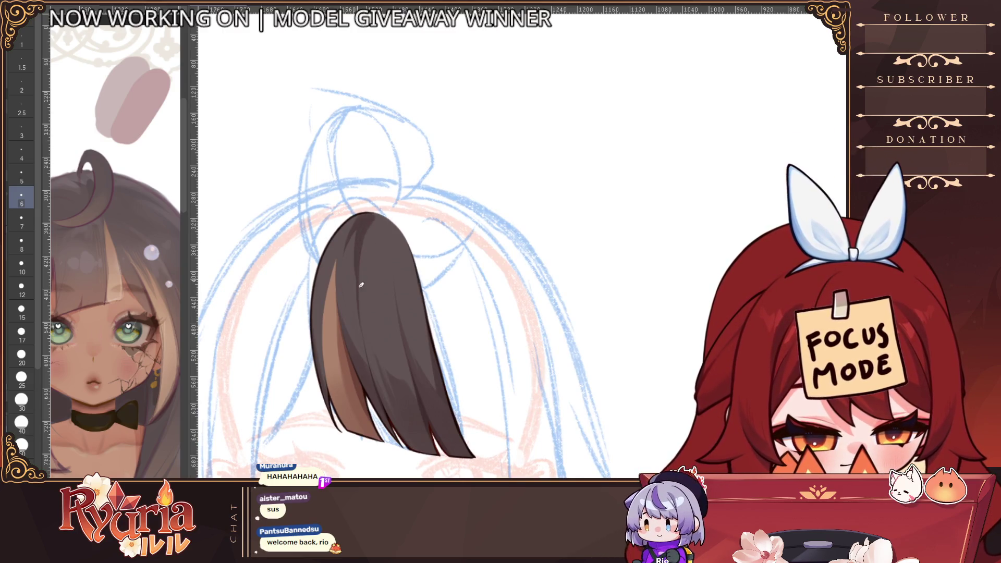
scroll(510, 219, down, 2)
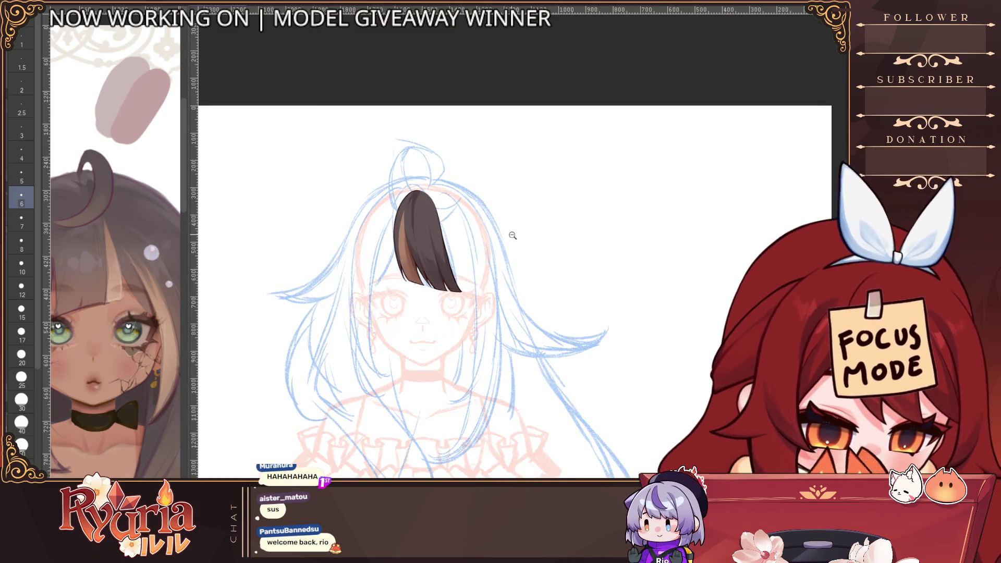
scroll(509, 219, up, 1)
scroll(395, 178, up, 1)
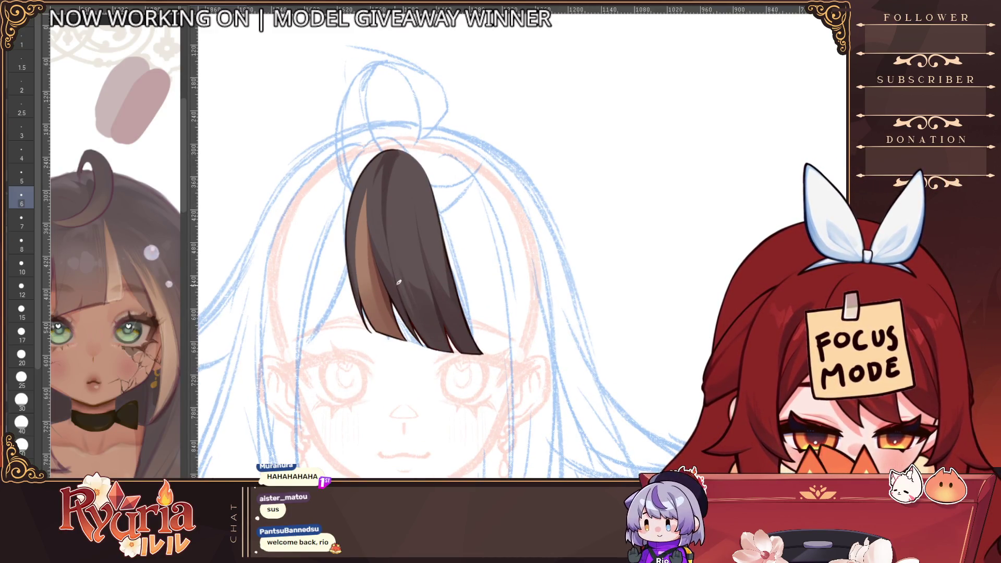
key(bracketright)
key(bracketright)
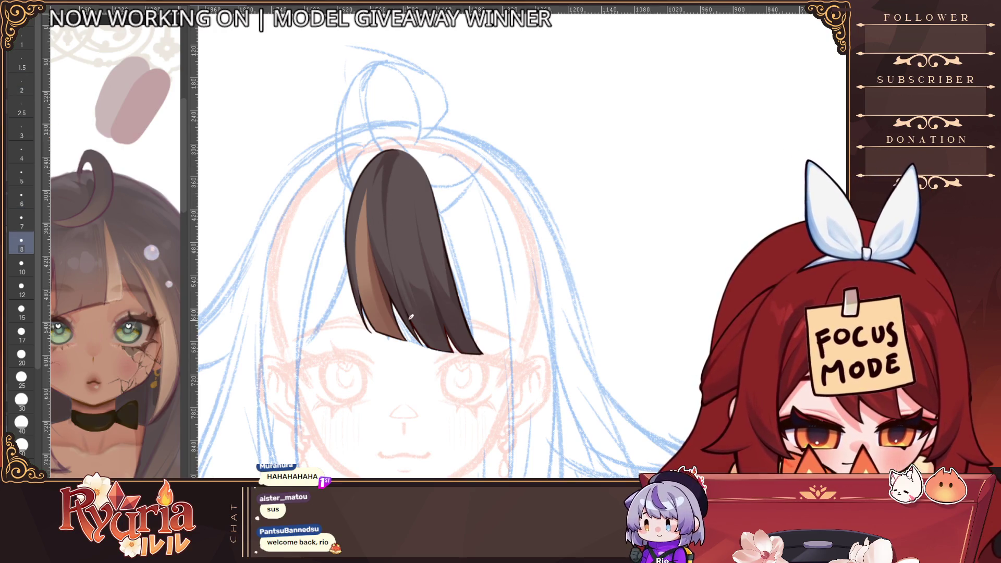
key(bracketleft)
key(bracketleft)
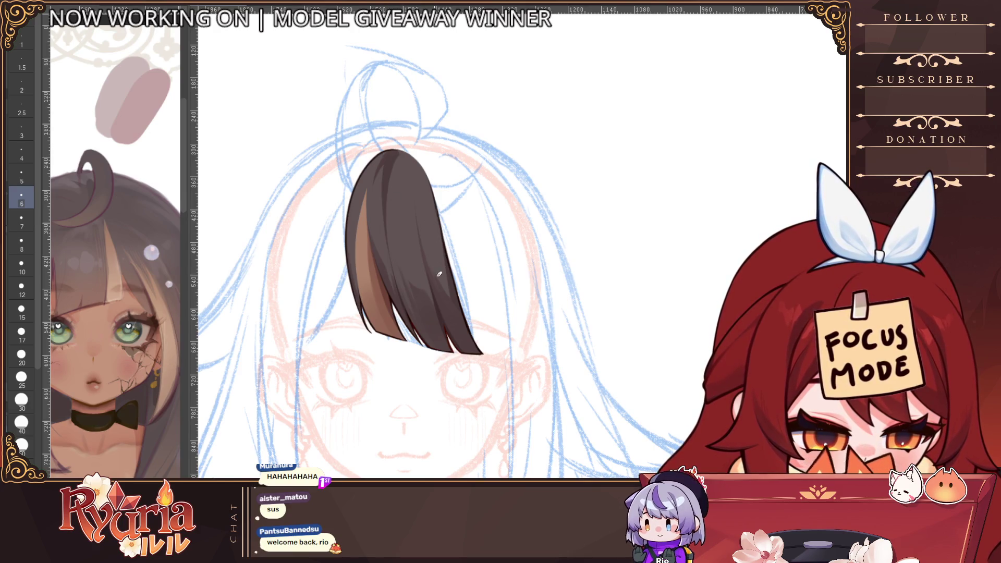
Recentre the whole sketch and bring back the coloured face layer.
scroll(514, 317, down, 4)
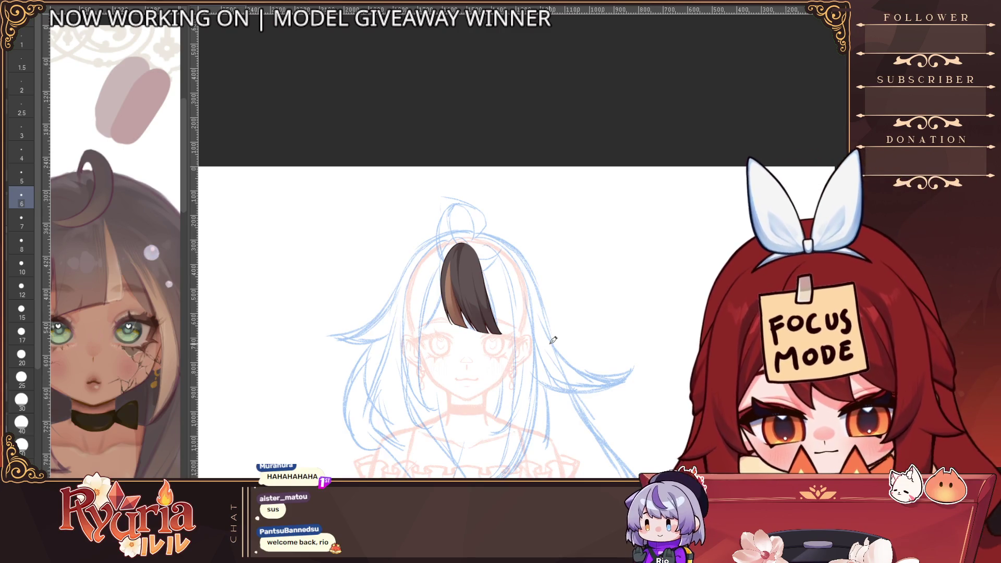
scroll(594, 329, down, 2)
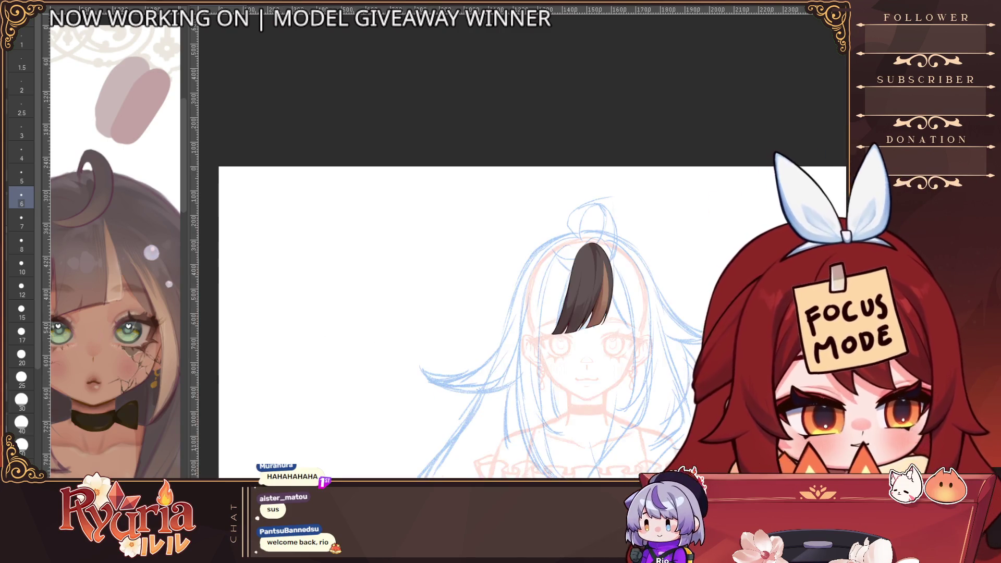
drag(635, 320, 522, 308)
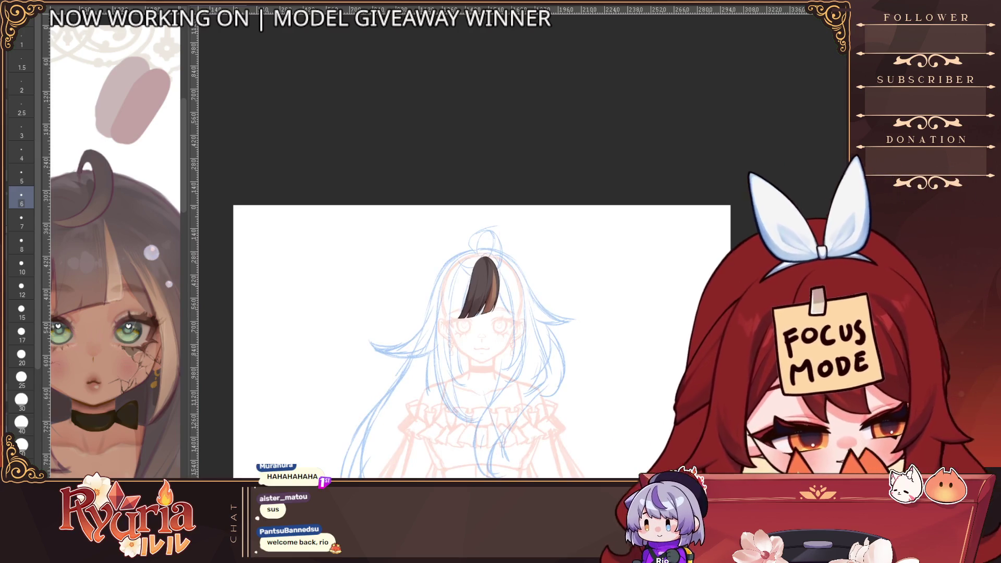
key(ctrl+z)
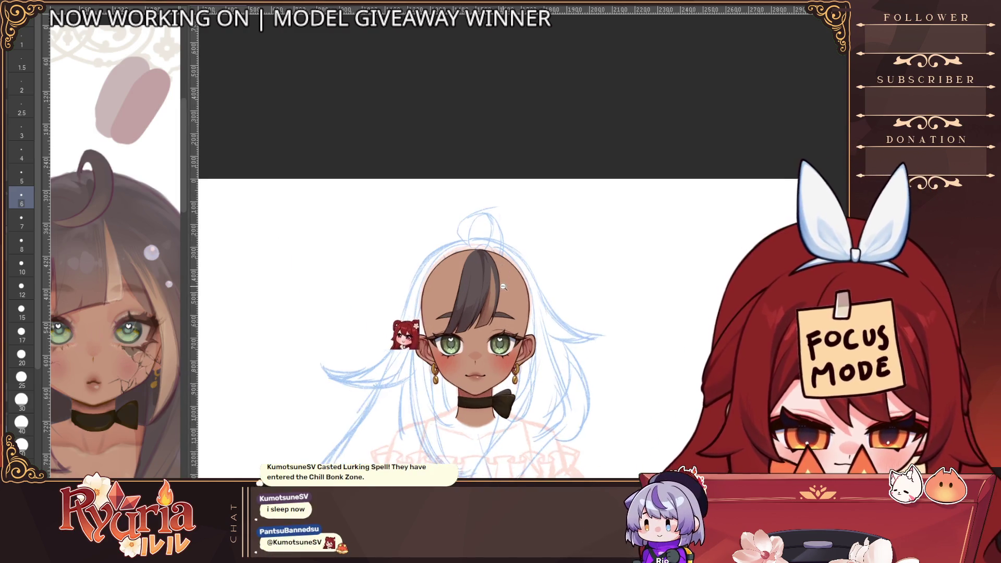
Check the face up close, then hide the ears, earrings, mouth, choker, eyes and skin.
scroll(504, 290, up, 2)
scroll(527, 282, up, 2)
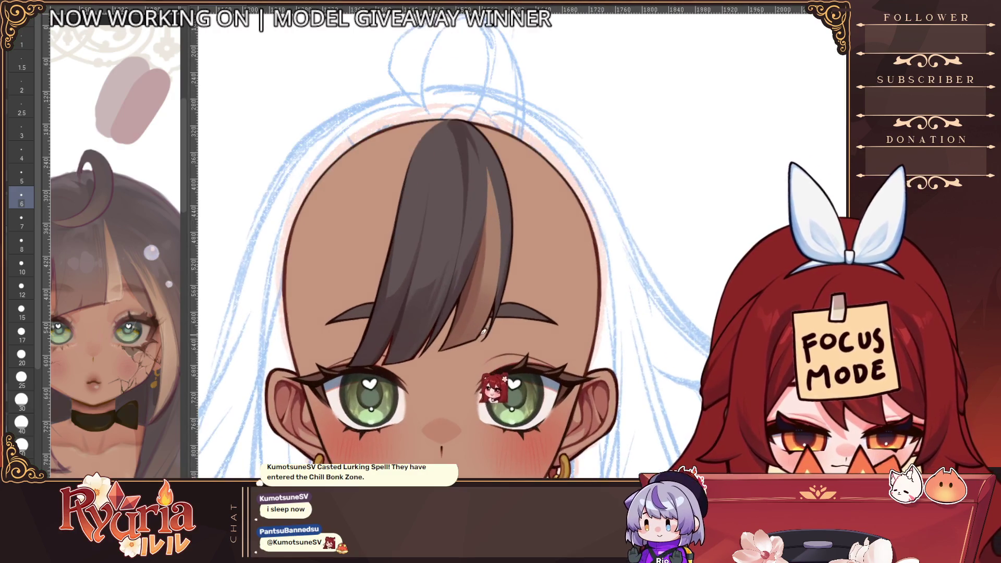
scroll(532, 270, down, 1)
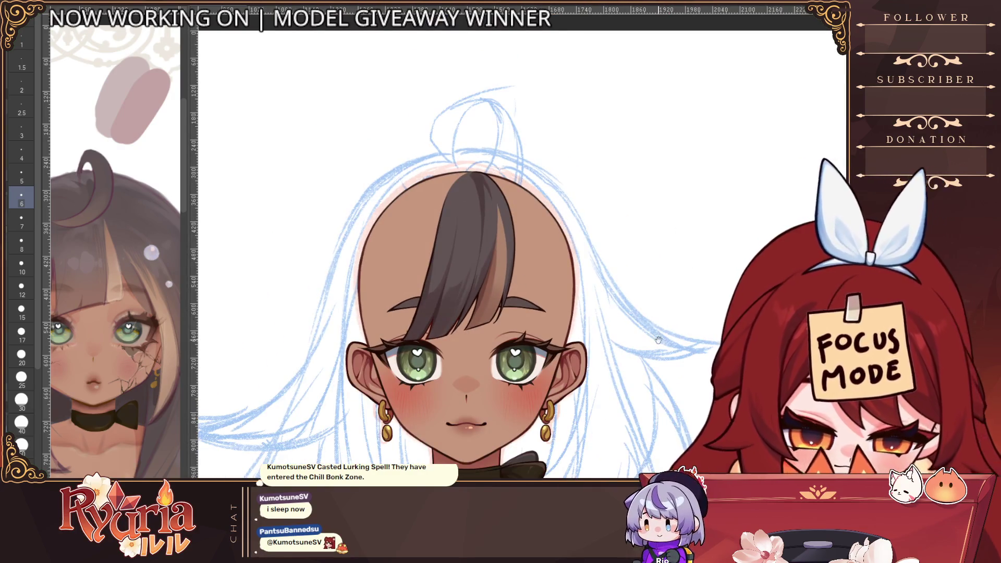
scroll(680, 227, down, 1)
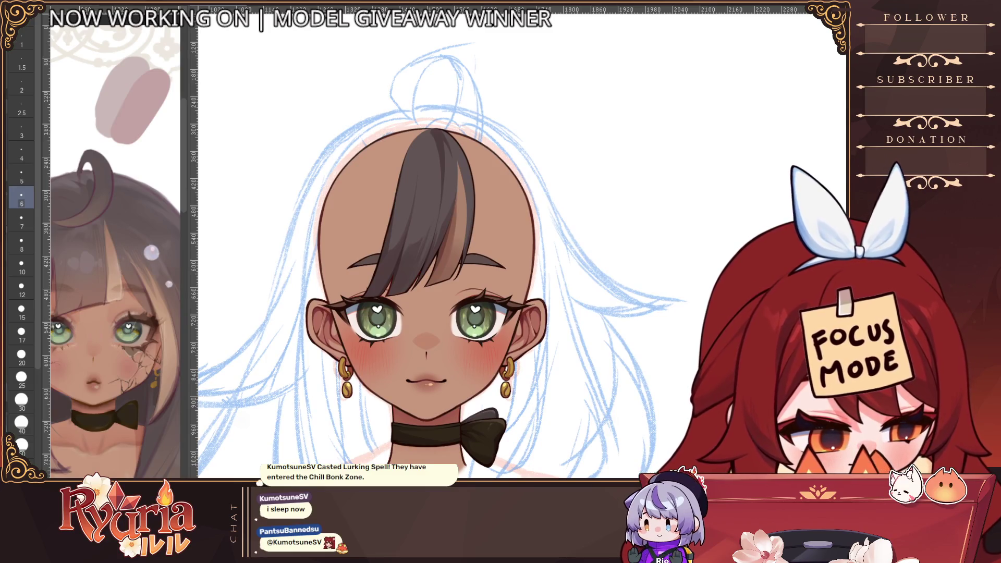
key(ctrl+z)
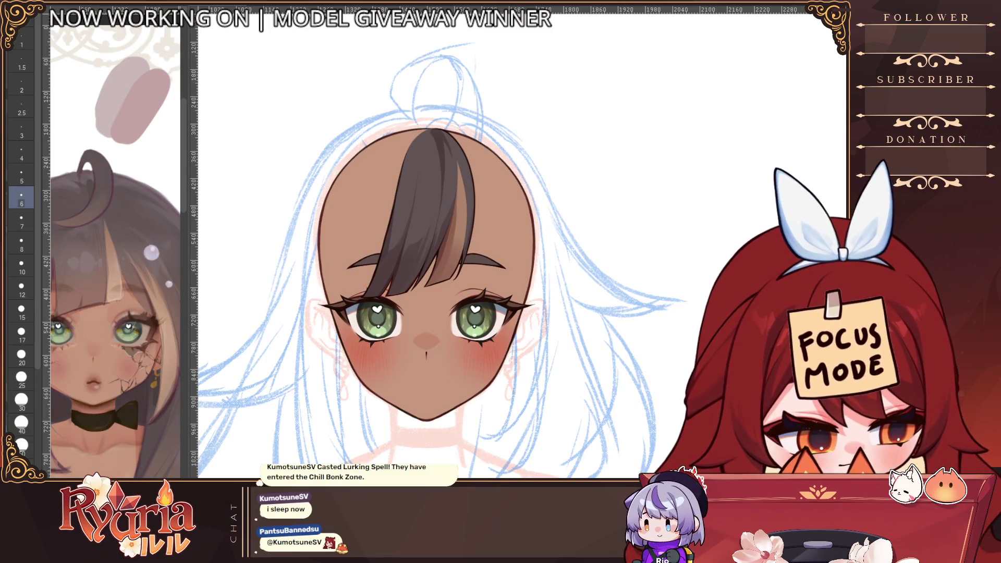
key(ctrl+z)
key(ctrl+z)
key(ctrl+z)
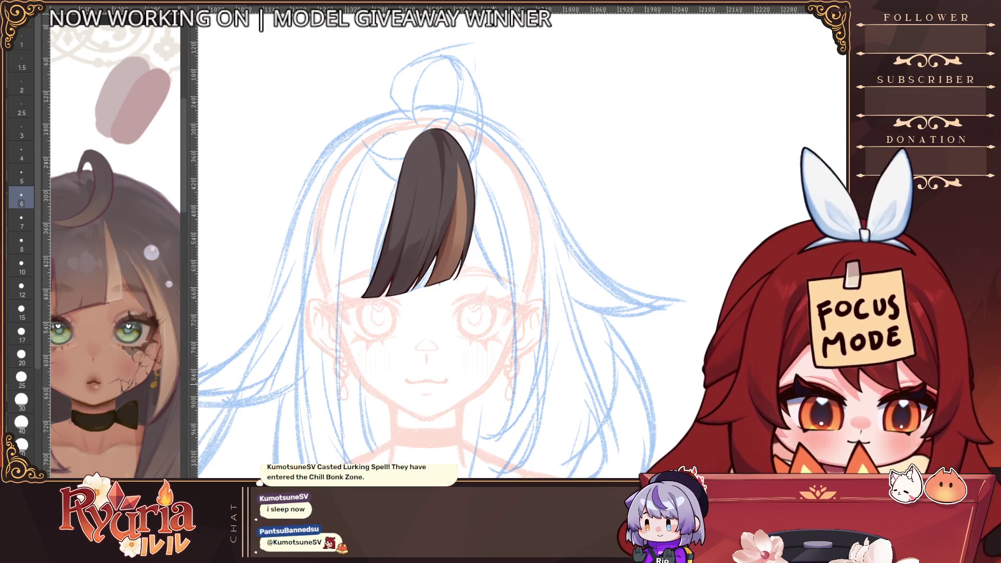
scroll(477, 146, up, 2)
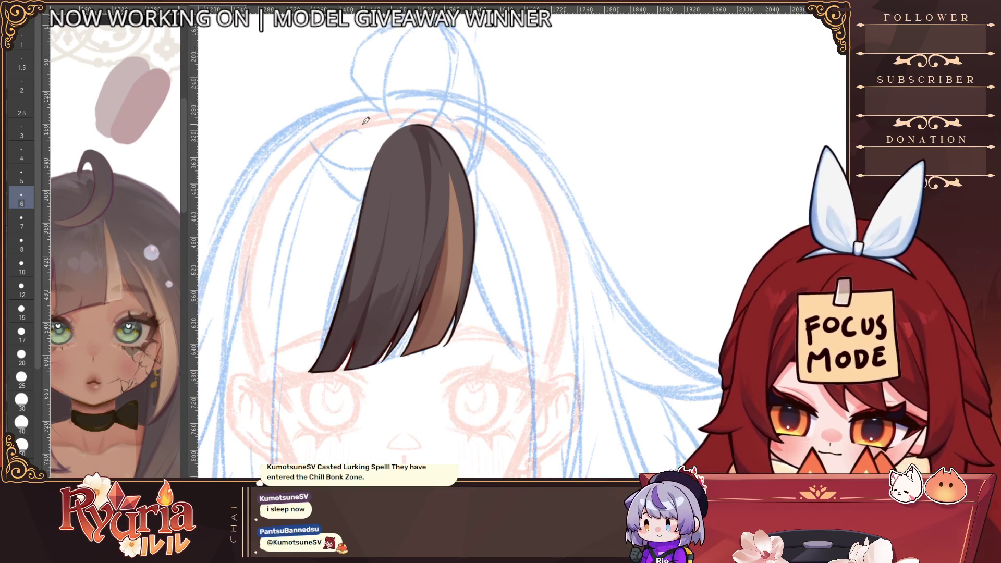
key(bracketleft)
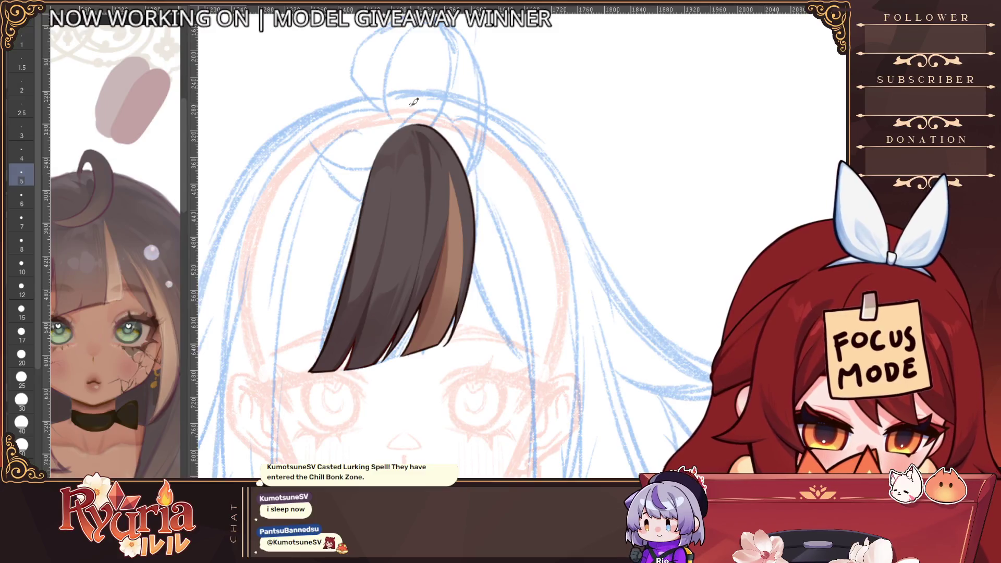
key(bracketleft)
key(bracketleft)
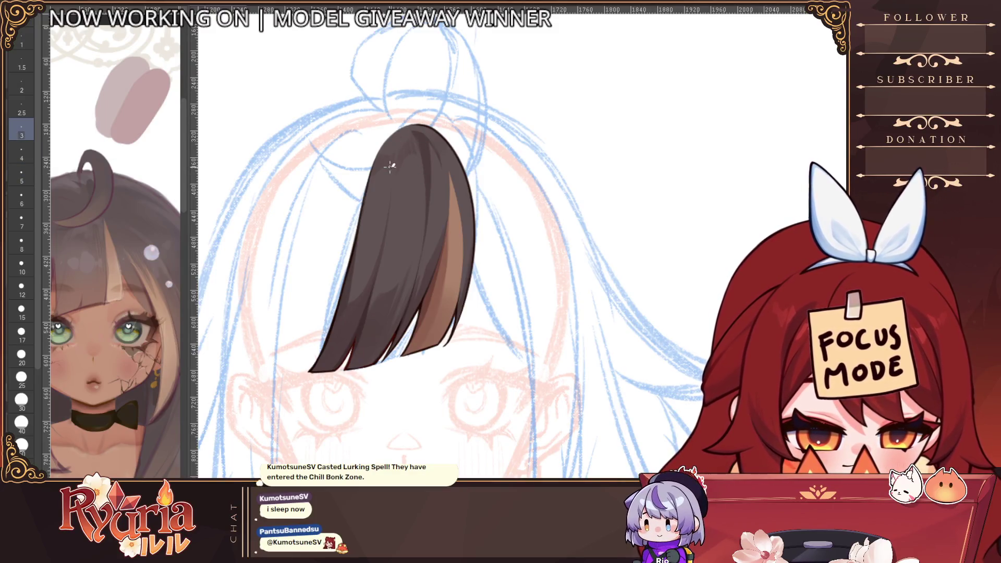
scroll(450, 159, down, 4)
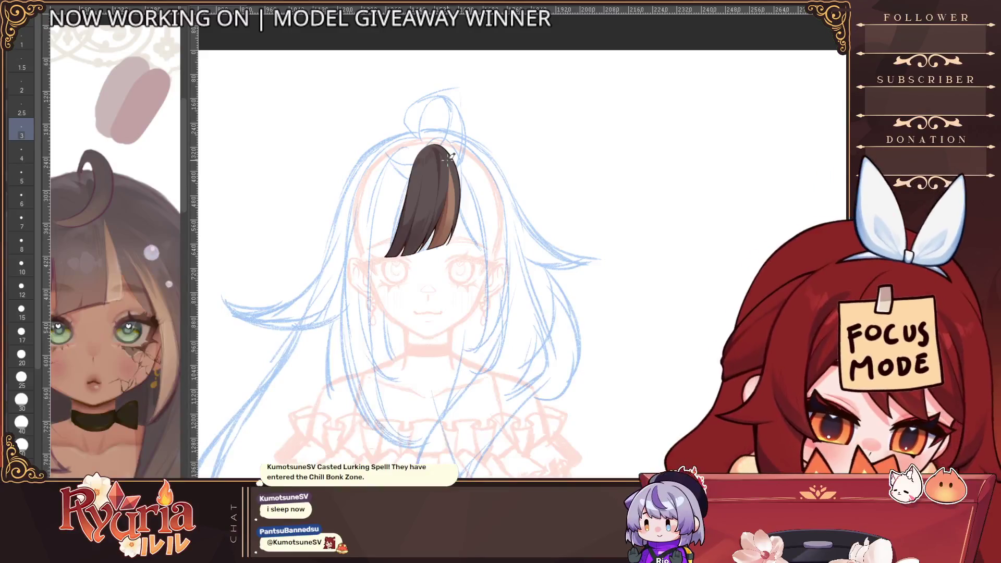
scroll(449, 159, up, 2)
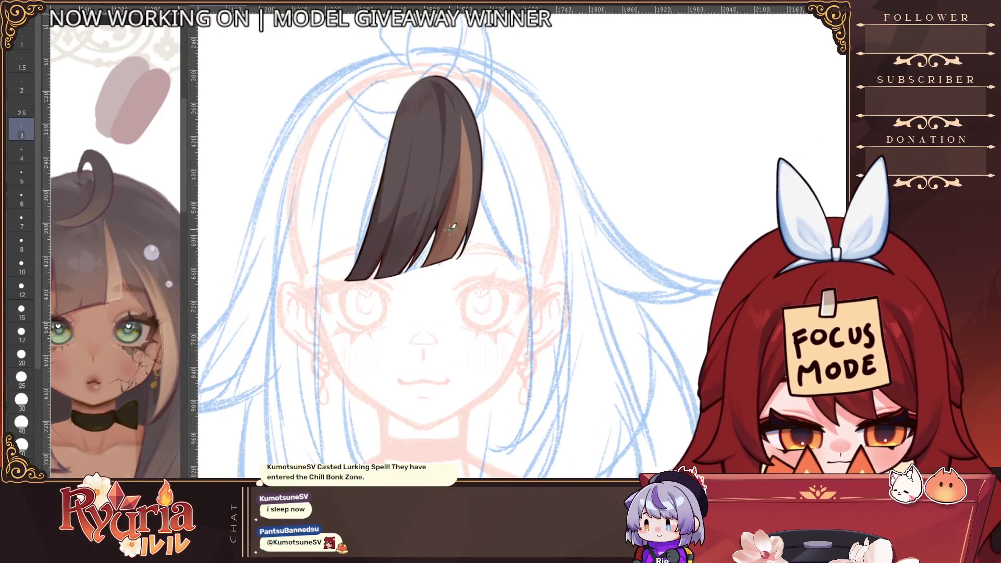
scroll(443, 191, up, 1)
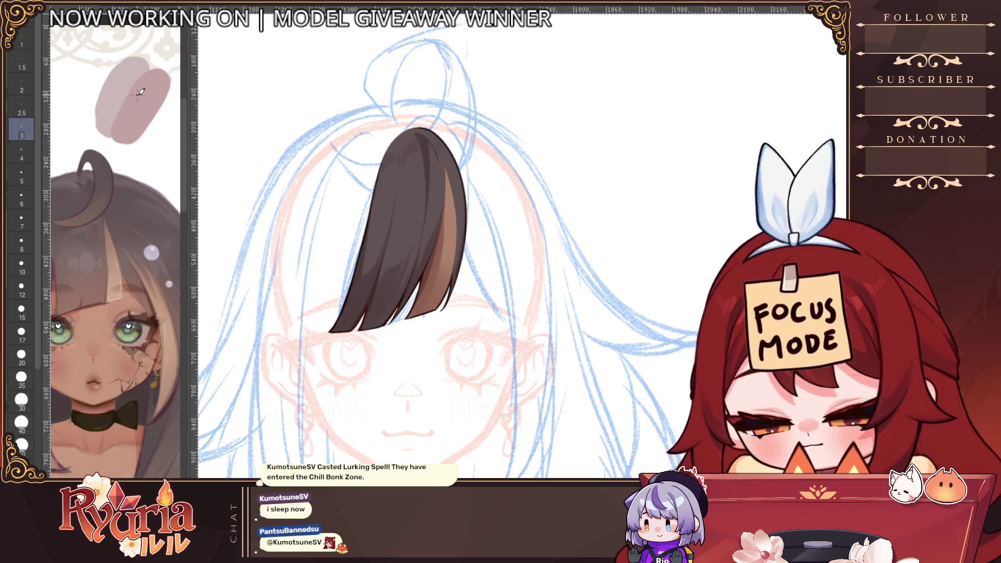
key(bracketright)
key(bracketright)
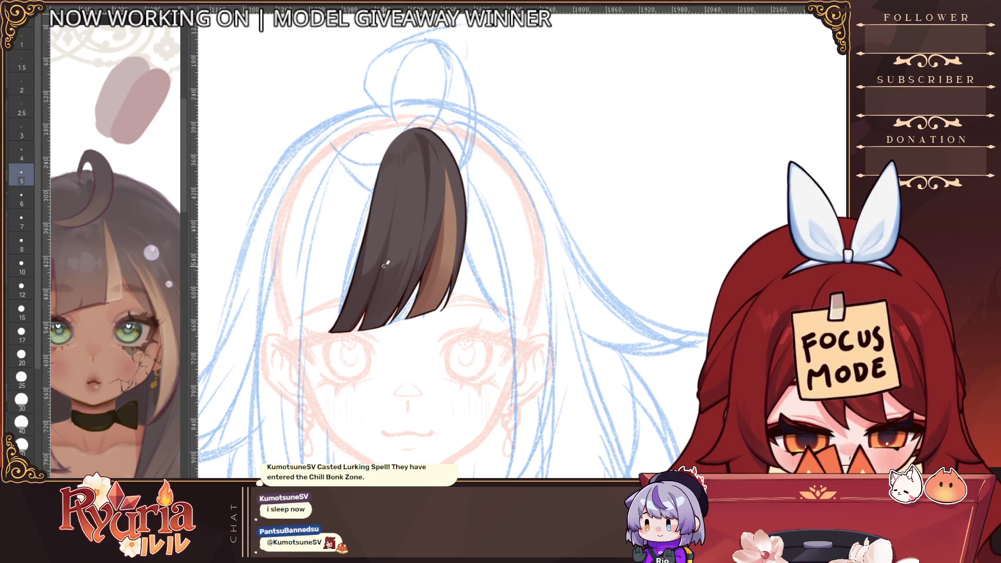
scroll(421, 252, down, 3)
scroll(410, 316, up, 3)
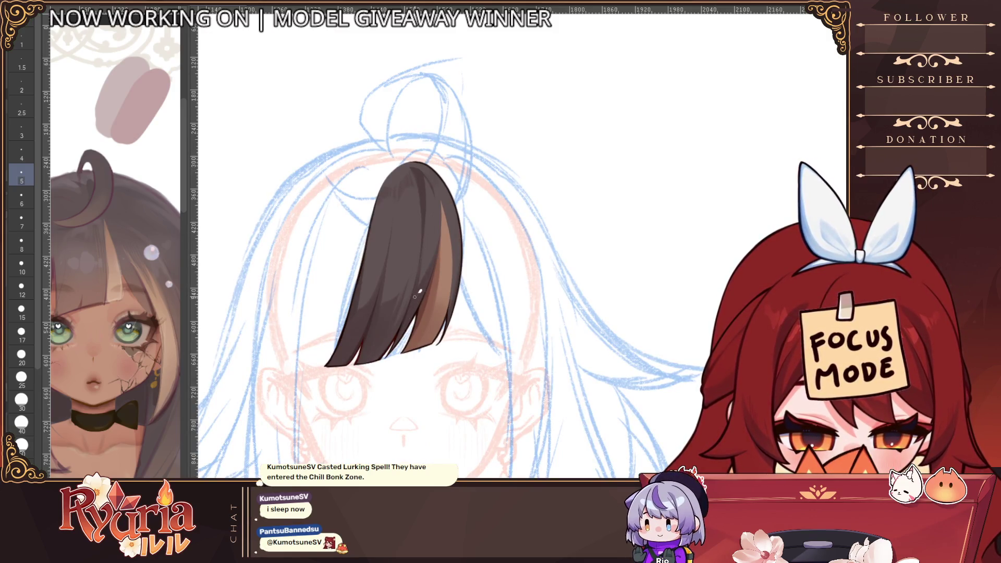
scroll(434, 268, down, 3)
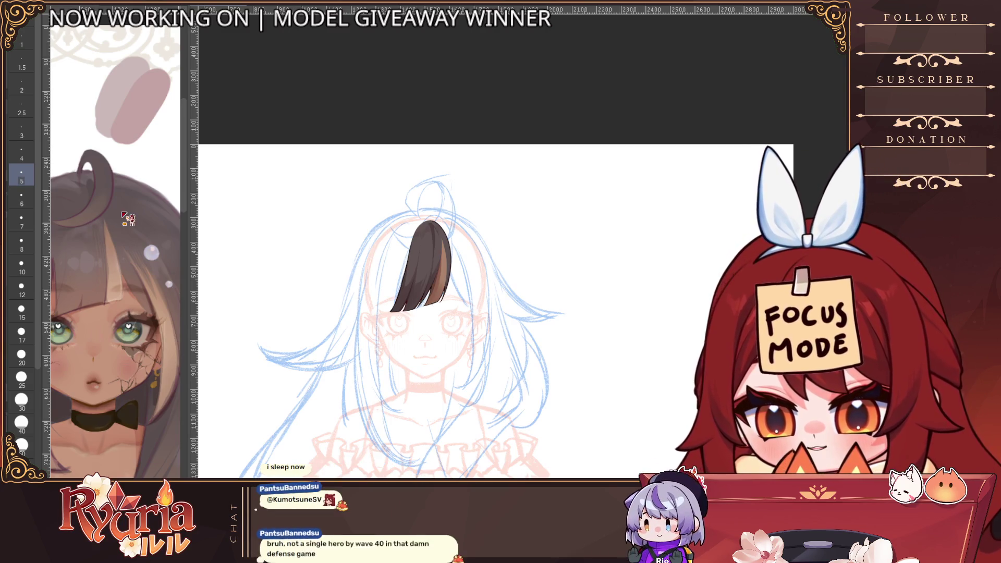
Zoom in and darken the bang's left edge with two fine-brush strokes.
scroll(415, 308, up, 3)
scroll(375, 326, up, 3)
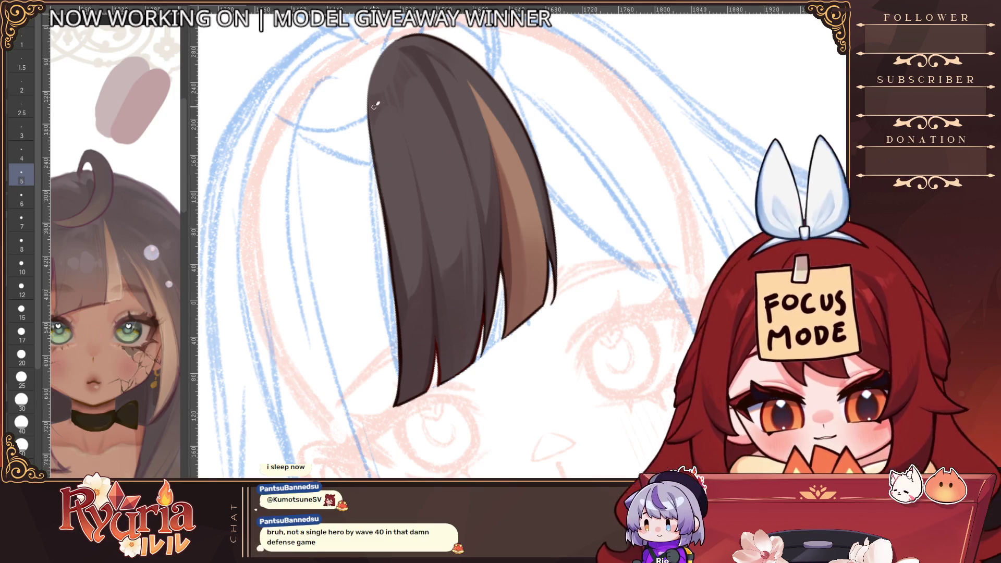
scroll(374, 107, up, 1)
key(bracketleft)
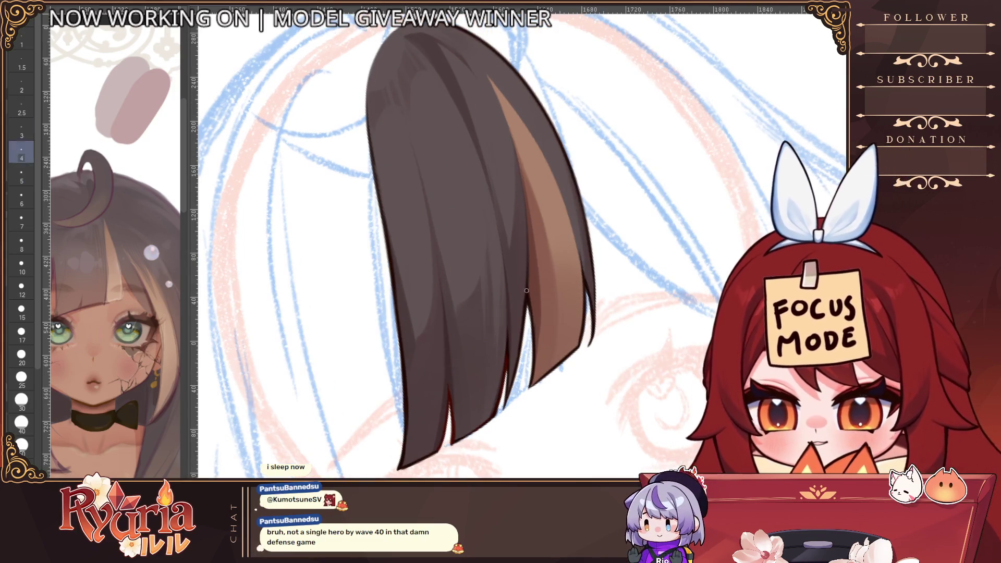
key(bracketright)
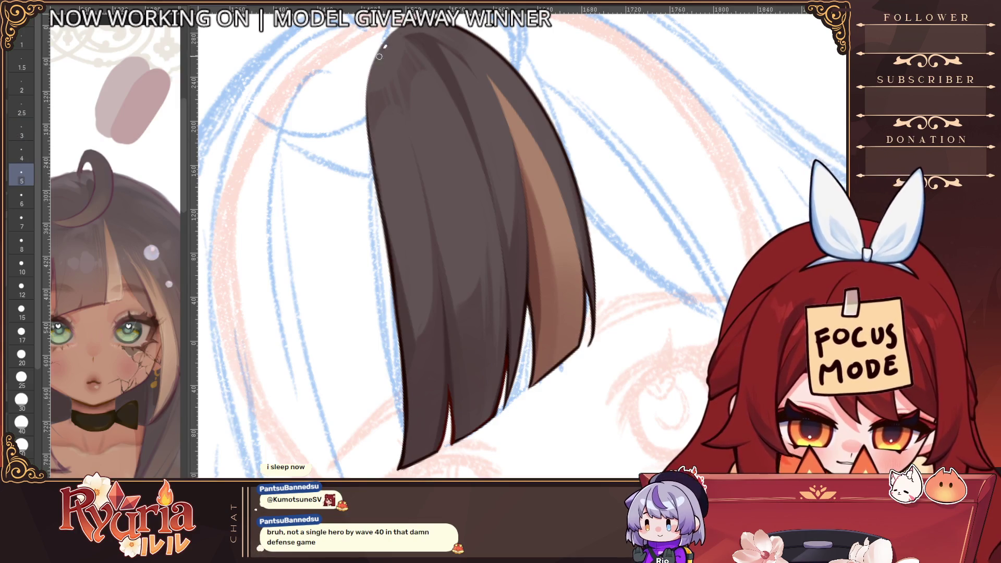
key(bracketleft)
key(bracketleft)
drag(379, 56, 375, 164)
drag(369, 83, 388, 258)
Smooth the bang's upper-left highlight, rotating the canvas view horizontally and upright.
scroll(434, 234, down, 2)
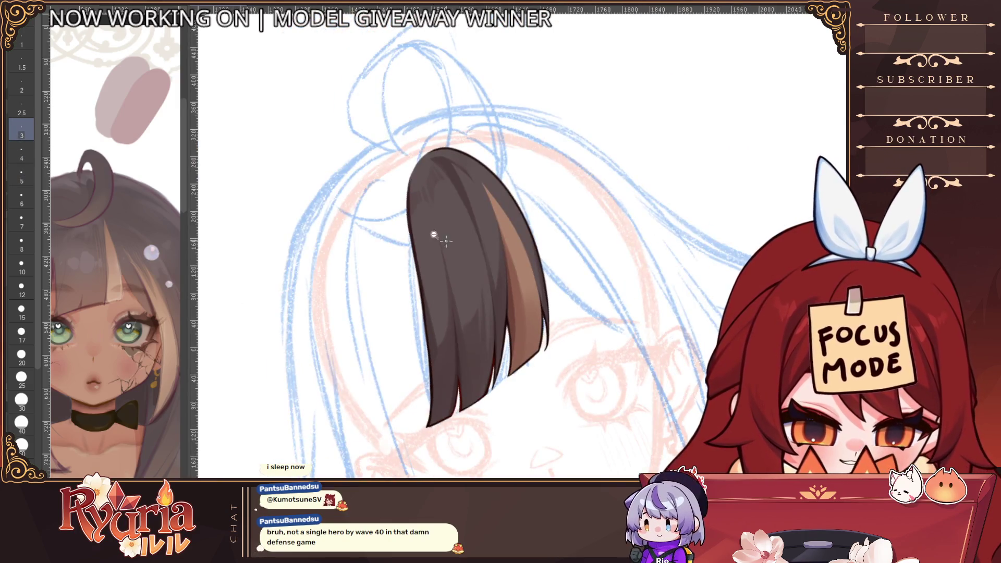
scroll(433, 235, up, 1)
key(bracketright)
key(bracketright)
drag(412, 144, 405, 261)
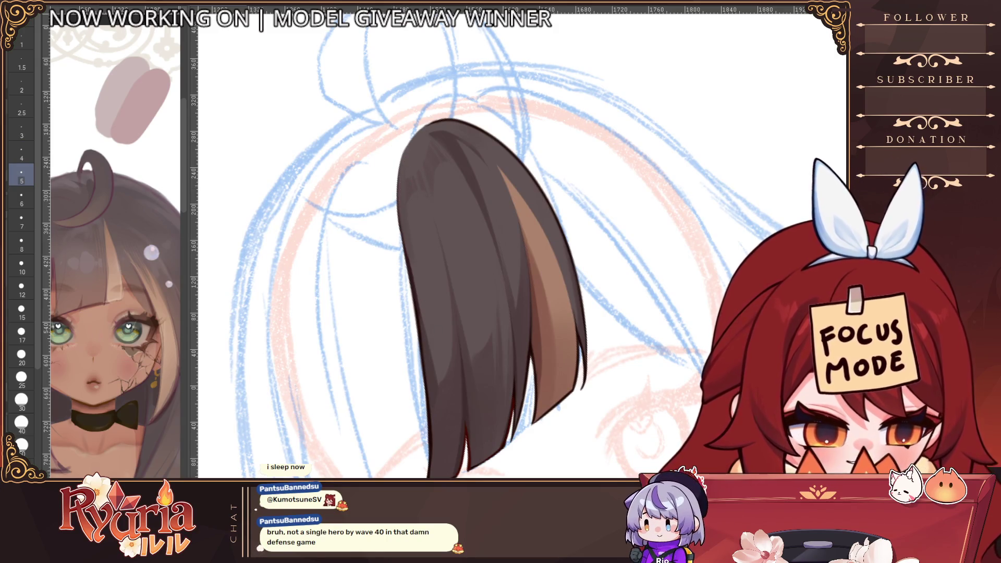
key(minus)
key(minus)
key(minus)
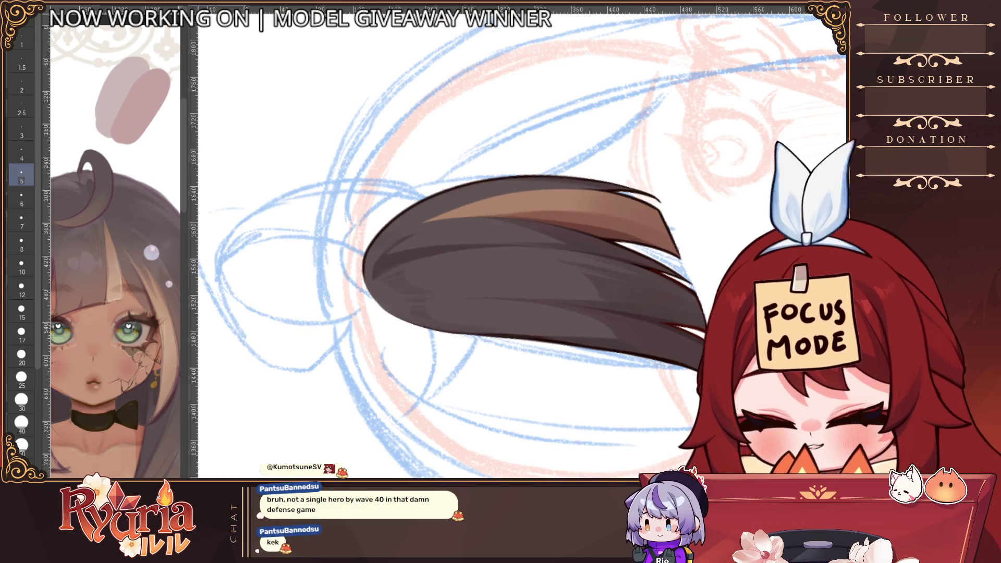
key(bracketleft)
key(bracketleft)
key(bracketleft)
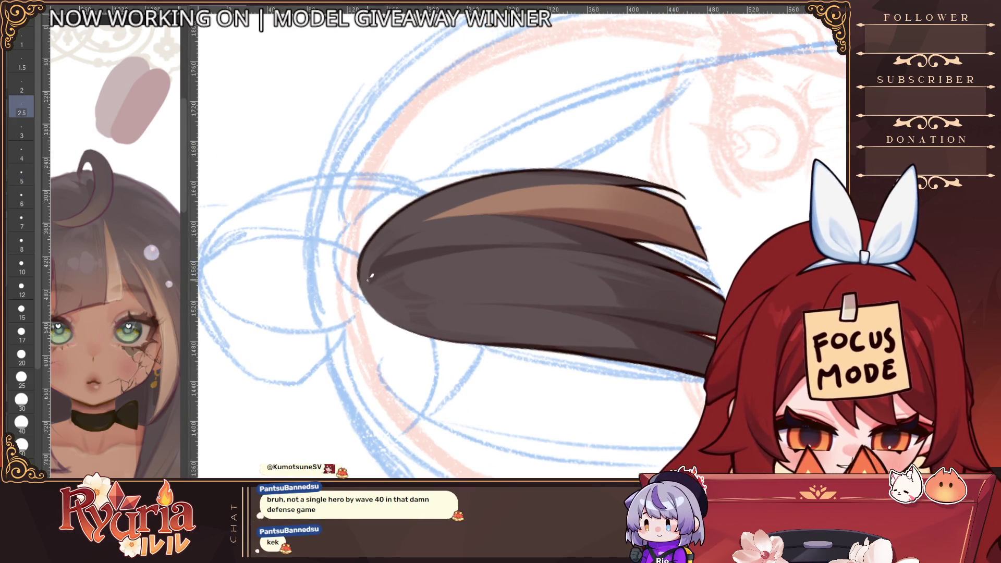
key(asciicircum)
key(asciicircum)
key(asciicircum)
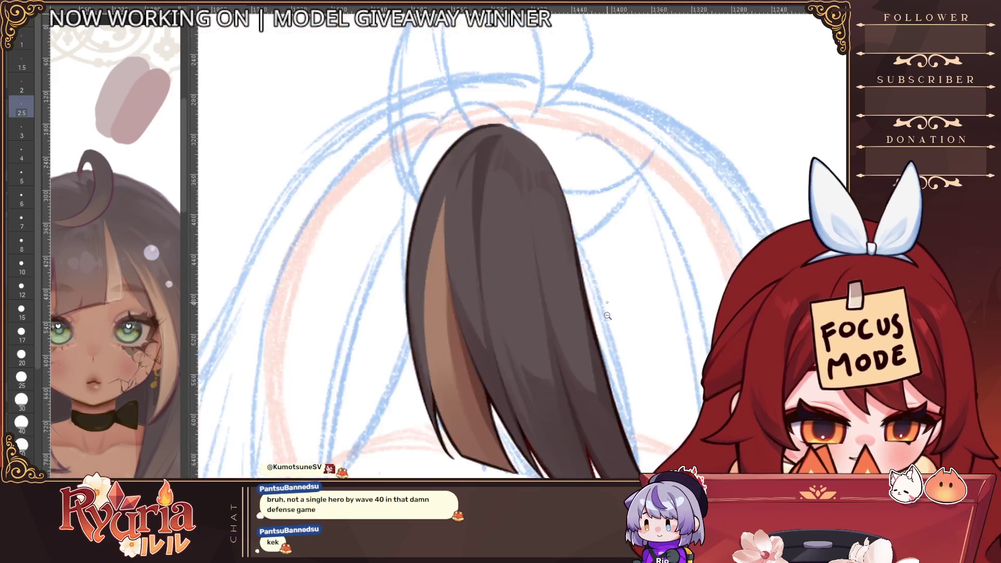
key(minus)
key(minus)
key(minus)
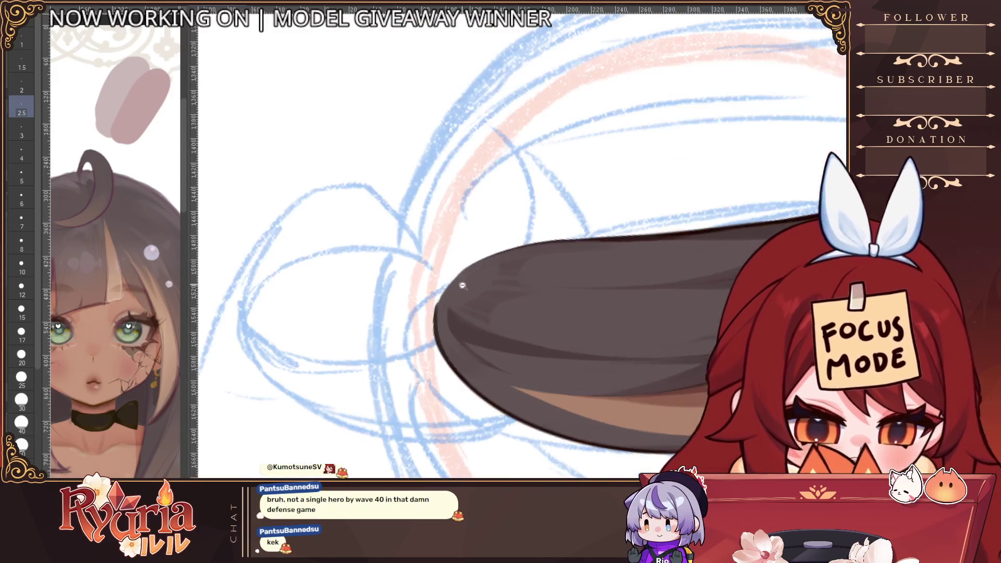
key(bracketright)
key(bracketright)
key(bracketright)
key(bracketright)
key(bracketright)
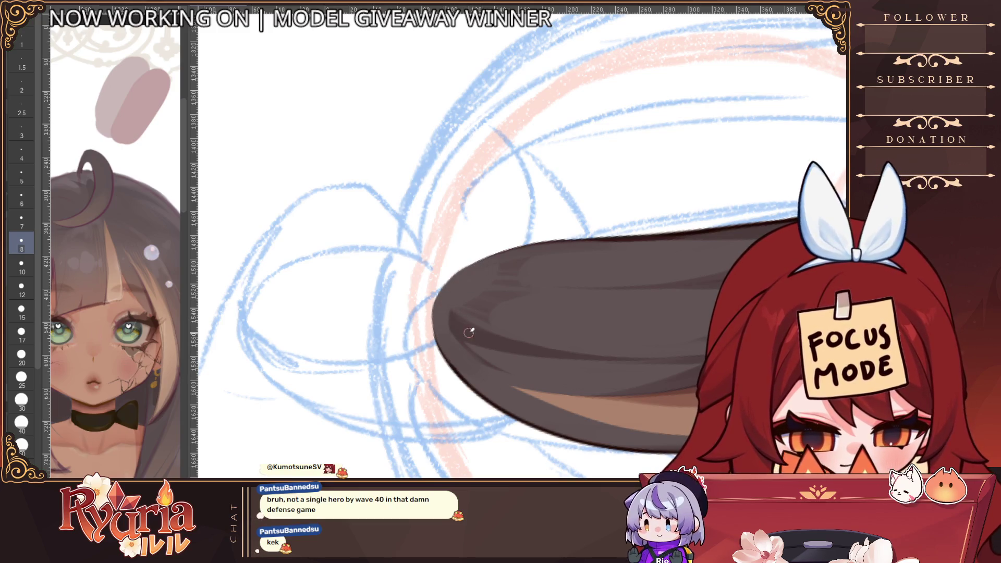
key(bracketleft)
key(bracketleft)
key(bracketleft)
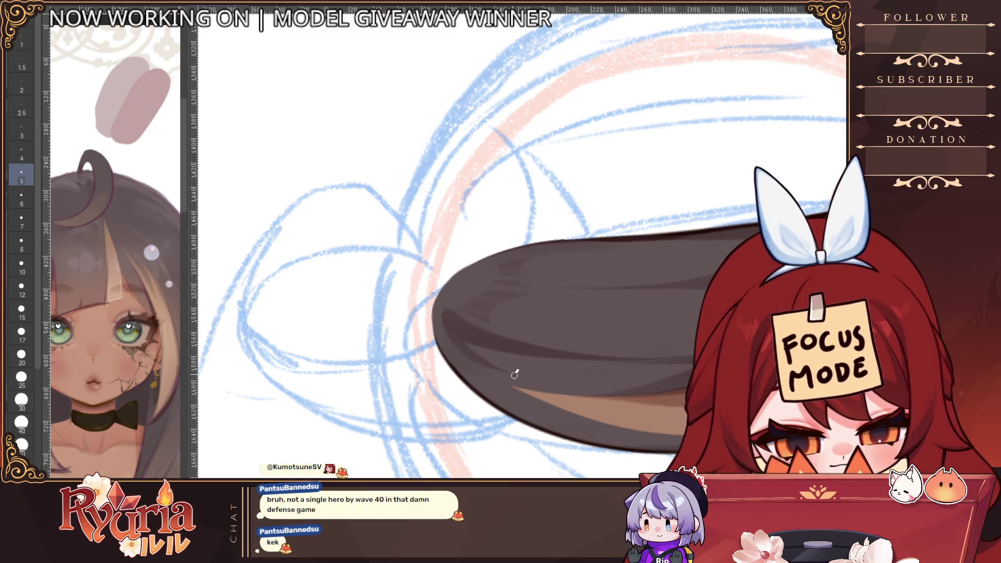
key(ctrl+minus)
key(ctrl+minus)
key(ctrl+minus)
key(ctrl+minus)
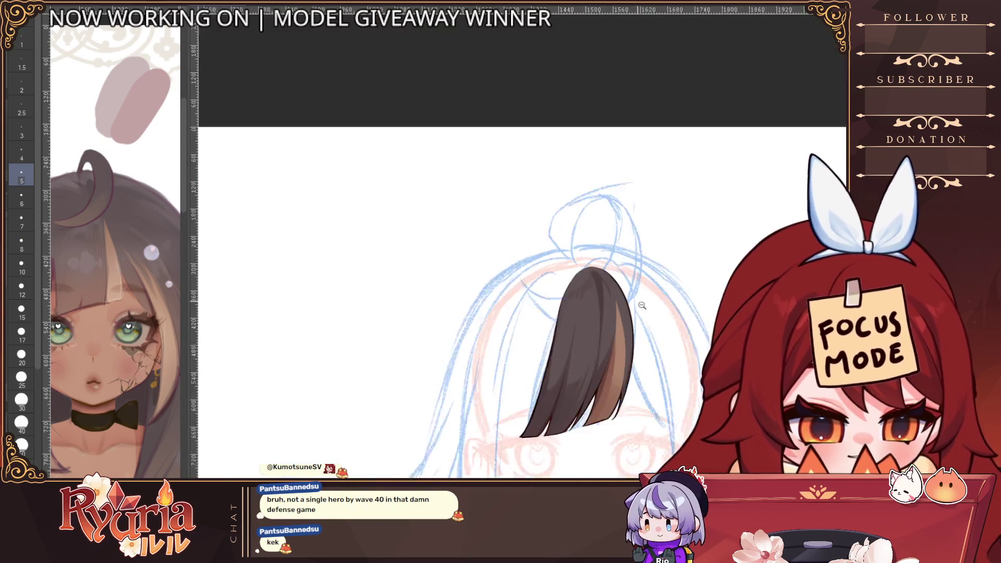
Add a lighter brown stroke down the bang's left side.
key(ctrl+plus)
key(ctrl+plus)
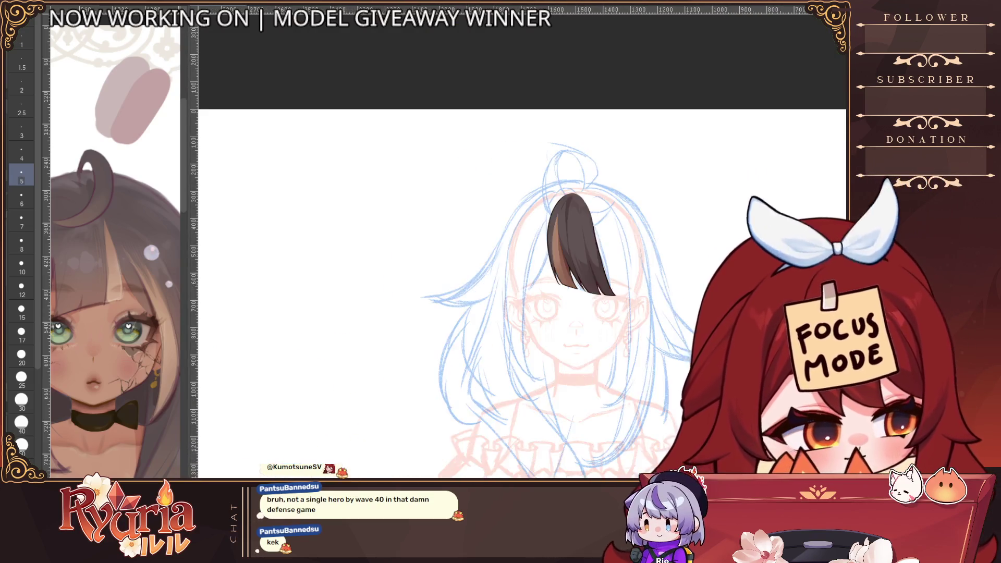
key(h)
key(bracketright)
key(bracketright)
key(bracketright)
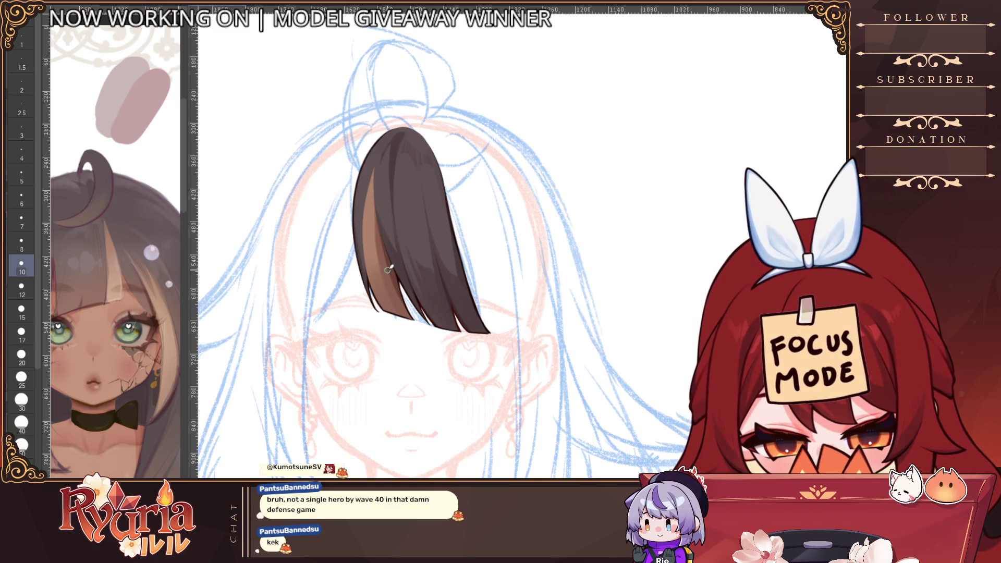
drag(375, 215, 392, 287)
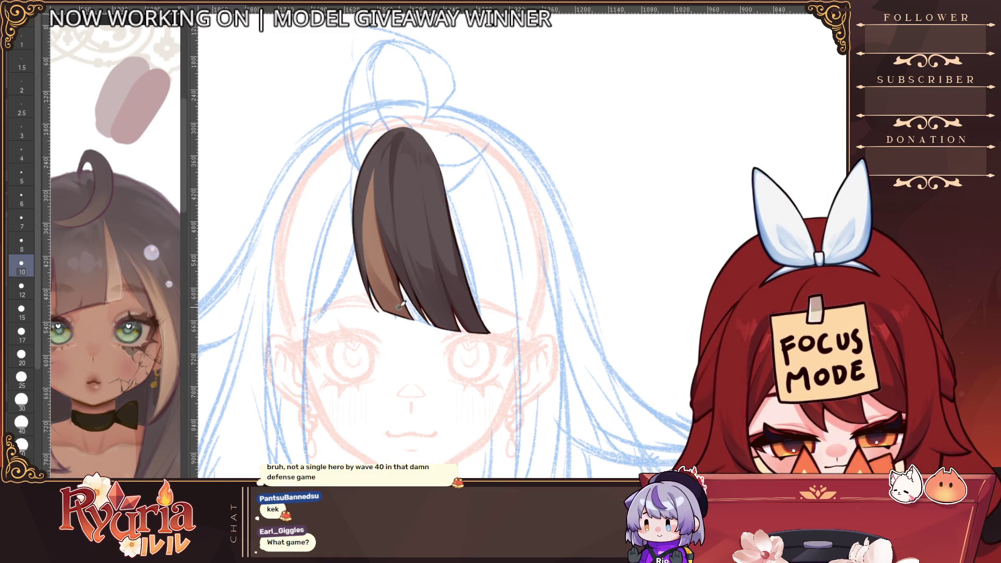
Zoom in on the lower bang and narrow the brush to a fine size.
key(bracketleft)
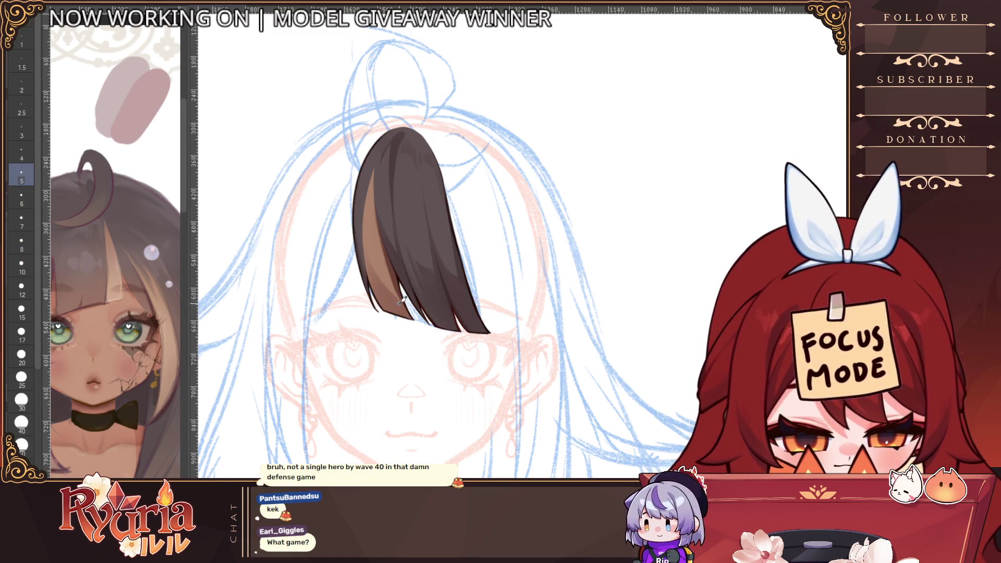
key(bracketleft)
key(bracketleft)
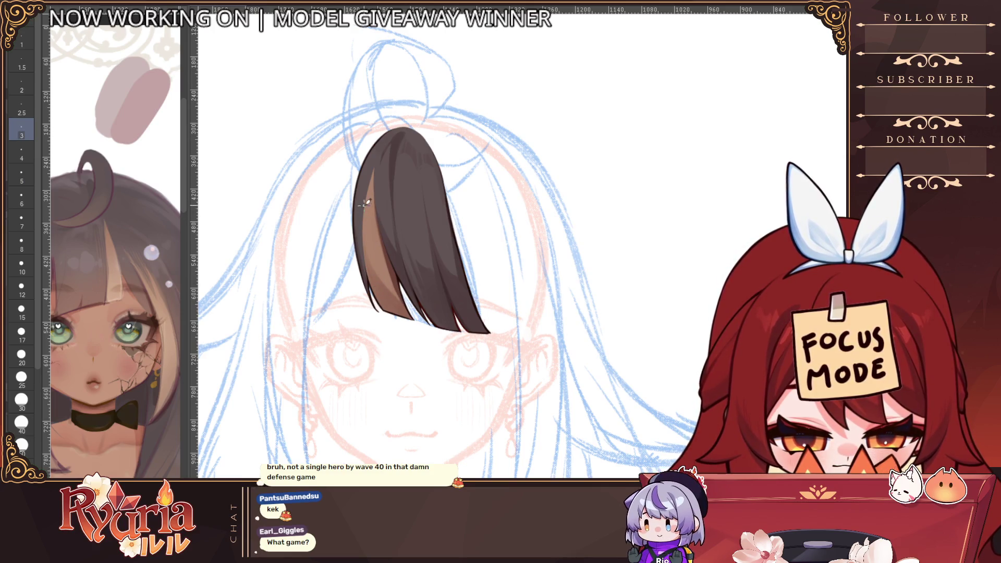
key(bracketright)
key(bracketright)
key(bracketright)
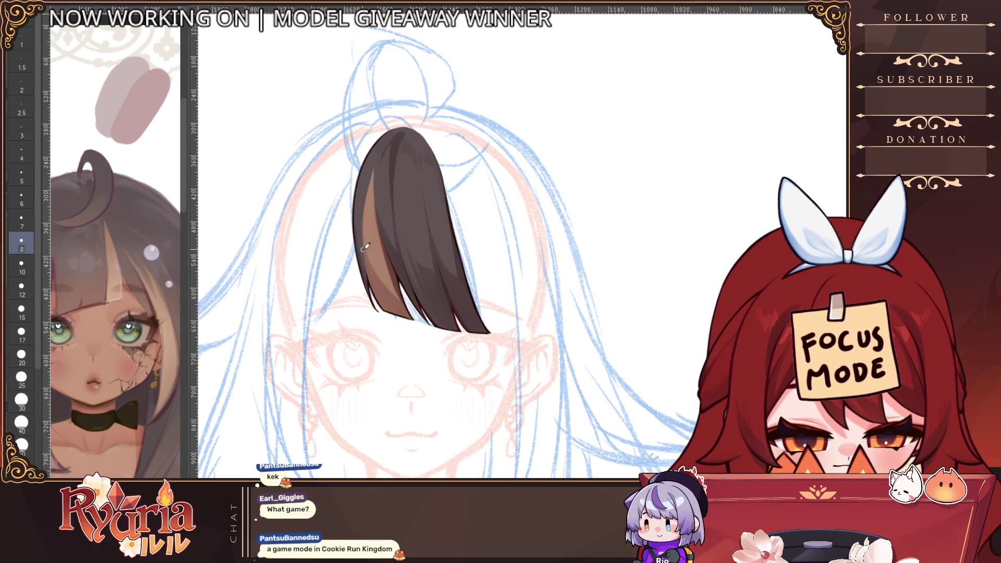
scroll(400, 308, up, 3)
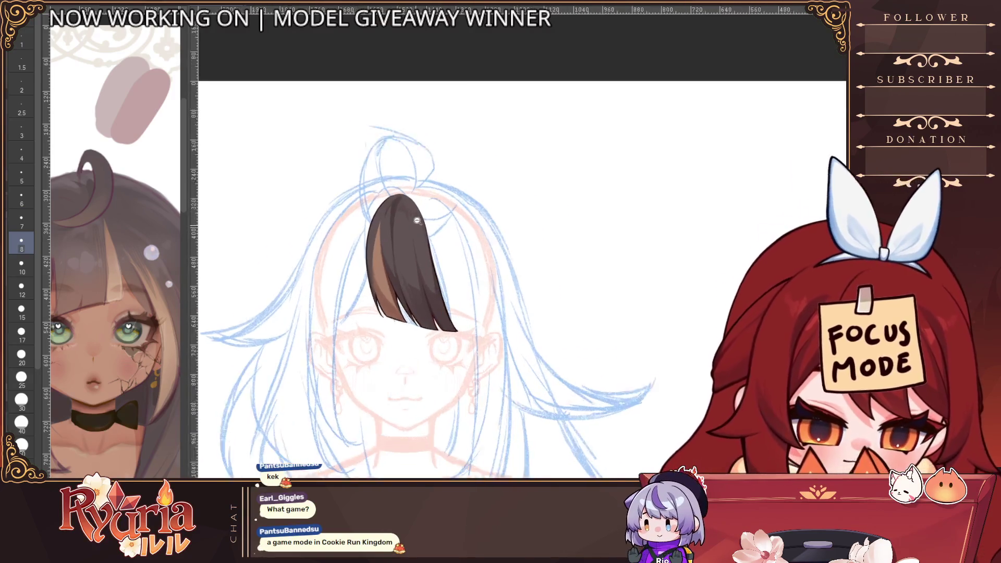
scroll(412, 391, up, 1)
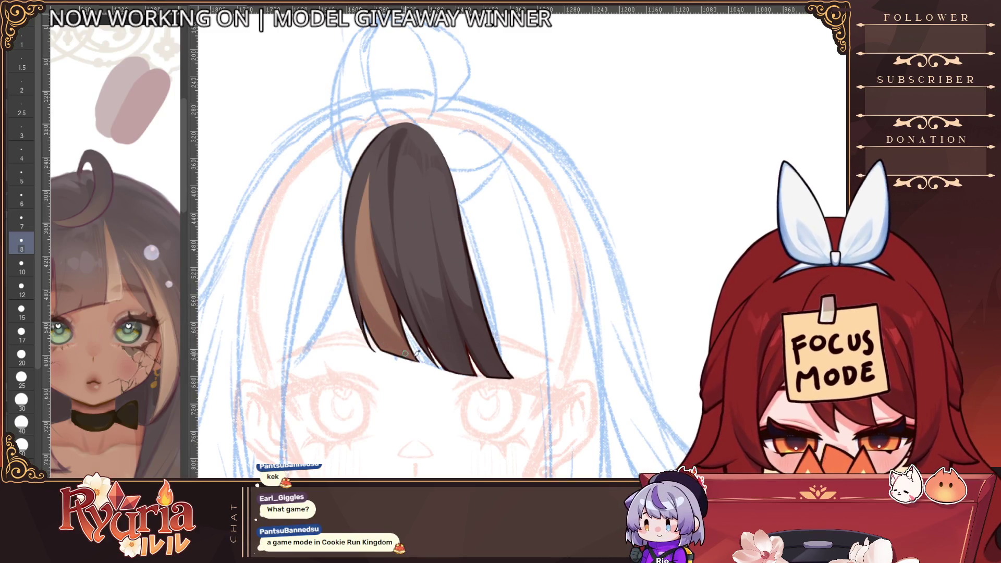
scroll(453, 305, down, 1)
scroll(502, 325, up, 2)
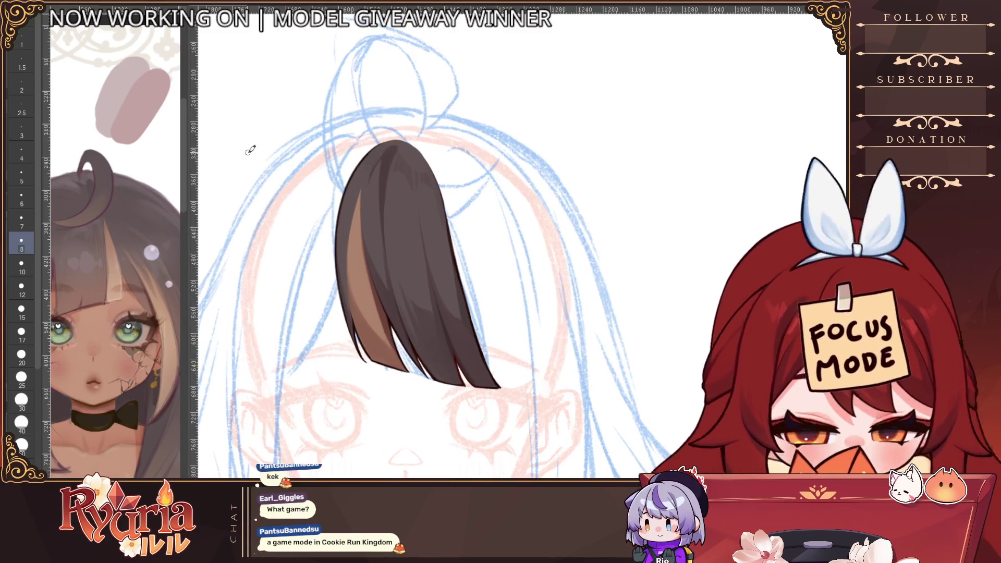
key(bracketleft)
key(bracketleft)
key(bracketleft)
scroll(365, 167, up, 1)
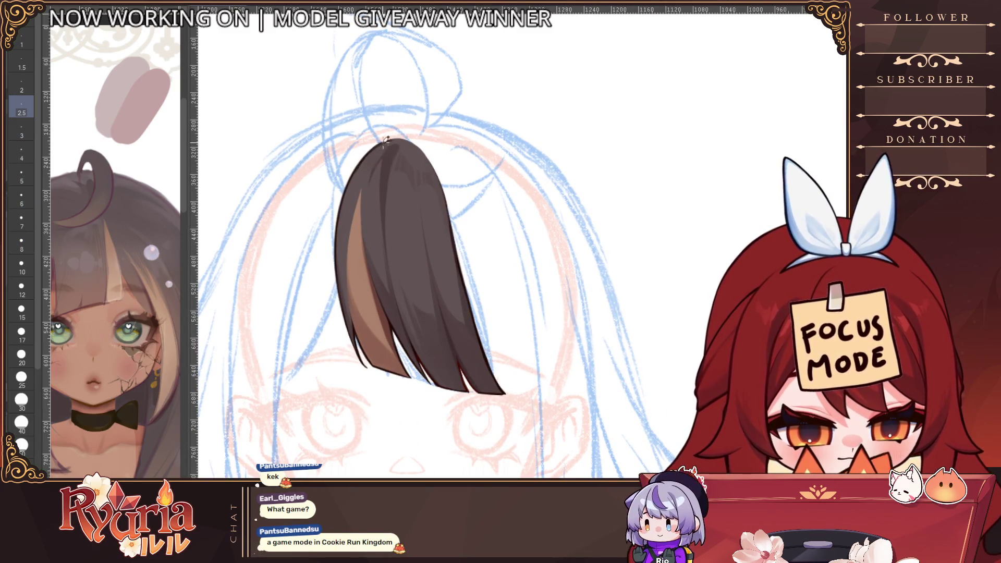
Paint a thin dark strand line across the lower bang.
key(bracketright)
key(bracketright)
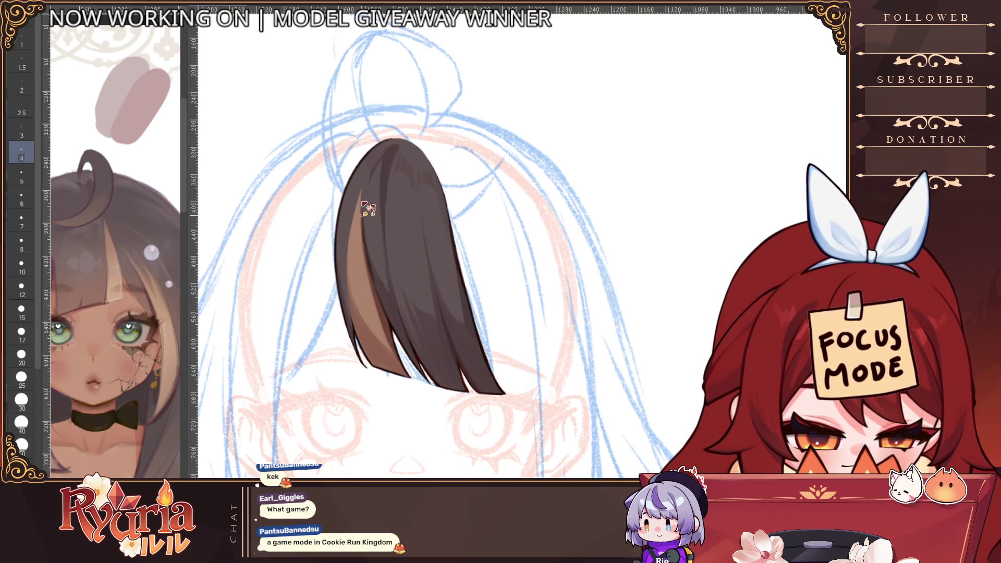
key(bracketleft)
key(bracketleft)
key(bracketleft)
key(bracketright)
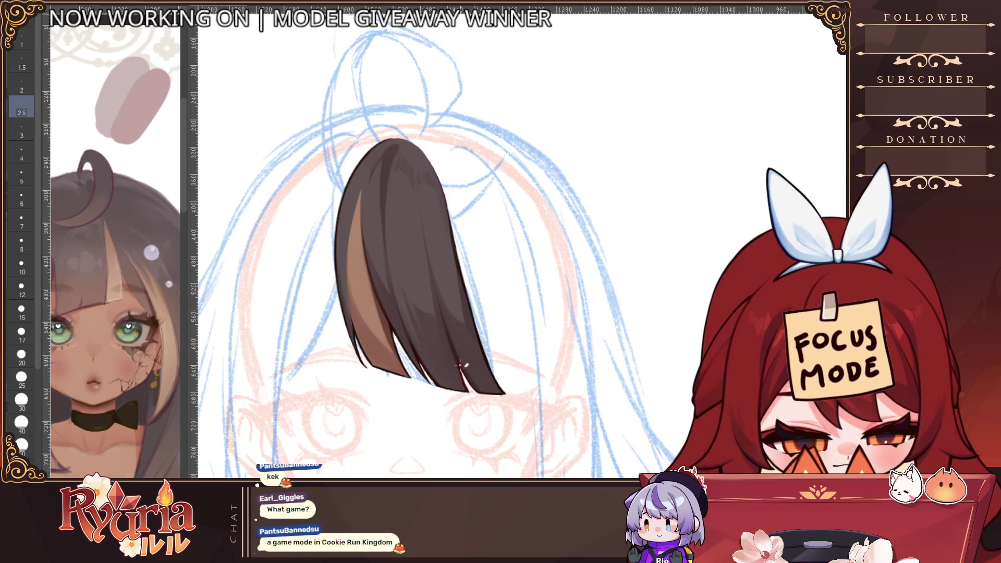
scroll(455, 342, down, 2)
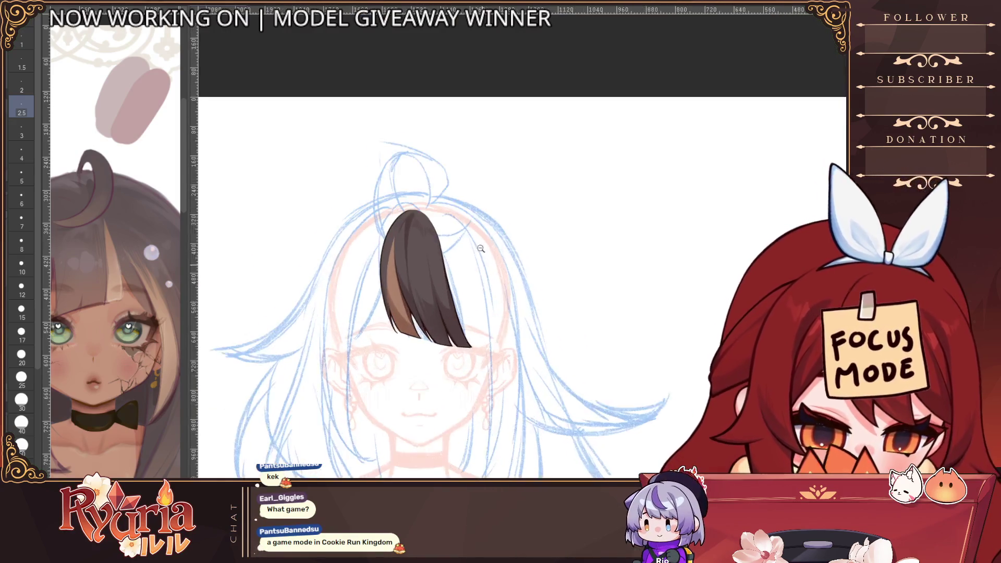
scroll(422, 252, up, 1)
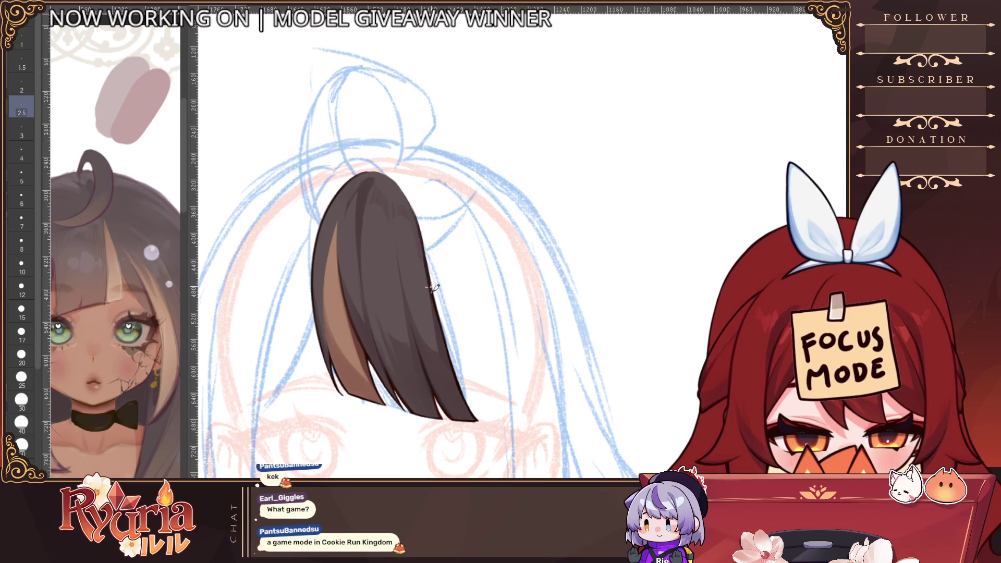
scroll(414, 208, up, 1)
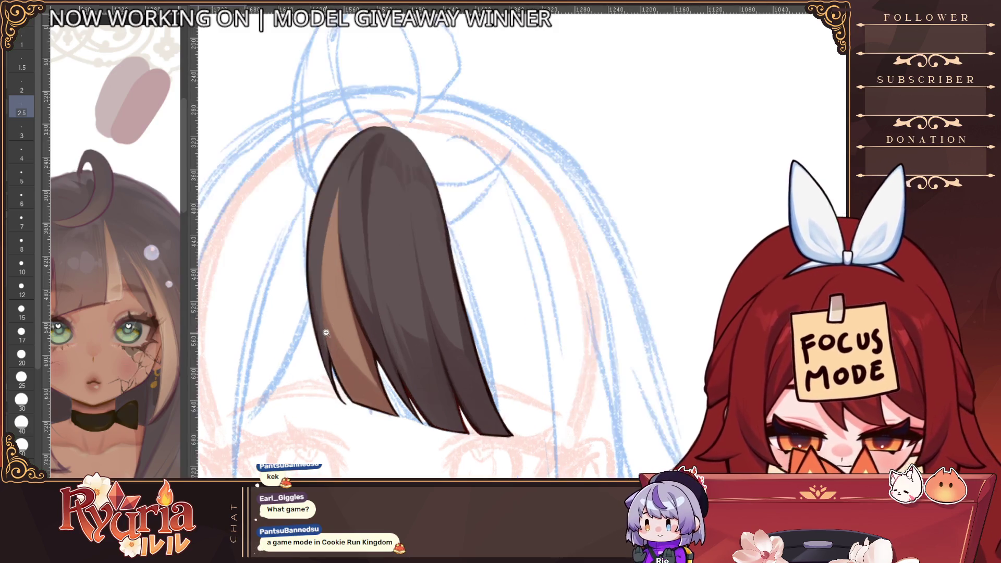
key(bracketright)
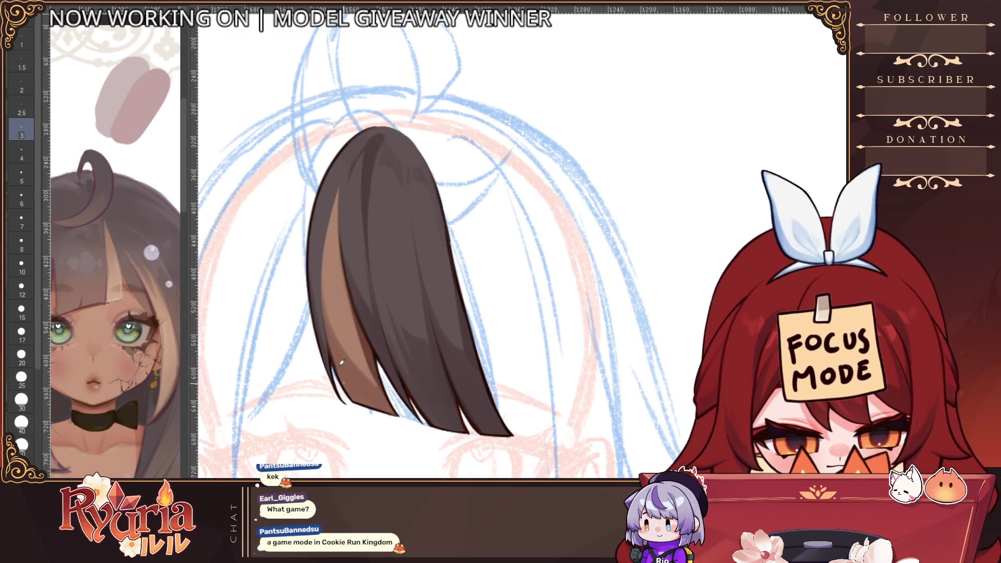
mouse_move(379, 363)
mouse_down()
mouse_move(386, 385)
mouse_move(470, 429)
mouse_up()
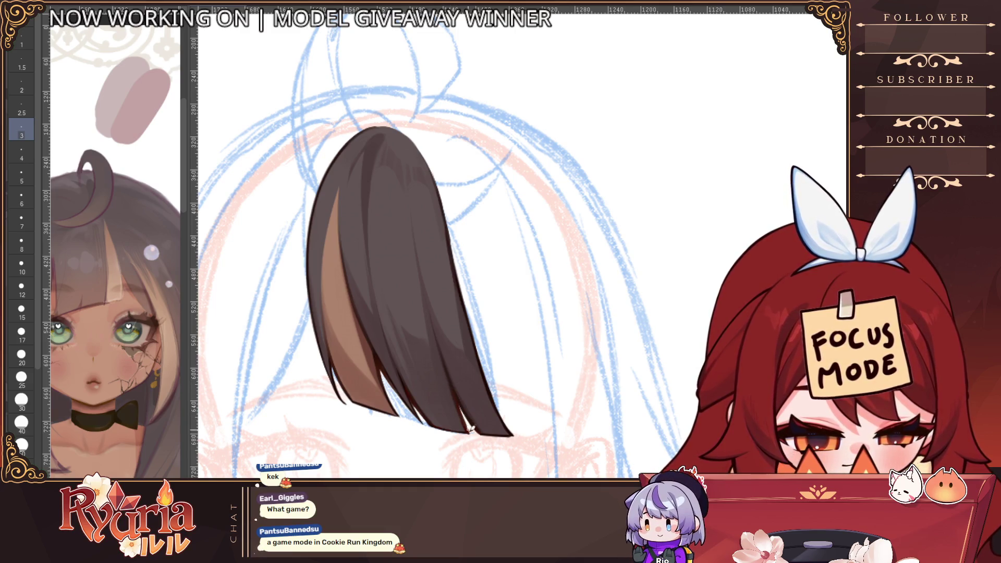
Zoom out, pick a large brush, and show the face, eyes, earrings and choker again.
scroll(472, 432, down, 3)
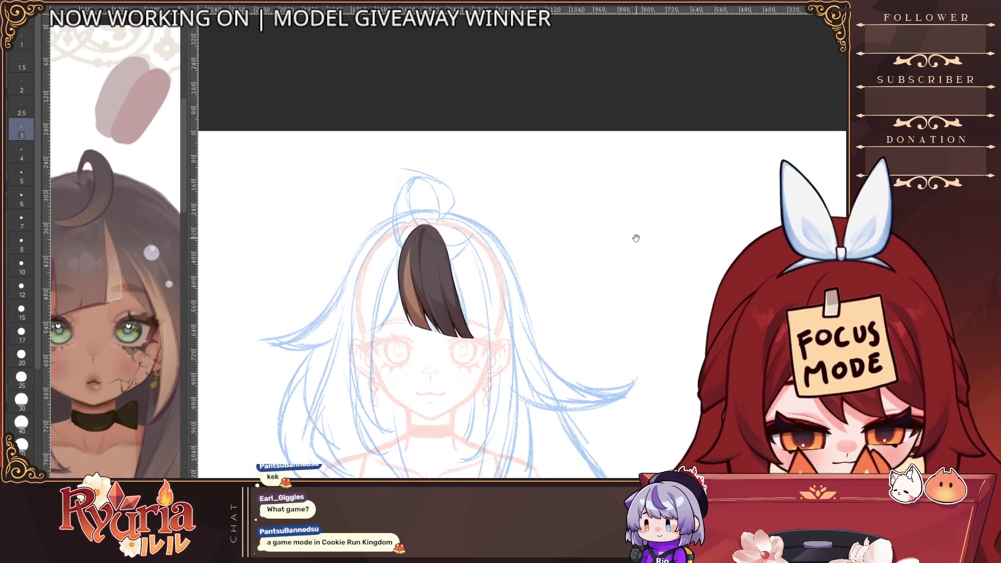
scroll(327, 292, down, 3)
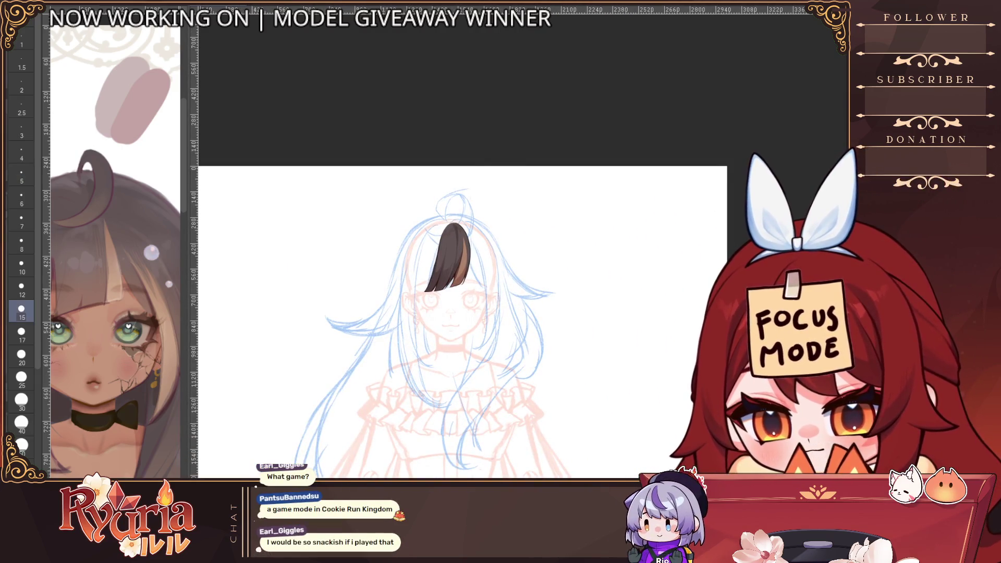
click(21, 376)
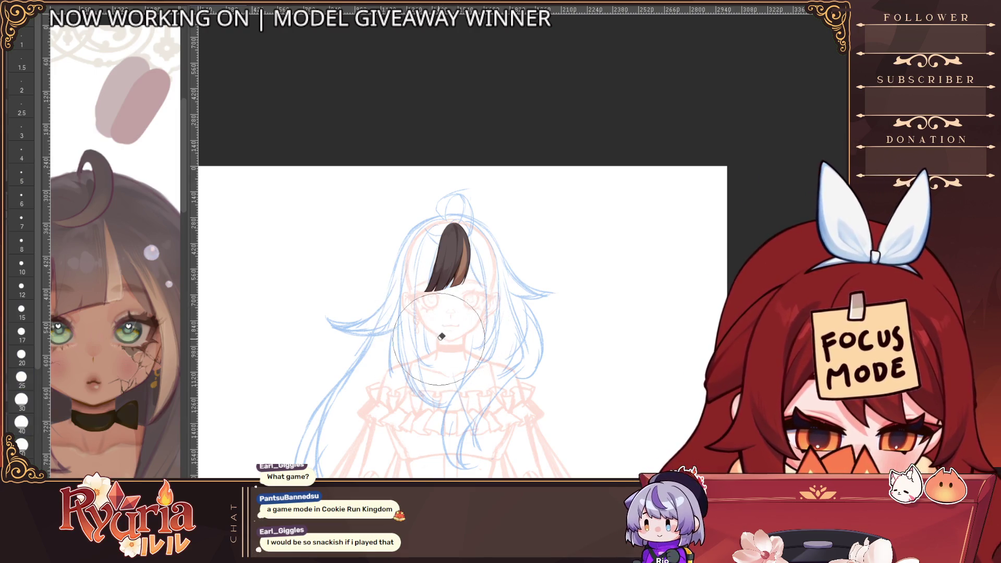
key(bracketleft)
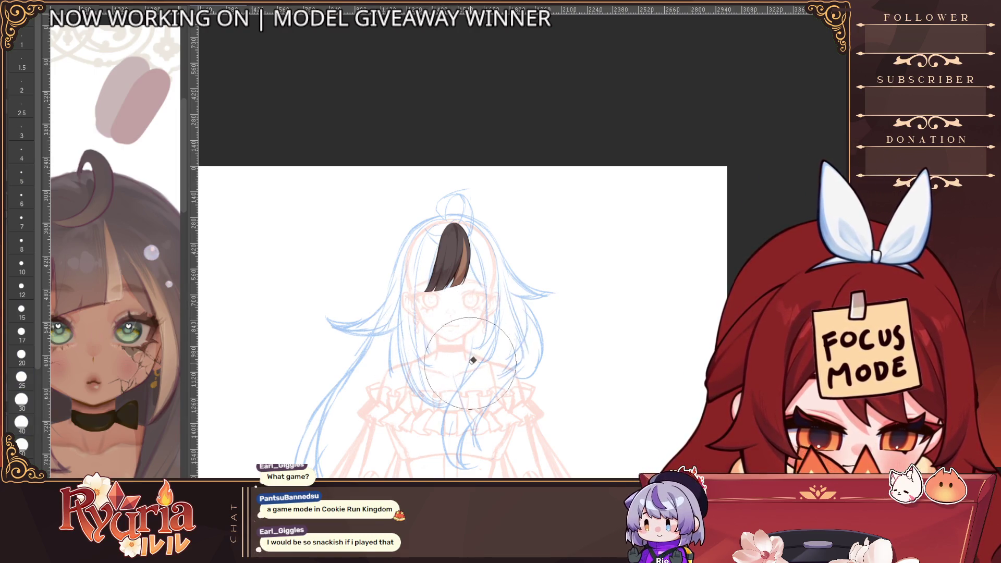
scroll(470, 332, down, 2)
scroll(429, 375, up, 4)
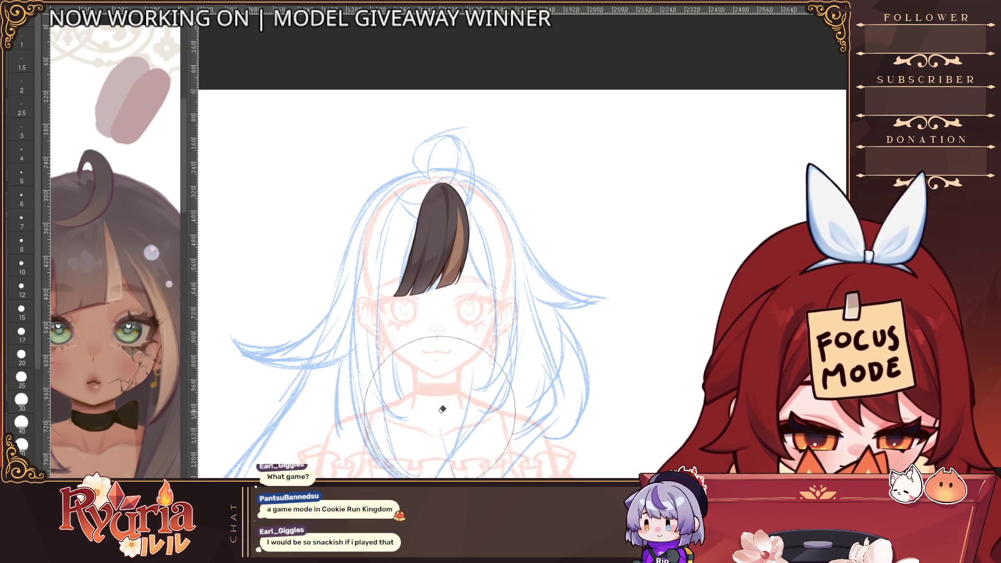
scroll(429, 375, down, 2)
scroll(406, 318, up, 2)
key(ctrl+z)
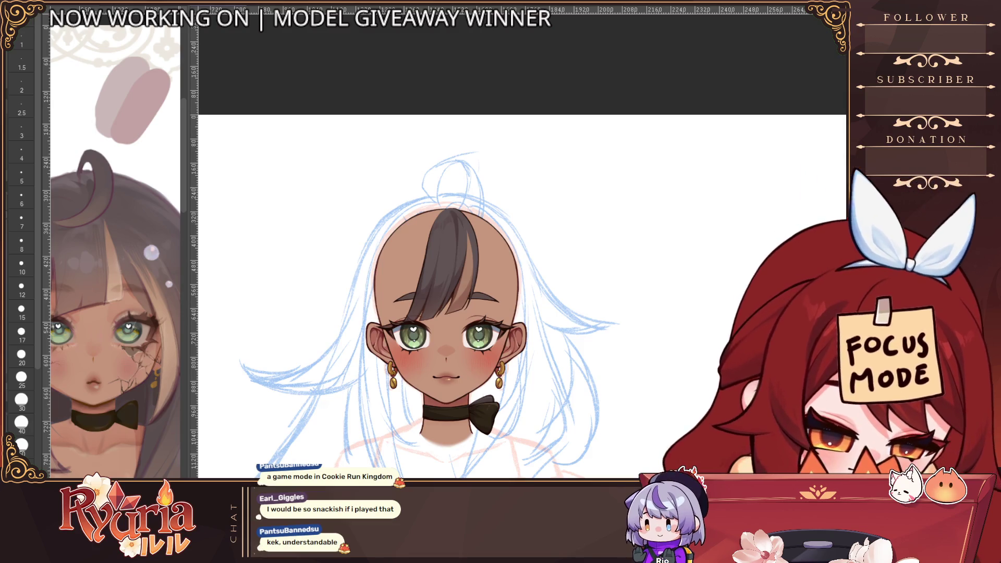
Mirror the canvas view, choose a small brush, and pan to show the whole head.
key(h)
scroll(658, 355, up, 2)
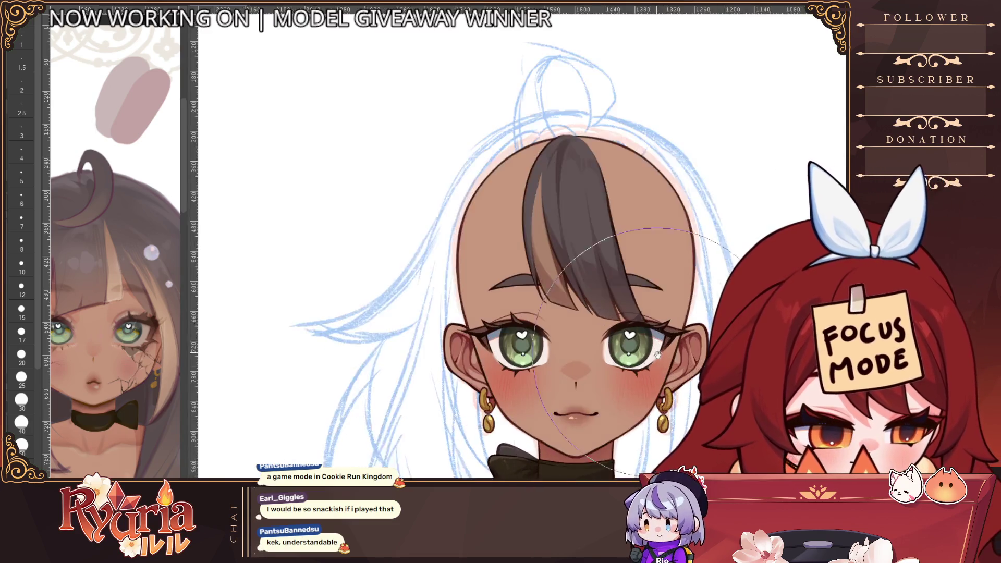
scroll(657, 354, up, 2)
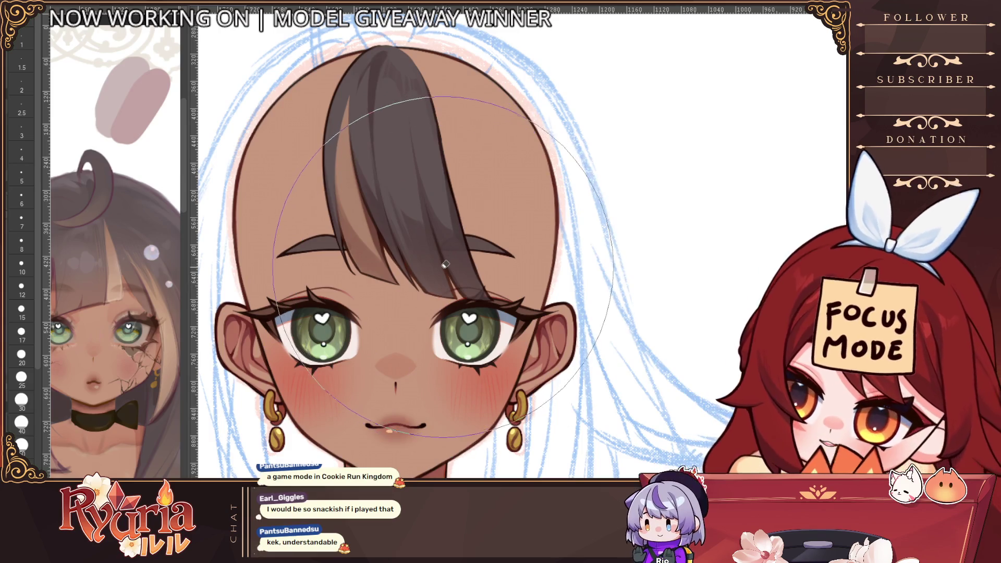
scroll(445, 264, up, 2)
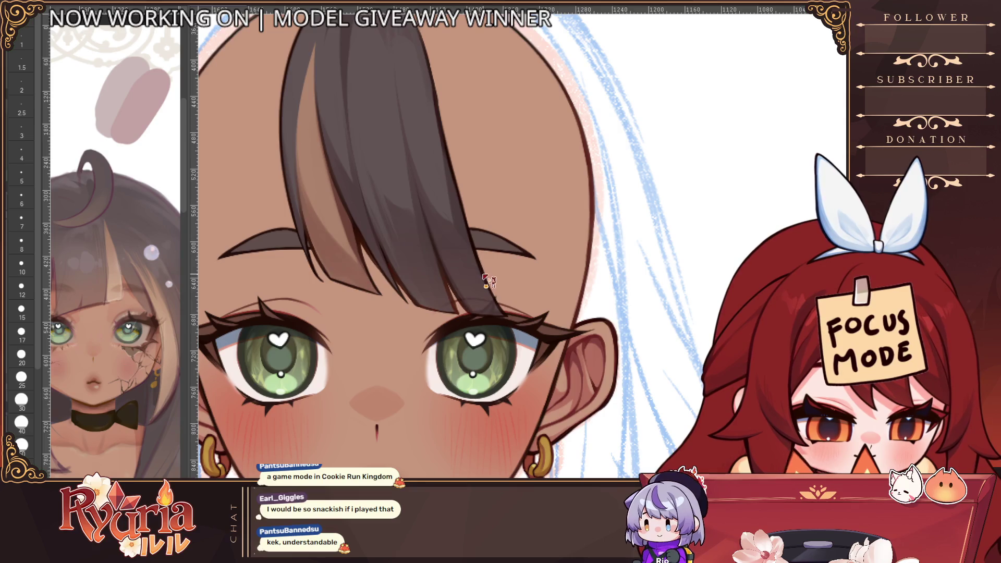
key(b)
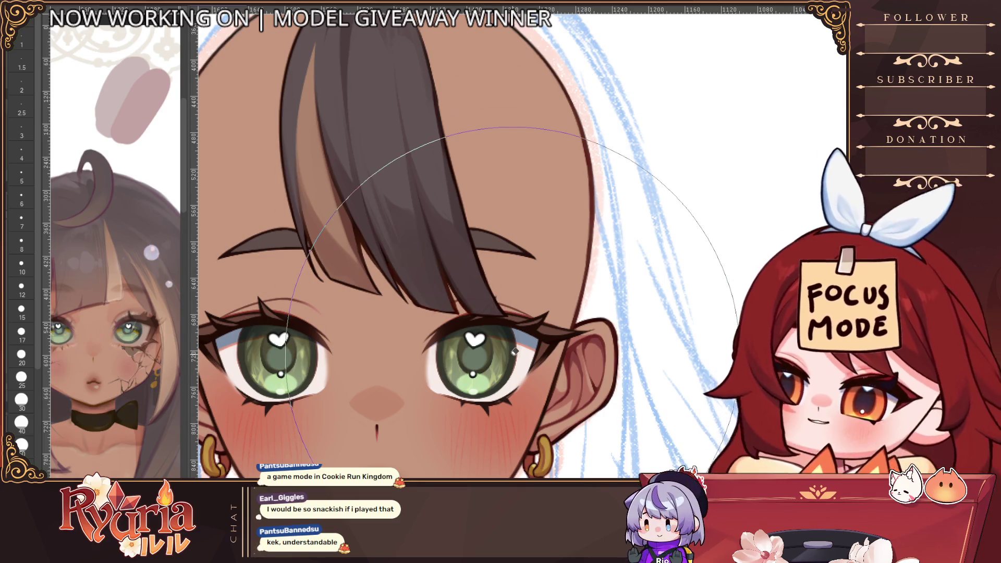
click(22, 130)
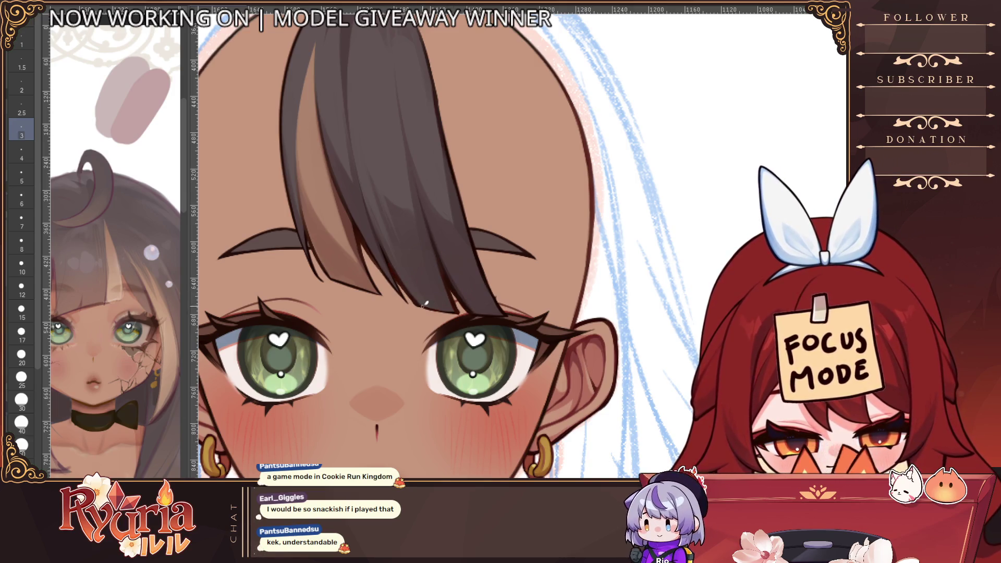
scroll(470, 309, down, 3)
scroll(465, 296, up, 1)
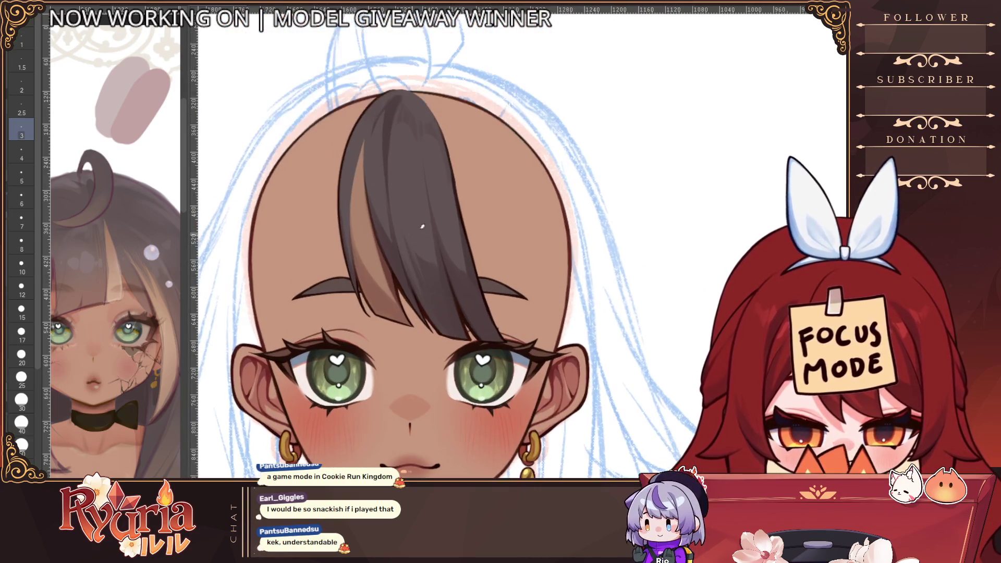
drag(465, 259, 465, 296)
Paint a faint light streak down the strand's left side with a size 5 brush.
key(bracketright)
key(bracketright)
key(bracketright)
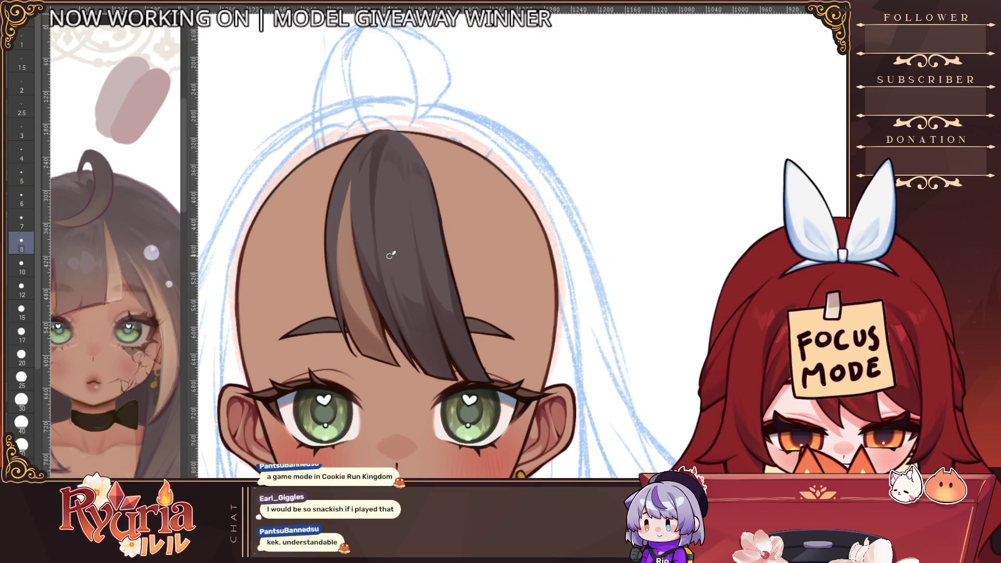
key(bracketleft)
key(bracketleft)
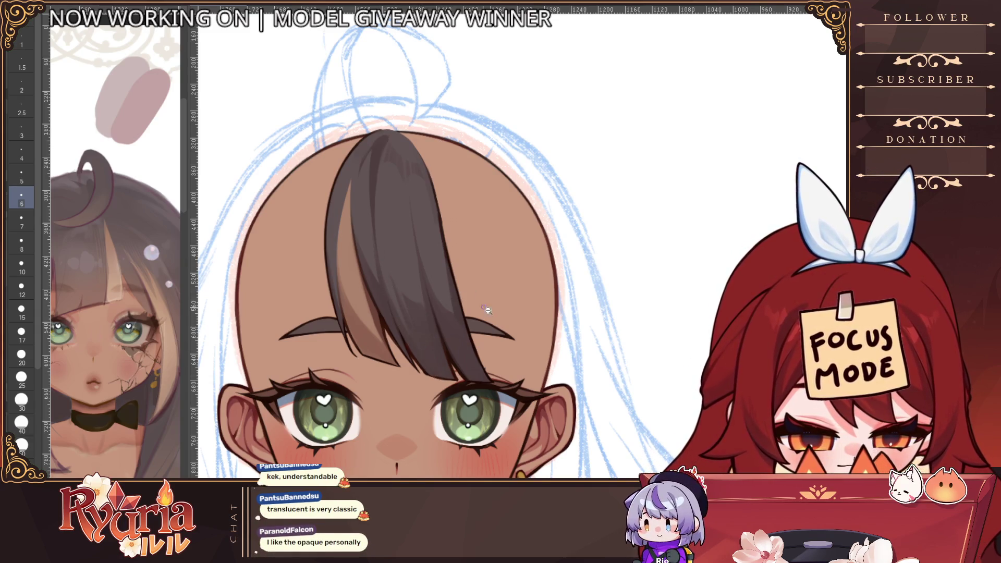
scroll(488, 311, down, 5)
scroll(450, 309, up, 3)
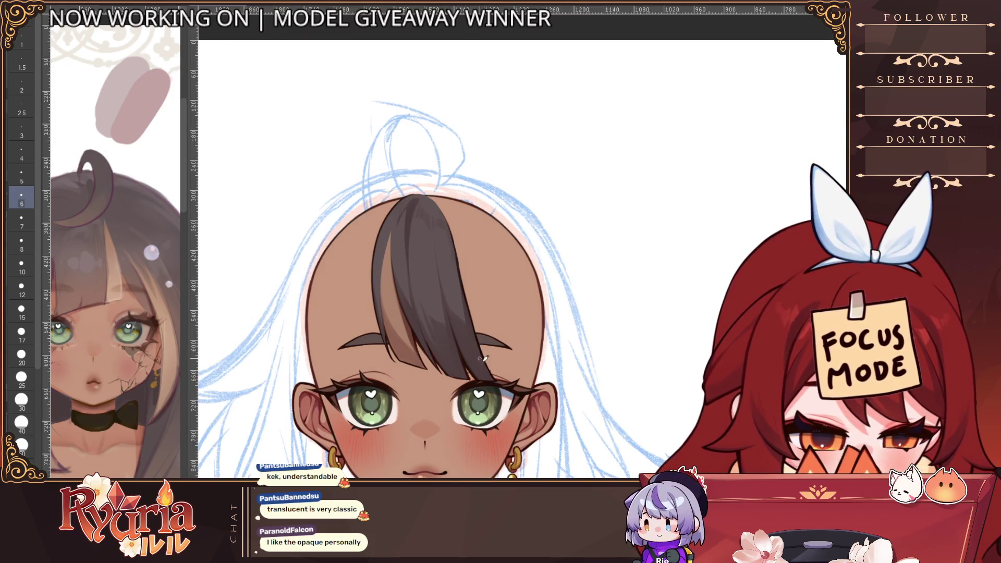
scroll(543, 275, down, 4)
scroll(529, 274, up, 4)
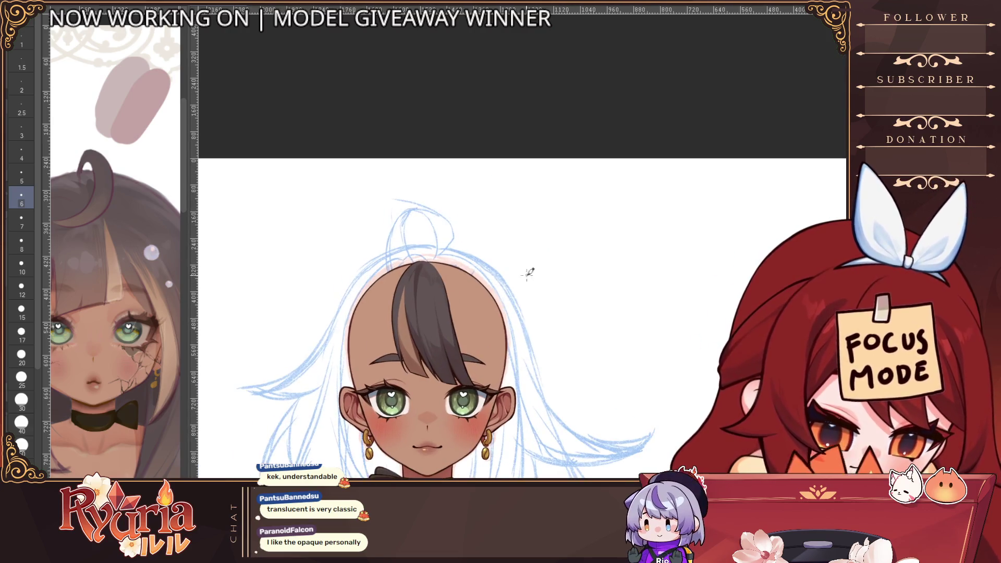
scroll(390, 229, up, 2)
key(bracketleft)
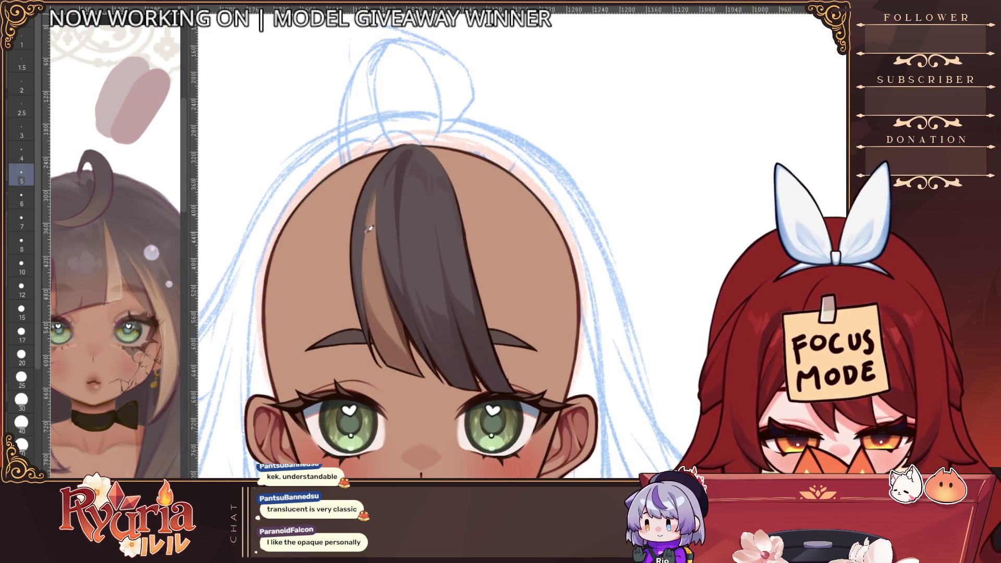
drag(384, 174, 369, 246)
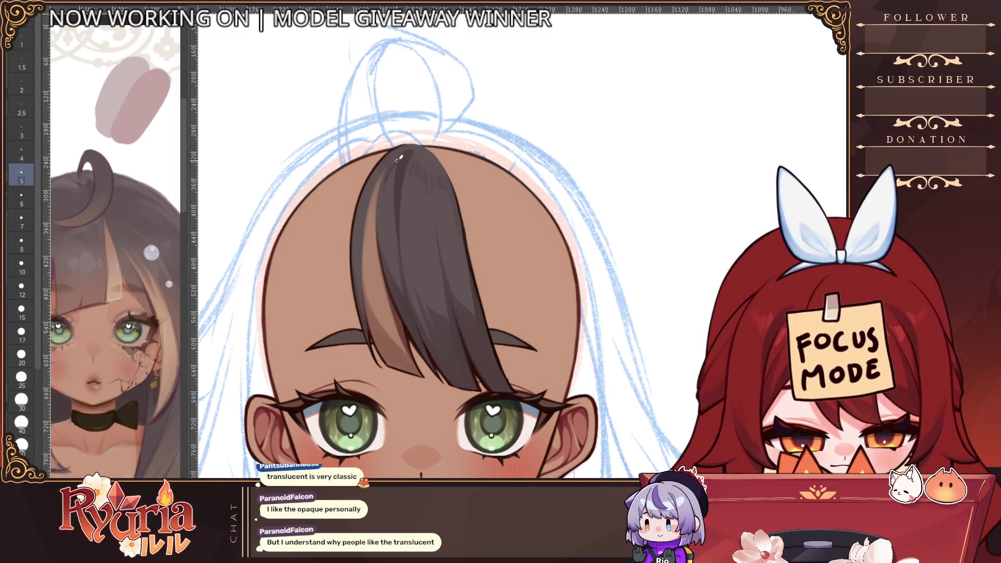
Try brush sizes 15, 7, 12, 10, 6 and 30 before moving the canvas view.
click(21, 310)
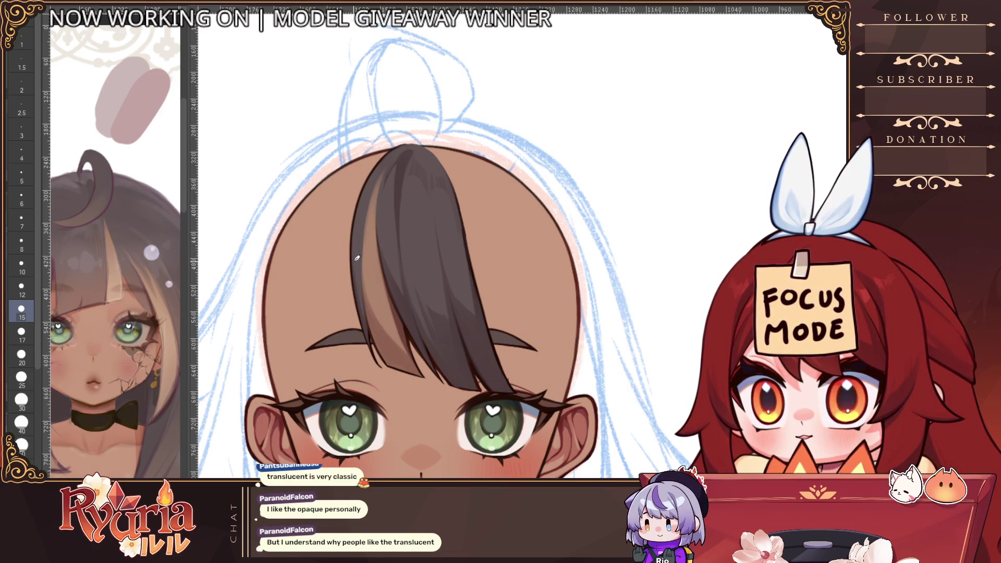
key(bracketleft)
key(bracketleft)
key(bracketleft)
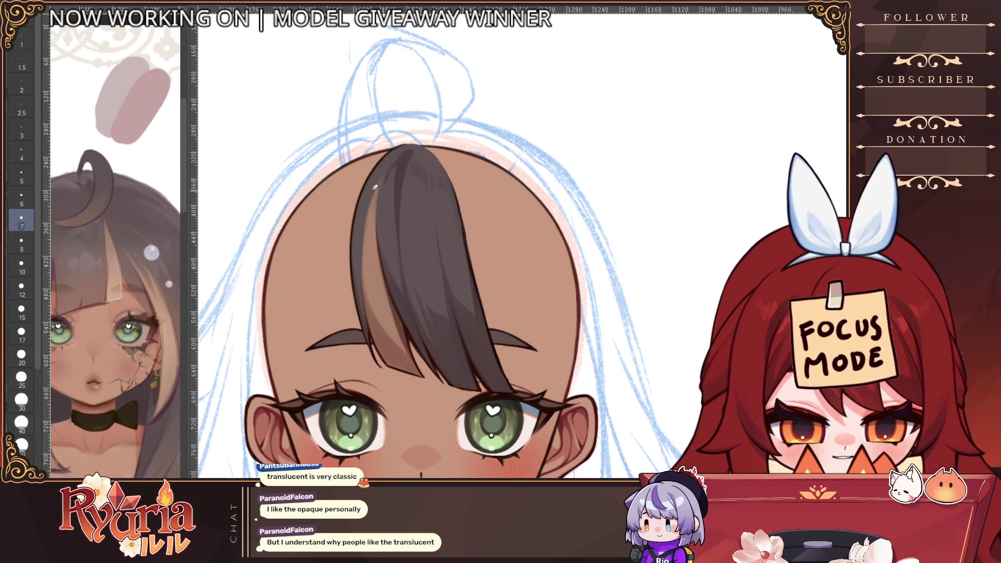
key(bracketright)
key(bracketright)
key(bracketright)
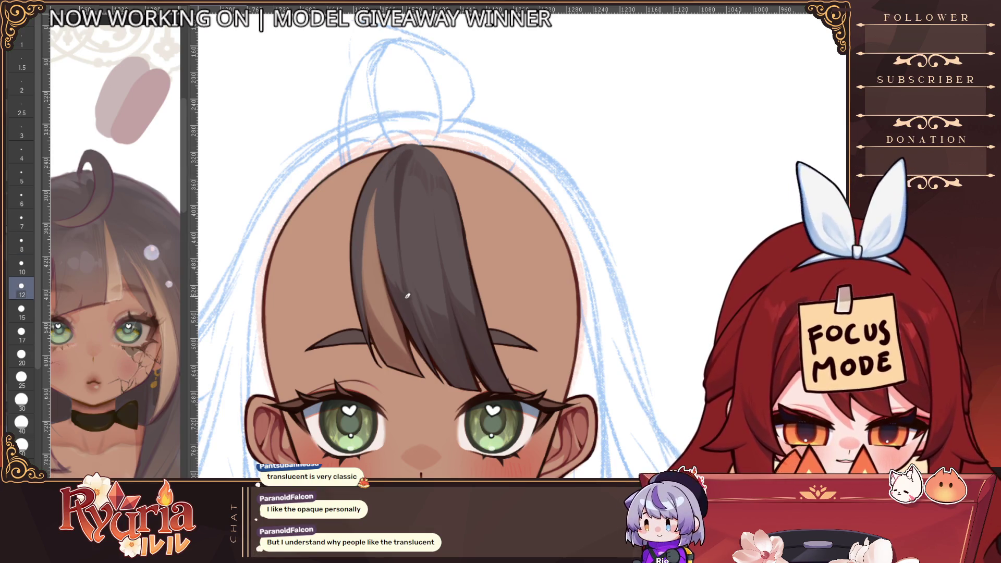
key(bracketleft)
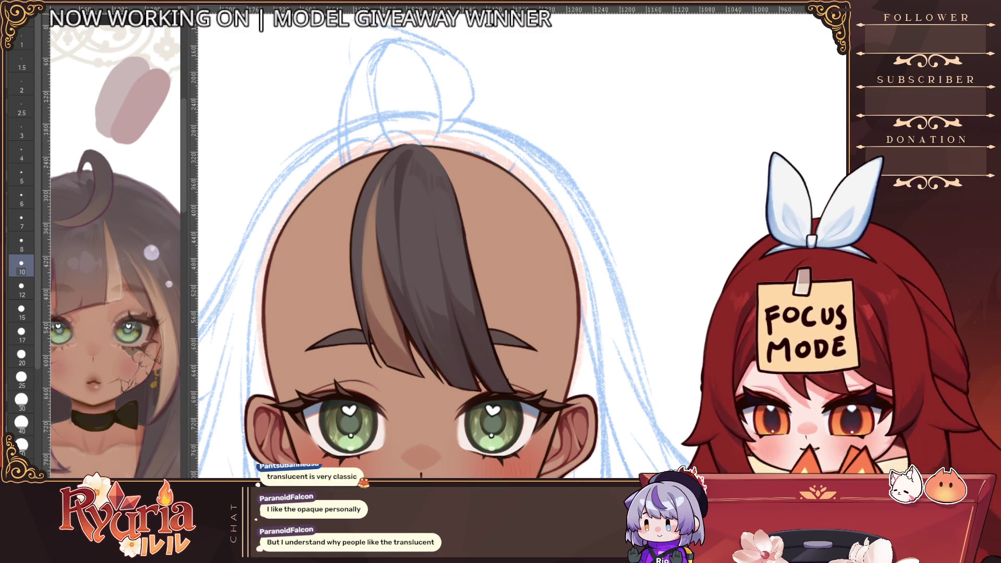
key(bracketleft)
key(bracketleft)
key(bracketleft)
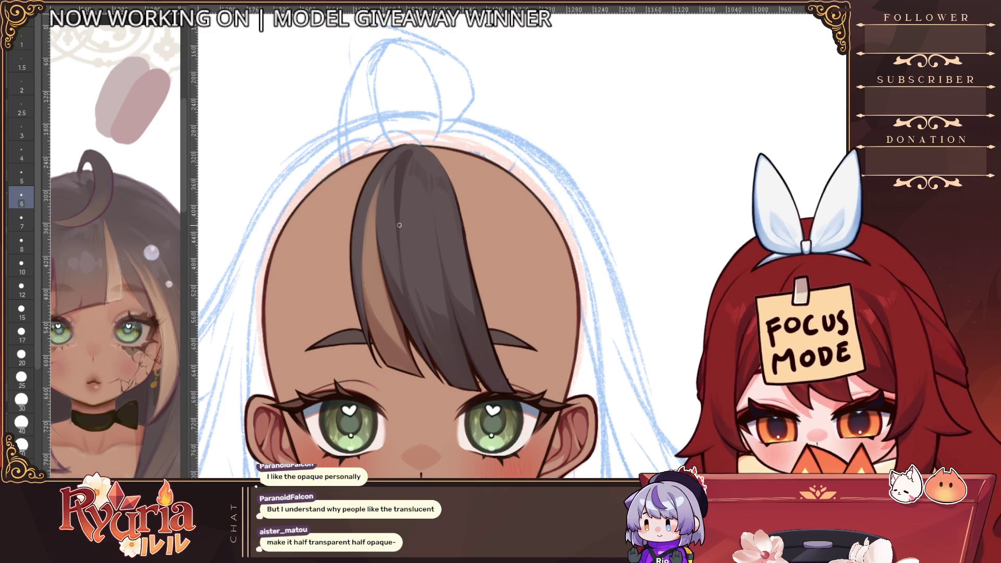
key(bracketright)
key(bracketright)
key(bracketright)
key(bracketleft)
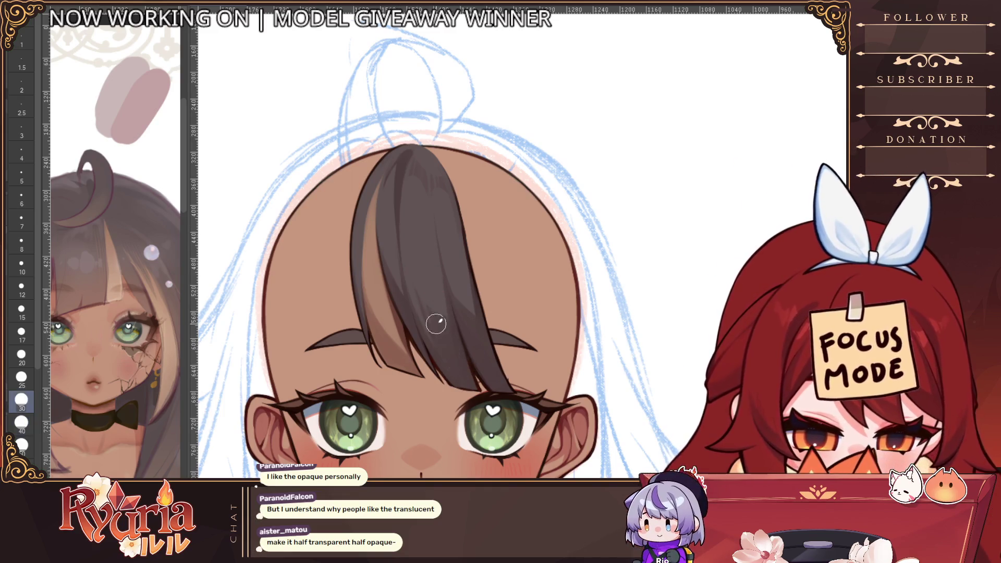
key(bracketleft)
key(bracketleft)
scroll(471, 274, down, 3)
mouse_move(535, 289)
mouse_down()
mouse_move(553, 330)
mouse_move(505, 277)
mouse_up()
scroll(402, 235, up, 3)
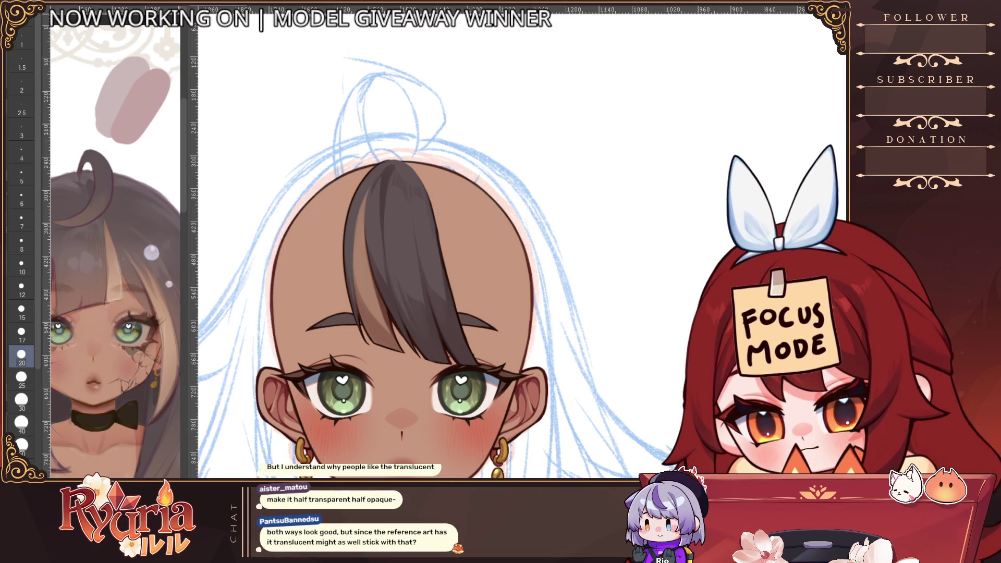
click(22, 310)
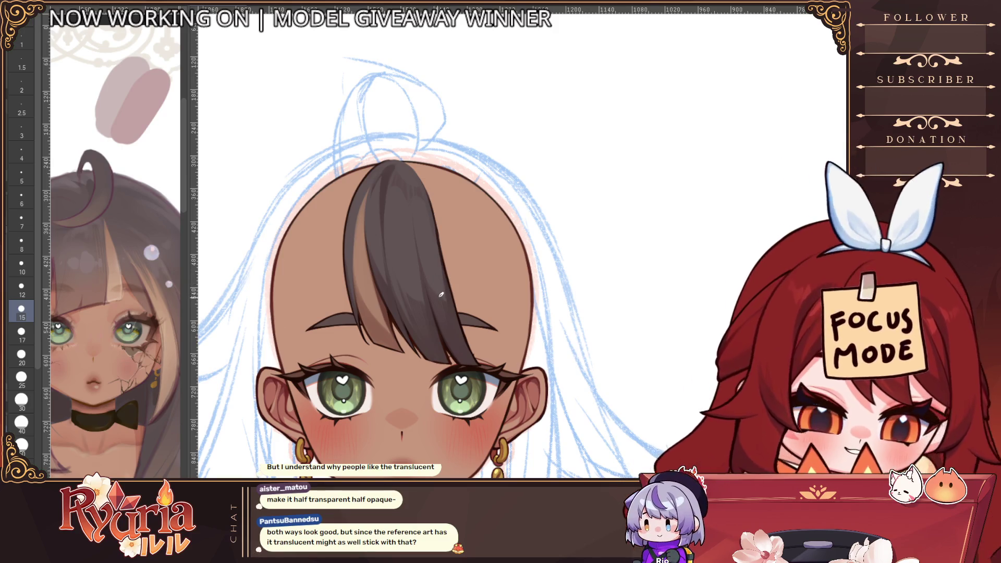
scroll(435, 282, up, 1)
click(21, 152)
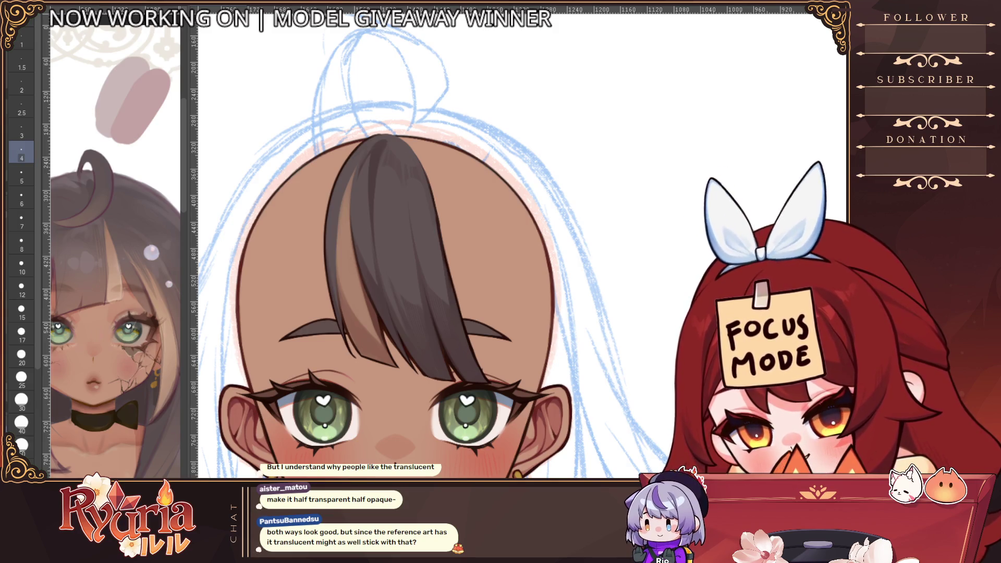
click(21, 175)
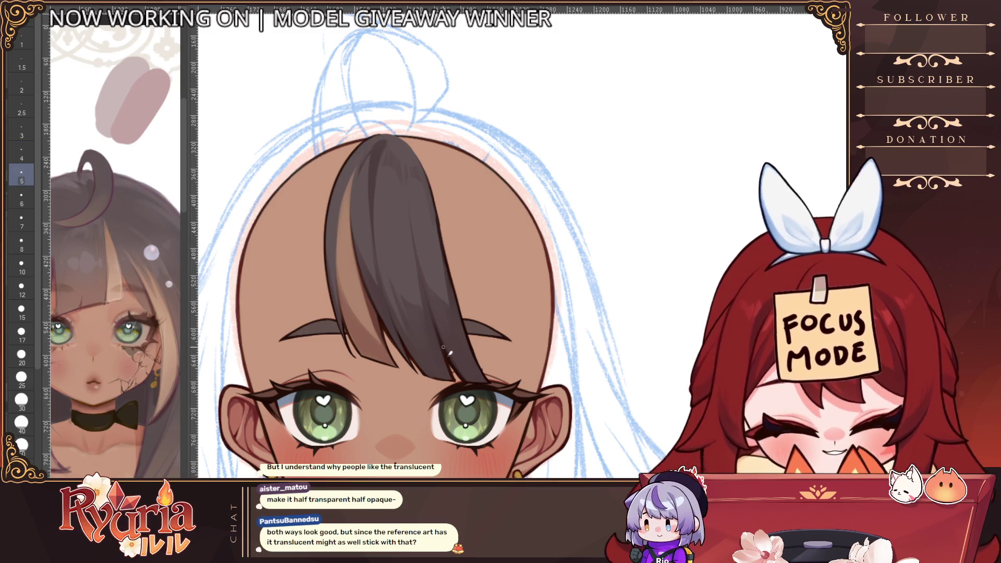
key(bracketleft)
key(bracketleft)
key(bracketleft)
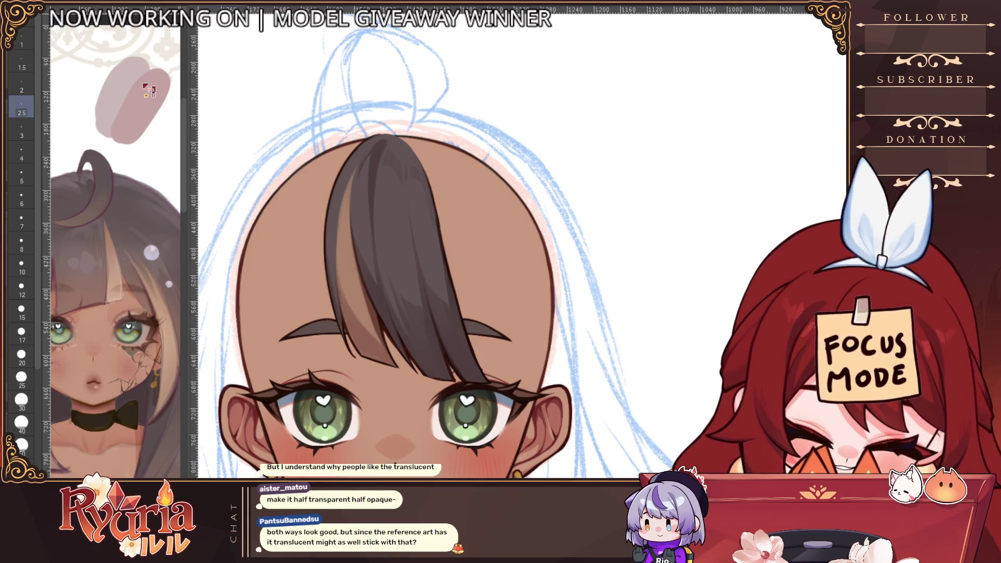
key(bracketright)
key(bracketright)
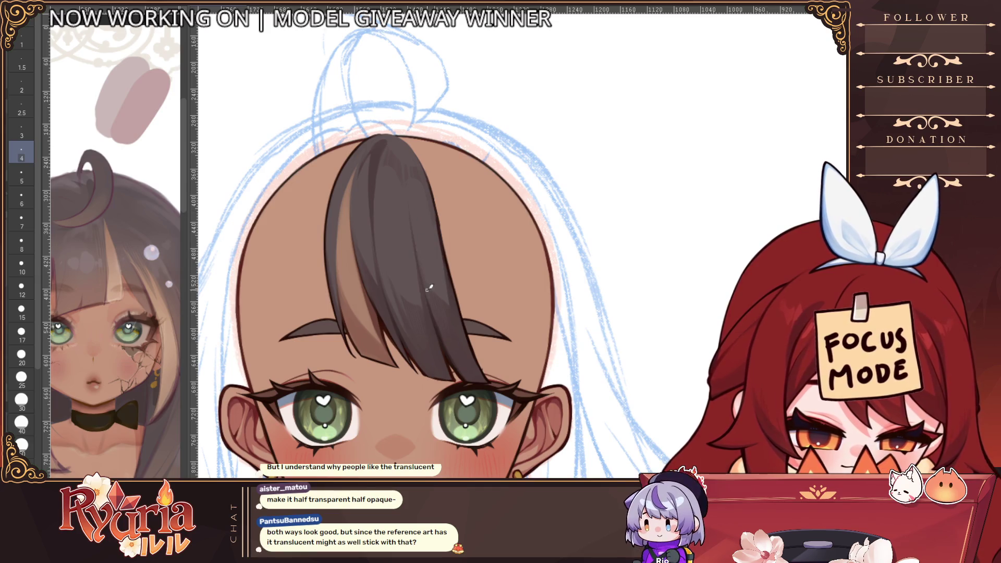
scroll(428, 287, down, 3)
scroll(431, 270, up, 2)
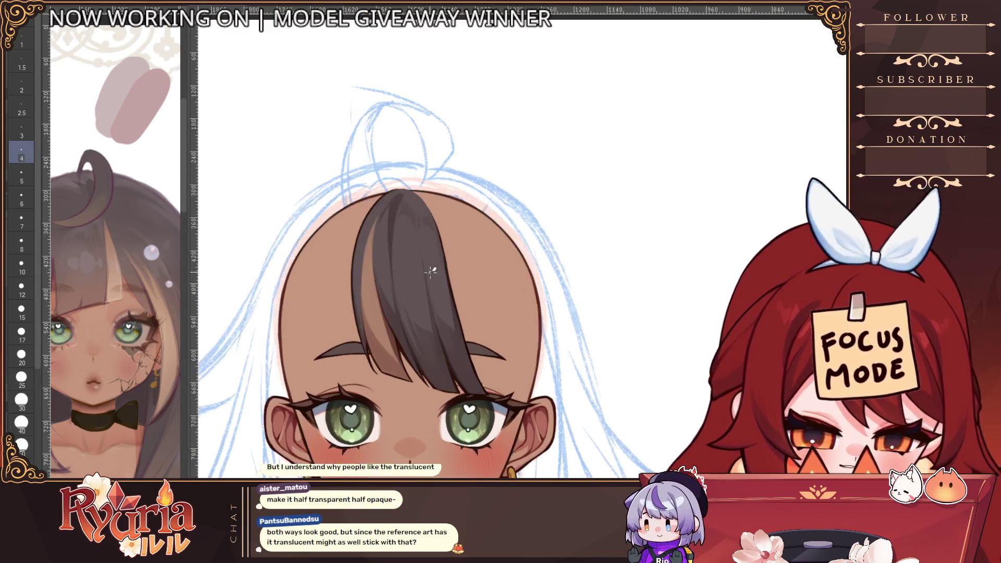
Shift the view to show the eyes below the bang and set the brush size to 5.
key(bracketright)
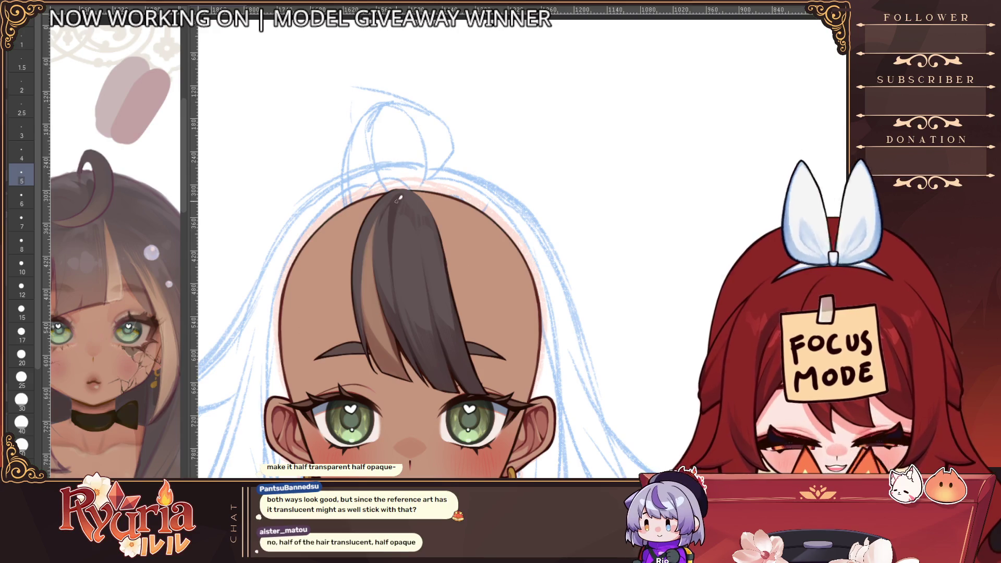
scroll(367, 284, up, 2)
key(bracketleft)
key(bracketleft)
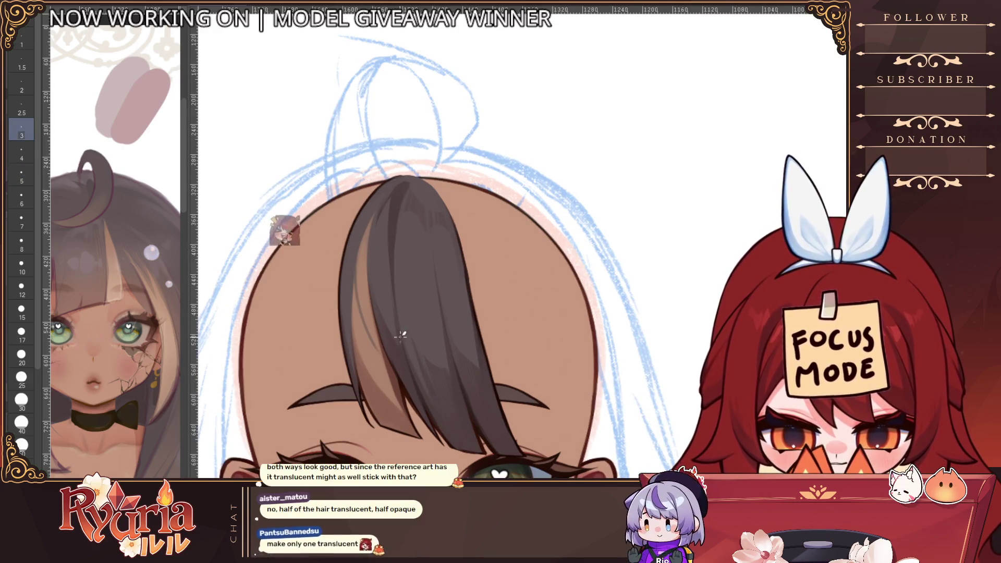
scroll(284, 228, down, 2)
scroll(326, 263, up, 2)
drag(443, 376, 409, 304)
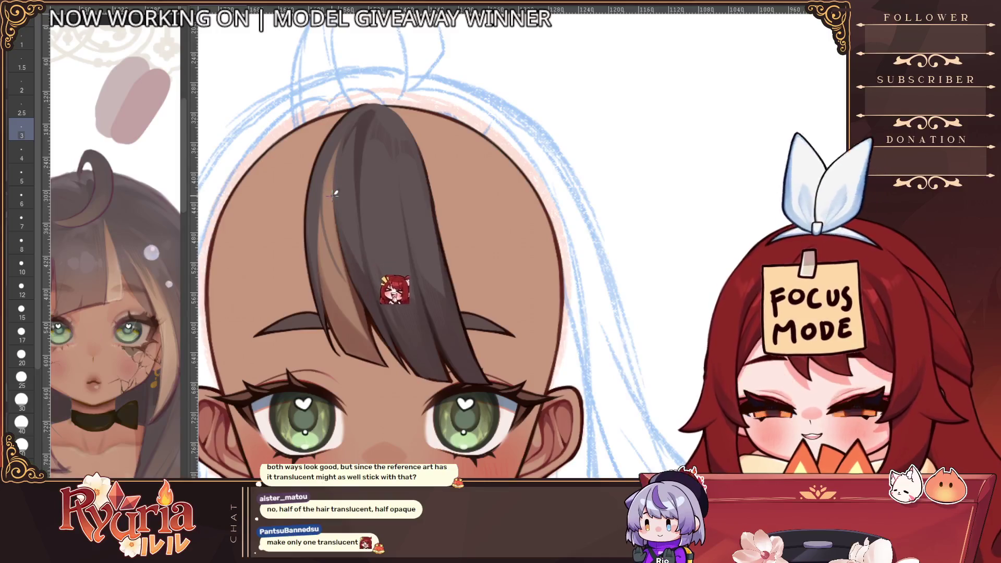
key(e)
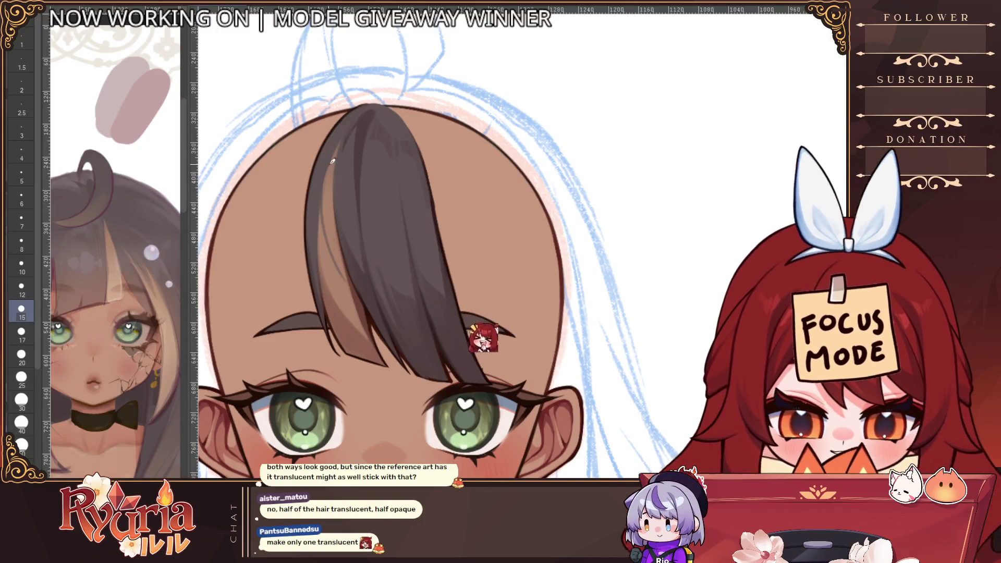
key(bracketleft)
key(bracketleft)
key(bracketleft)
Paint over the light left side and left edge of the front bang strand to darken it.
mouse_move(348, 275)
mouse_down()
mouse_move(362, 286)
mouse_move(324, 181)
mouse_move(400, 320)
mouse_move(344, 250)
mouse_move(388, 315)
mouse_up()
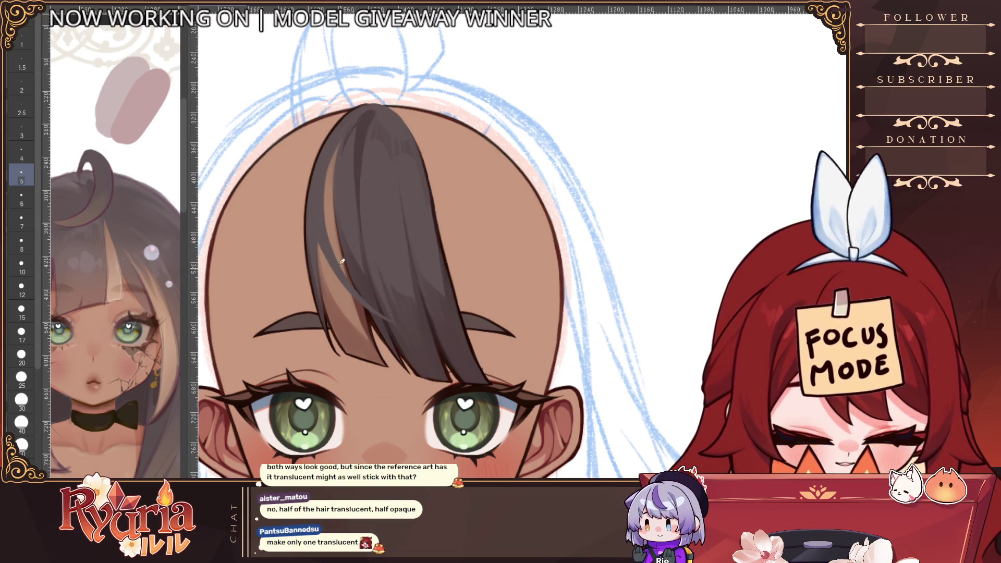
drag(342, 261, 336, 284)
scroll(380, 276, down, 5)
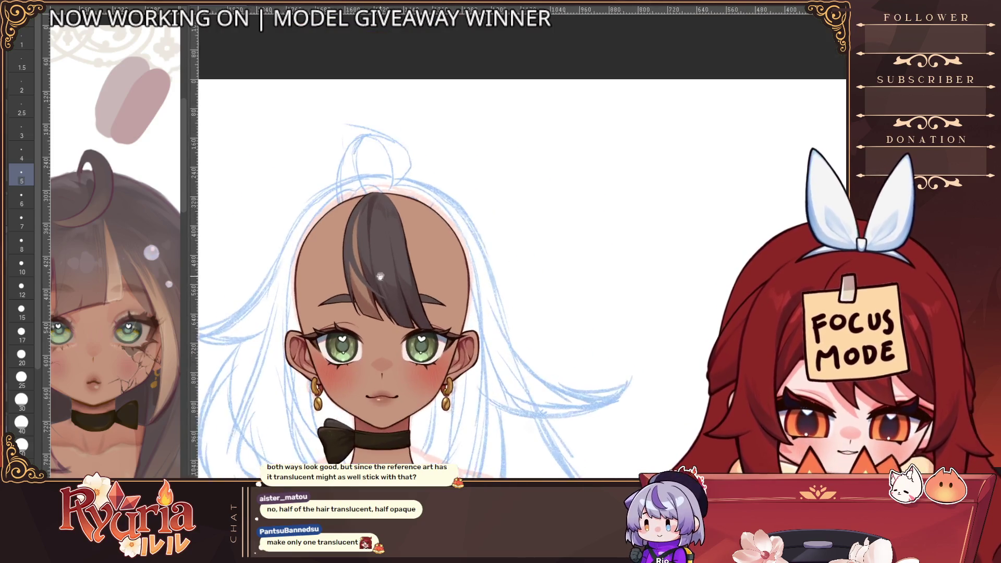
scroll(380, 276, up, 2)
scroll(384, 273, up, 3)
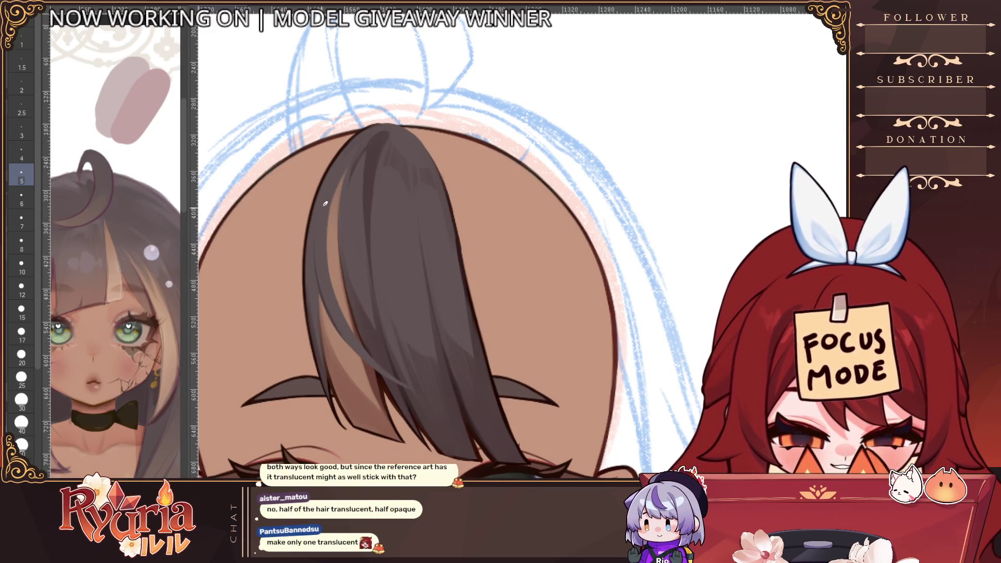
scroll(321, 210, down, 5)
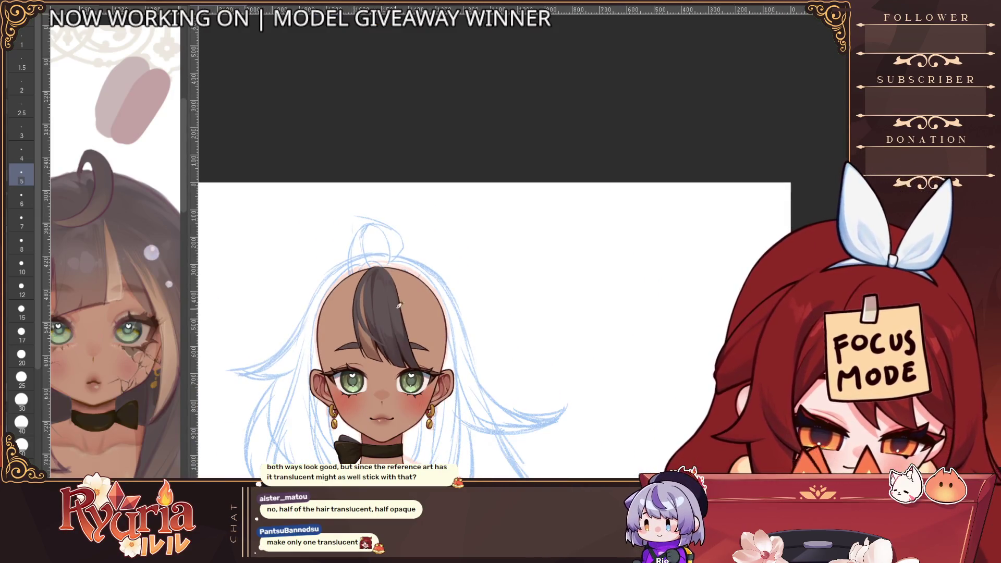
scroll(393, 377, up, 2)
scroll(367, 349, up, 3)
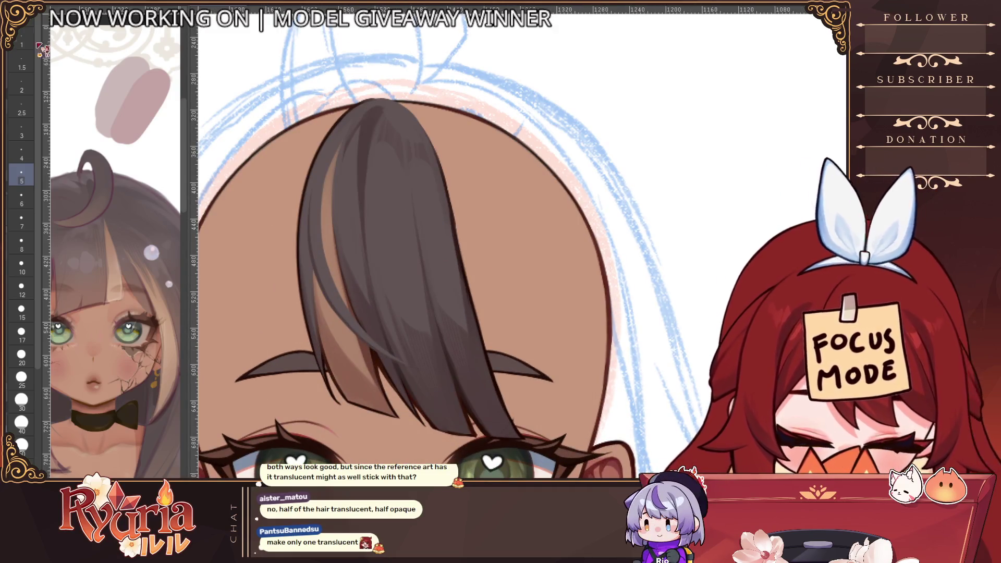
key(bracketleft)
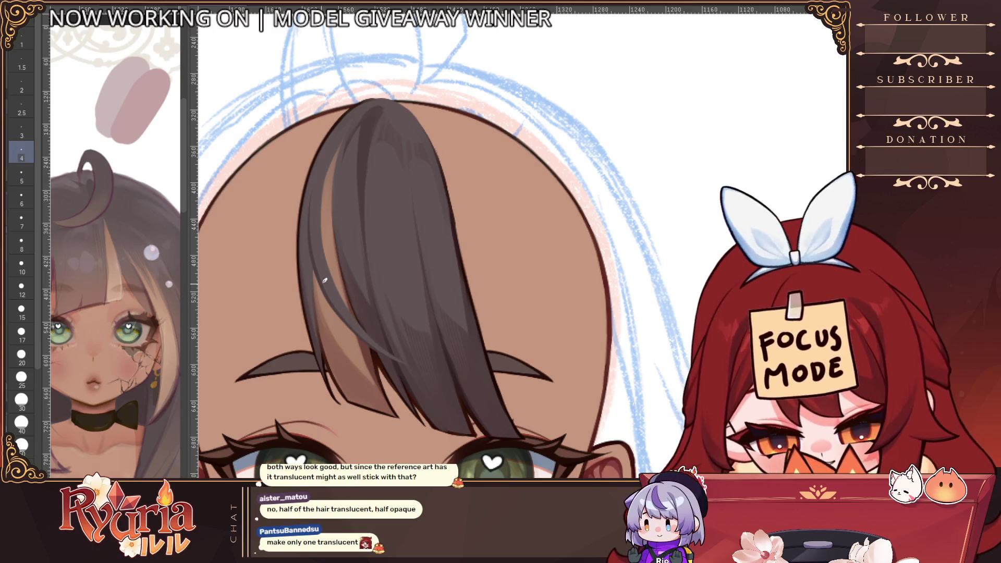
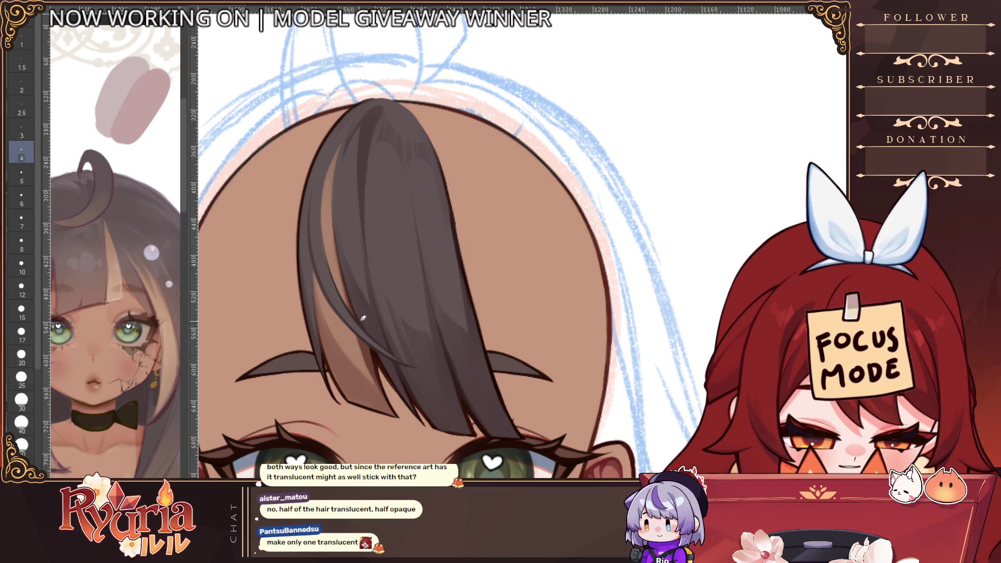
Mirror the canvas view to check the face, then flip it back and recentre the head.
scroll(412, 360, down, 6)
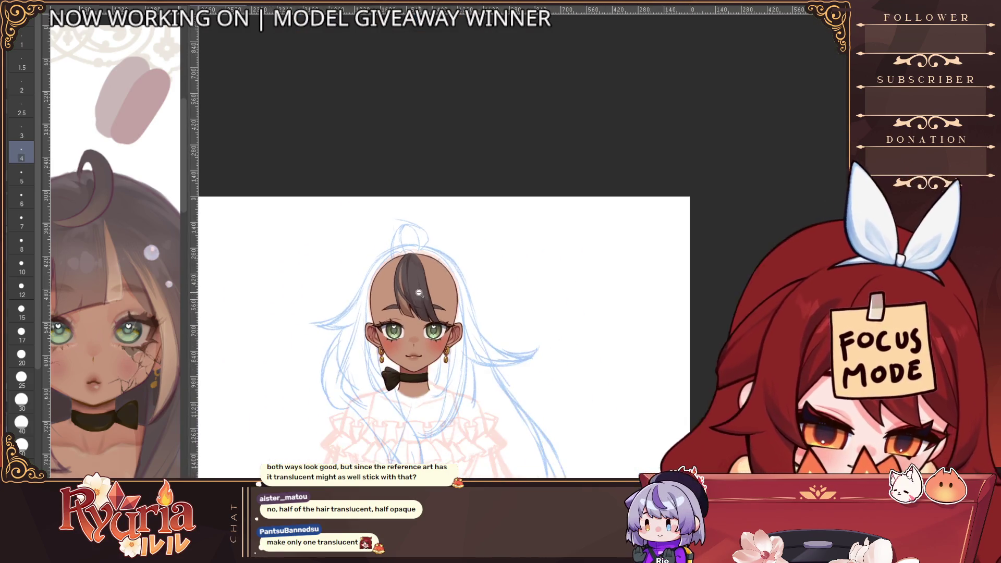
scroll(423, 289, up, 2)
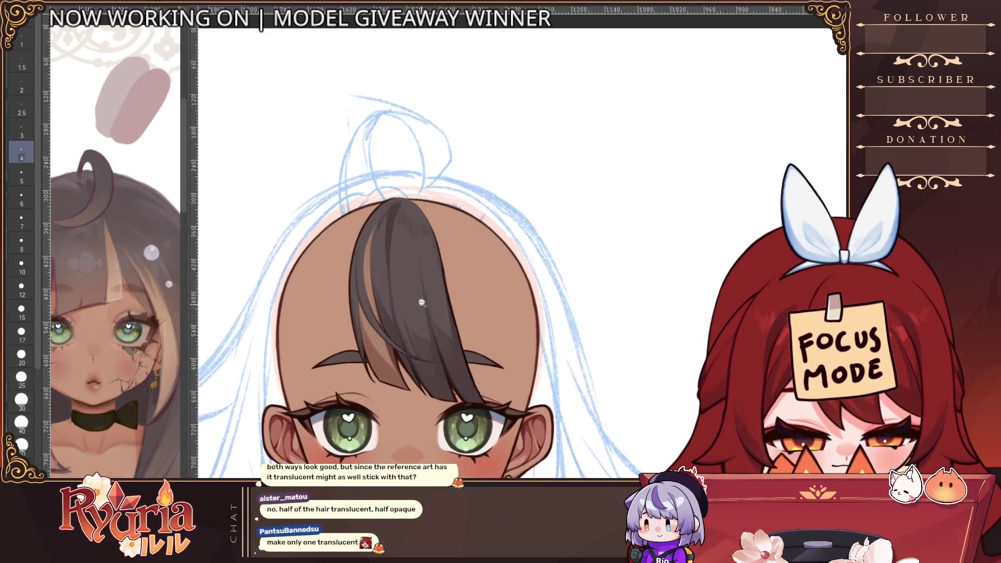
scroll(412, 277, up, 3)
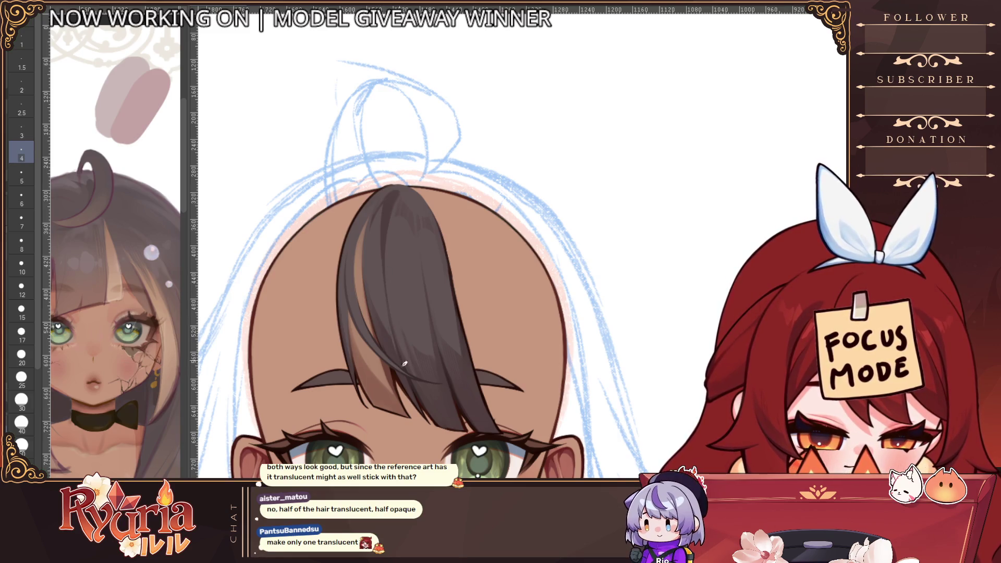
scroll(425, 236, down, 4)
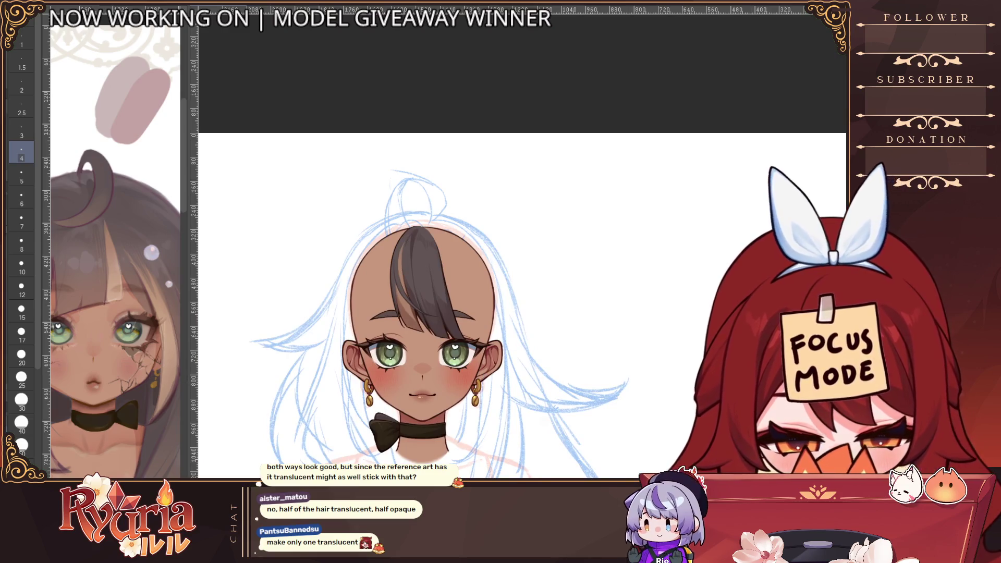
key(h)
drag(636, 296, 479, 254)
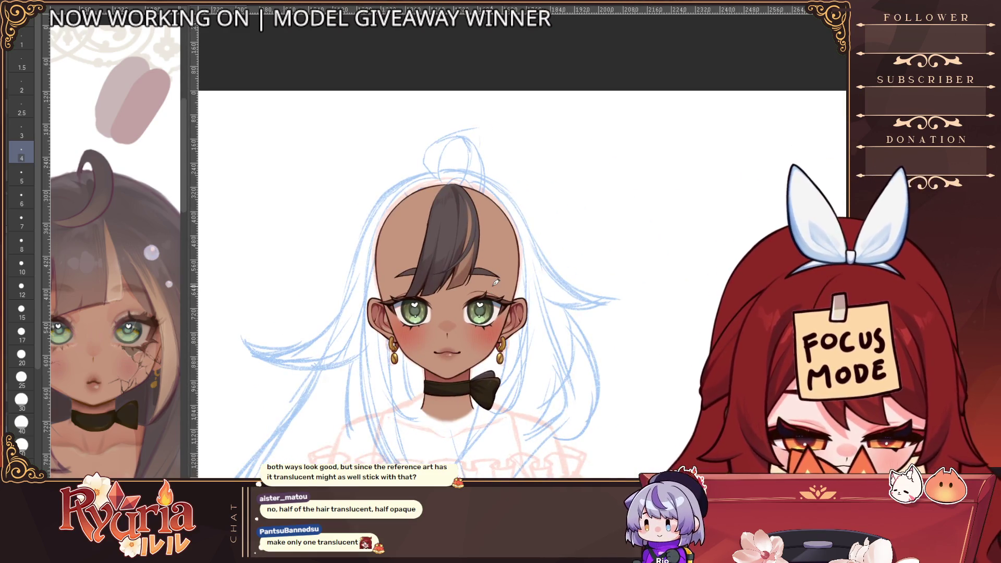
key(h)
drag(594, 292, 386, 270)
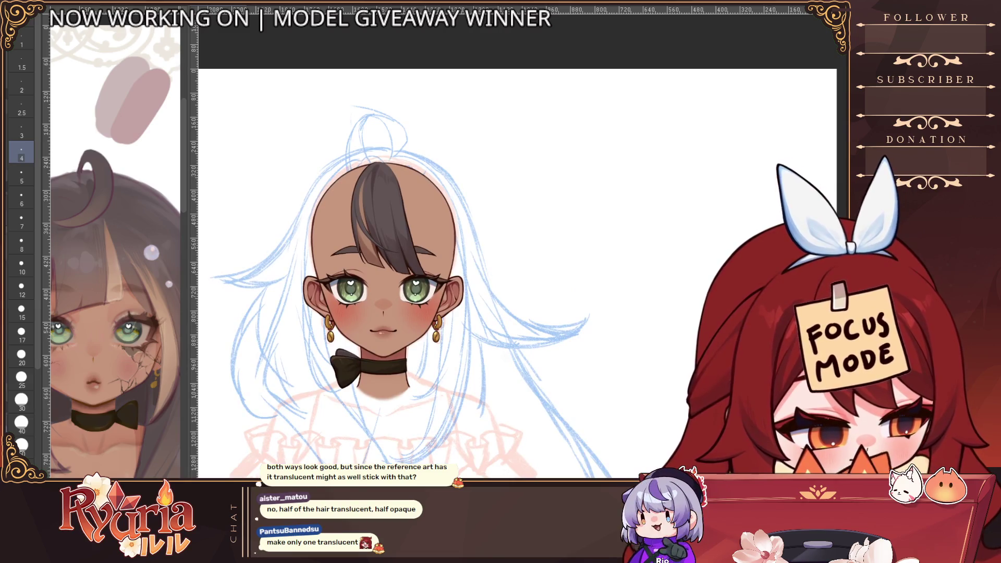
scroll(431, 219, up, 4)
Shrink the brush to a small size and erase the tip of the dark hair strand.
key(bracketright)
key(bracketright)
key(bracketright)
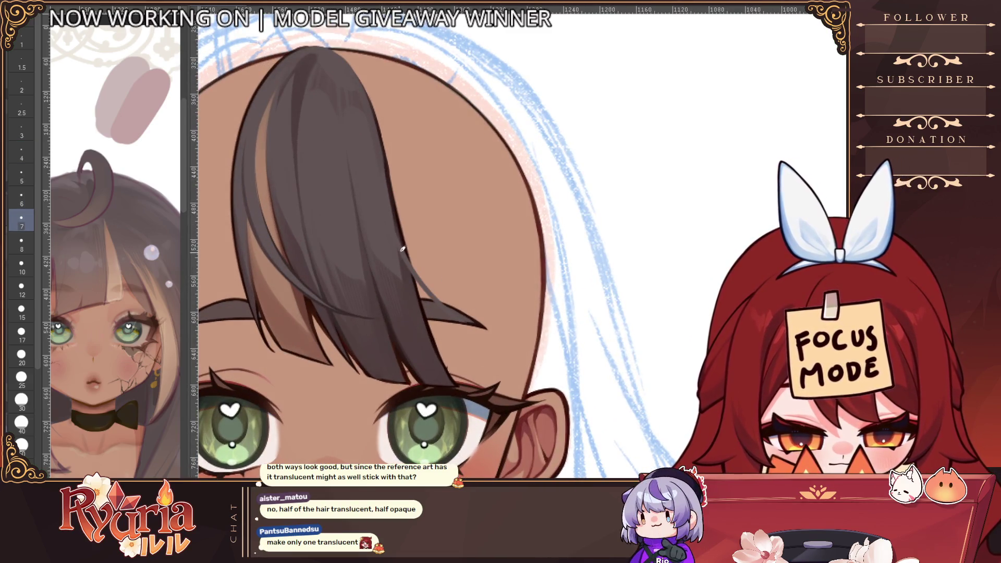
key(bracketright)
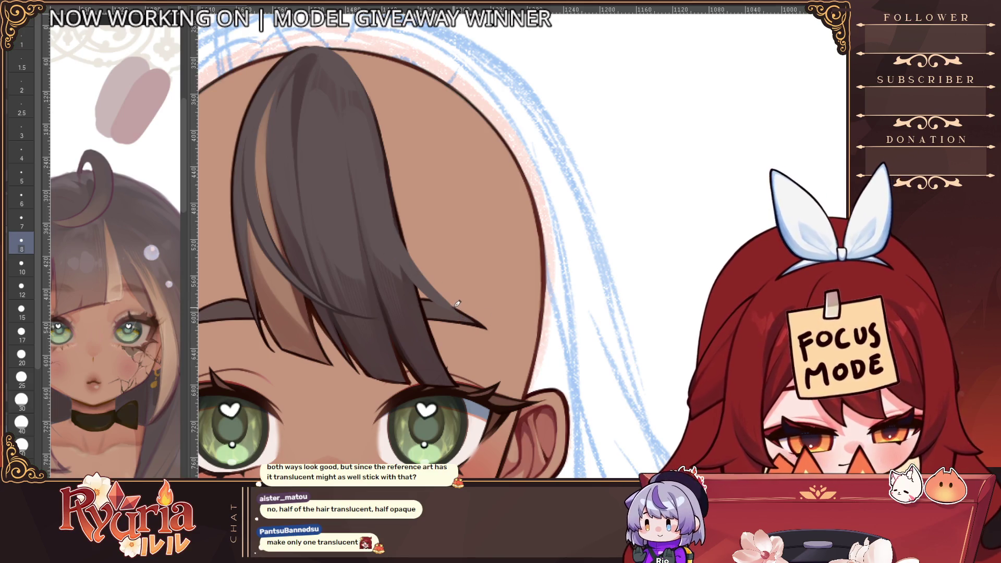
key(bracketleft)
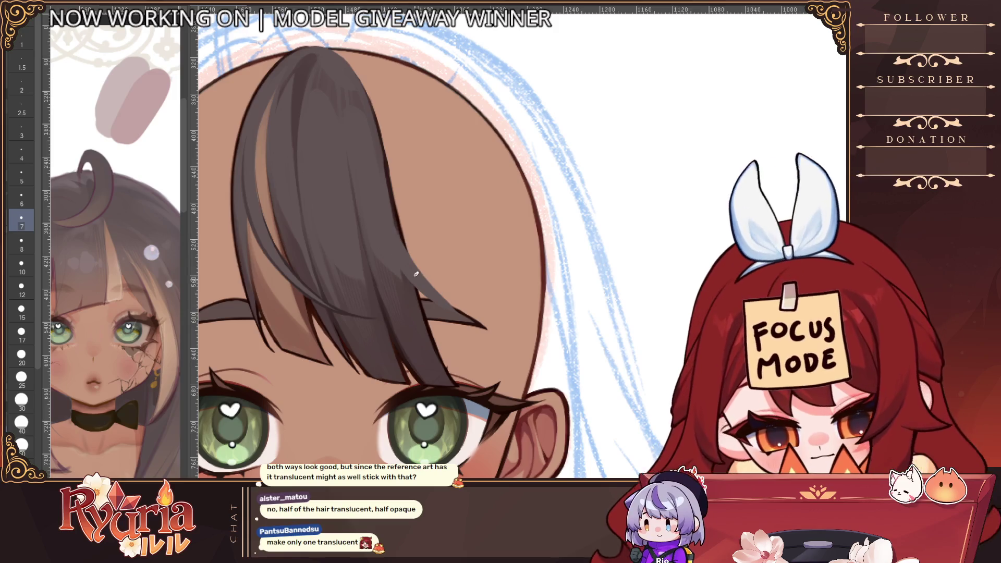
scroll(399, 165, down, 2)
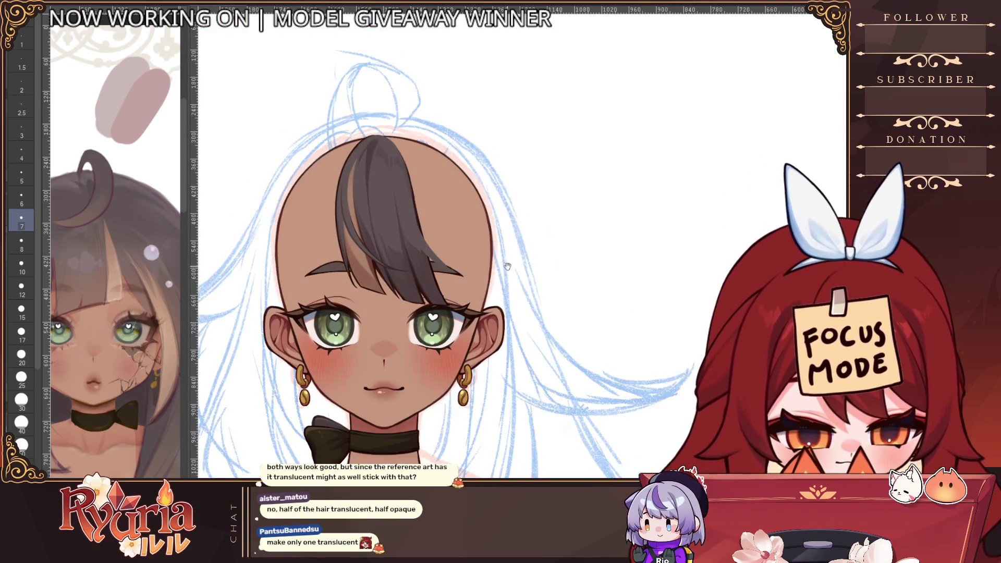
scroll(412, 219, up, 1)
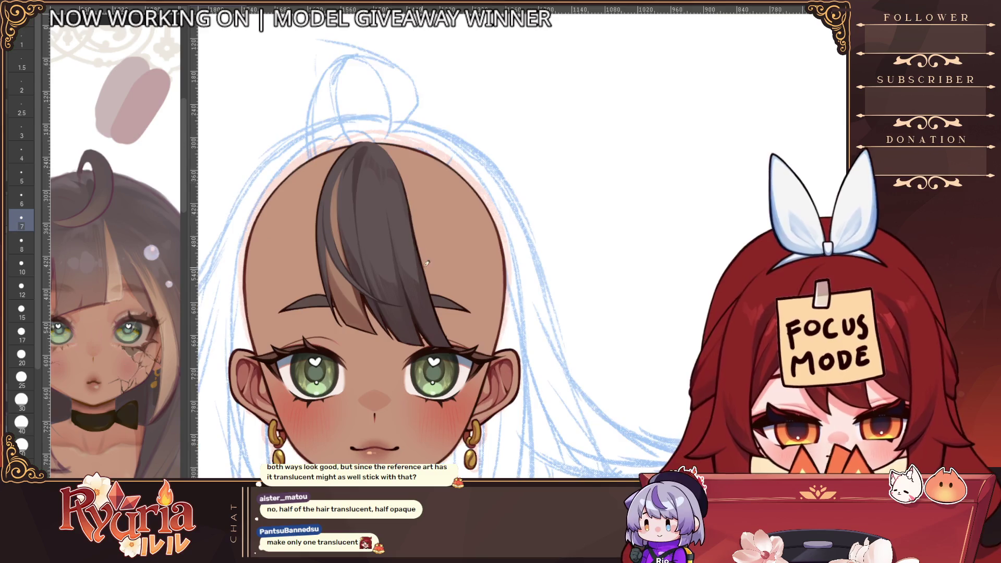
scroll(422, 282, up, 1)
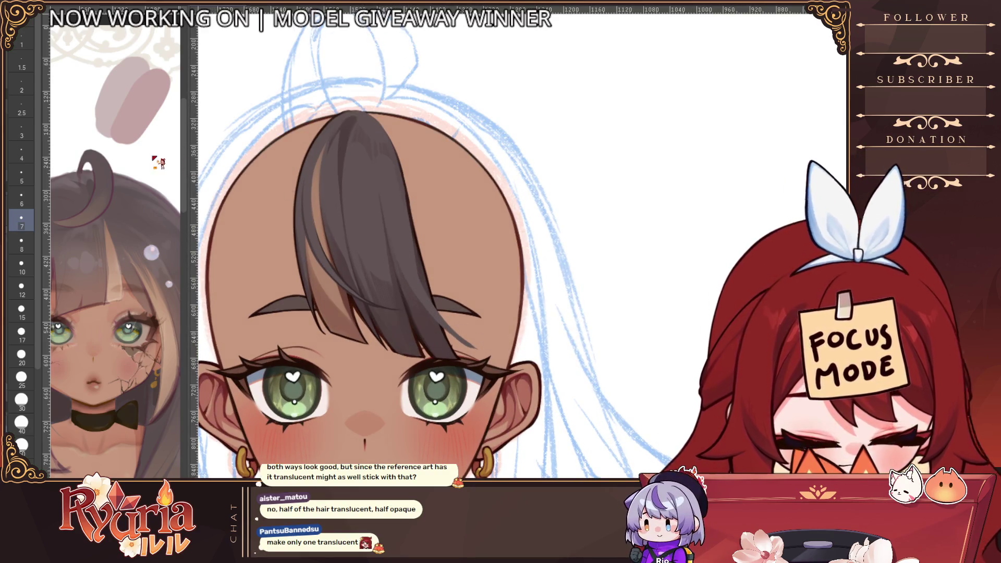
click(21, 357)
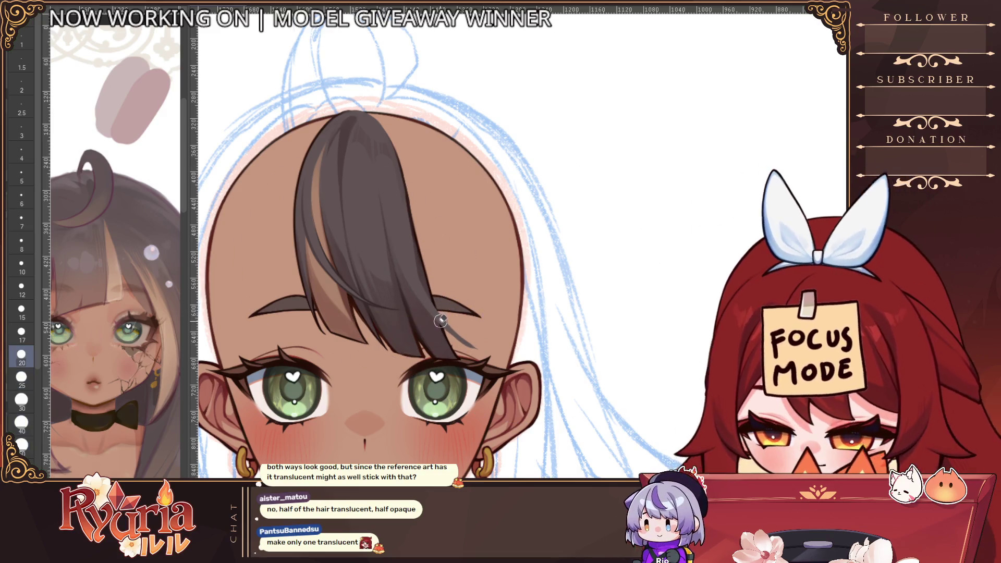
mouse_move(440, 321)
mouse_down()
mouse_move(469, 313)
mouse_move(426, 311)
mouse_up()
drag(478, 343, 446, 334)
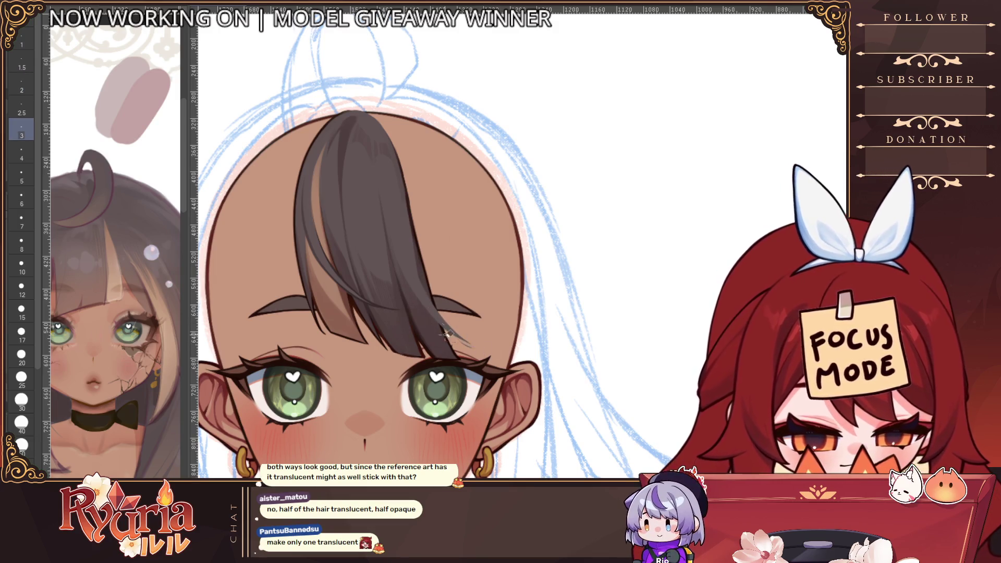
Readjust the brush size from 15 down to 5.
scroll(496, 350, up, 1)
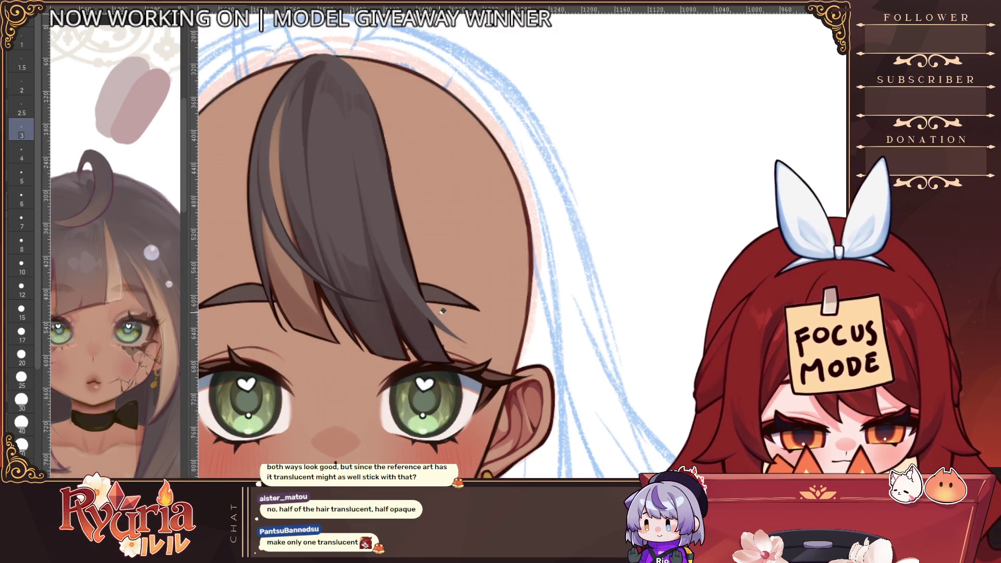
key(bracketright)
key(bracketright)
key(bracketright)
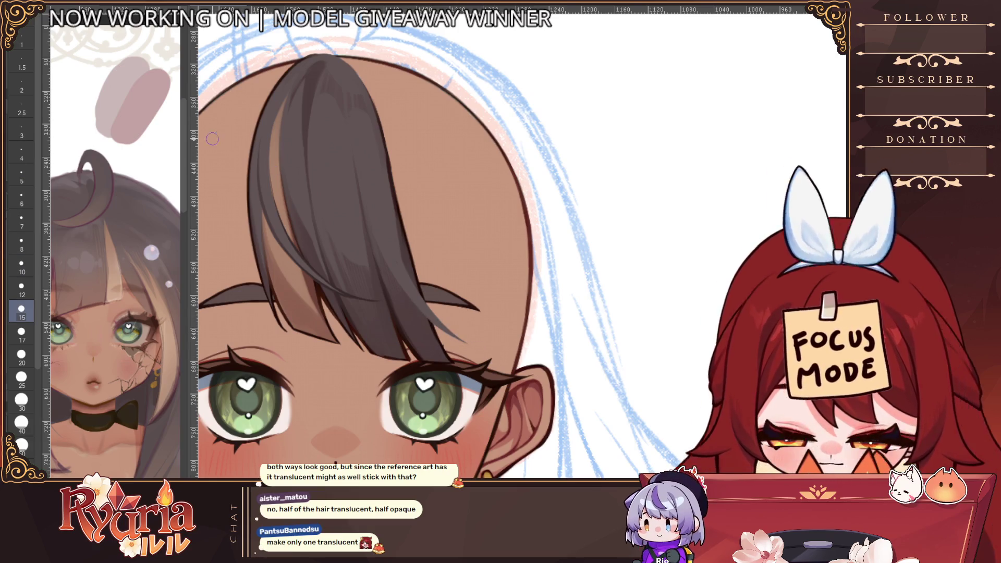
key(bracketleft)
key(bracketleft)
key(bracketleft)
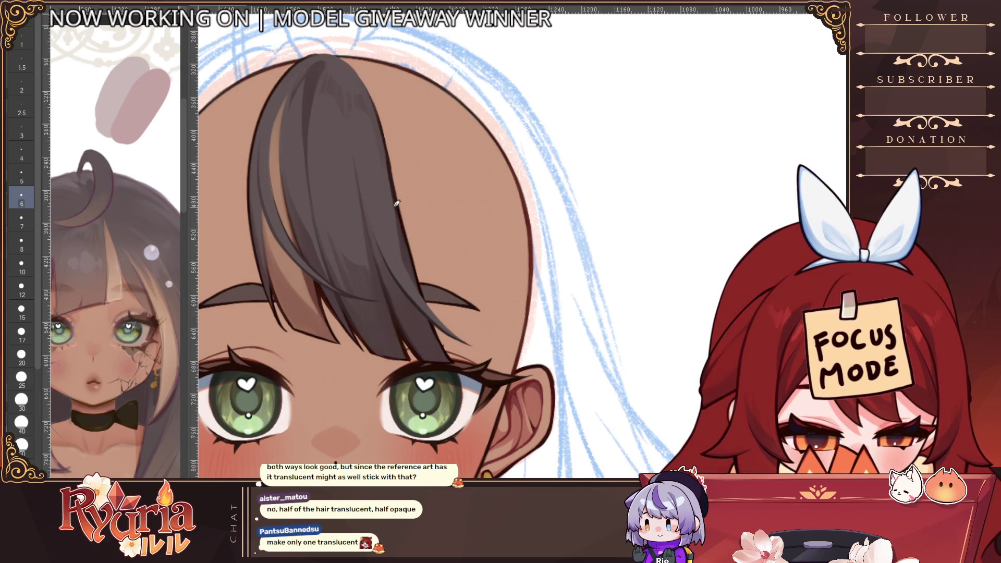
key(bracketleft)
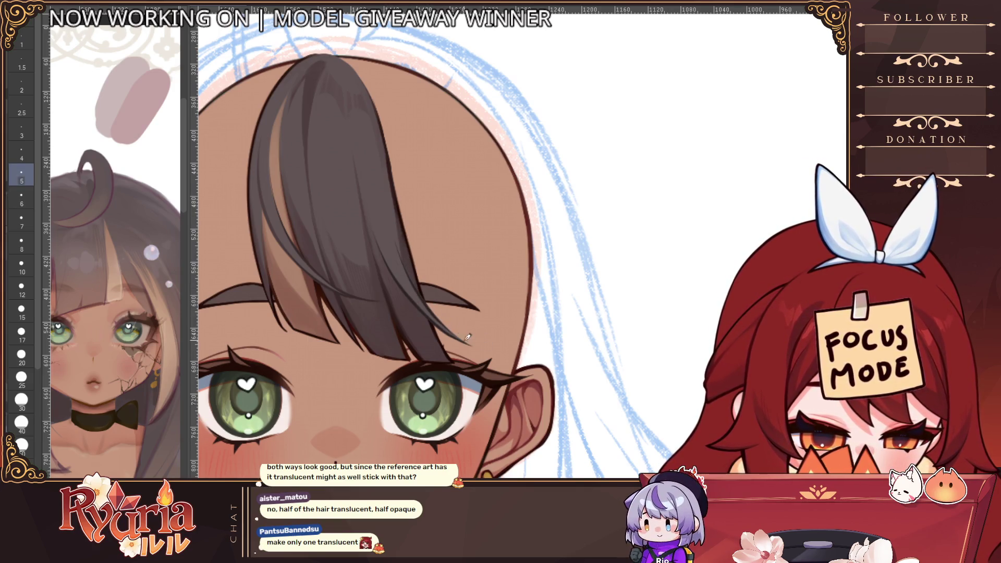
scroll(469, 313, down, 3)
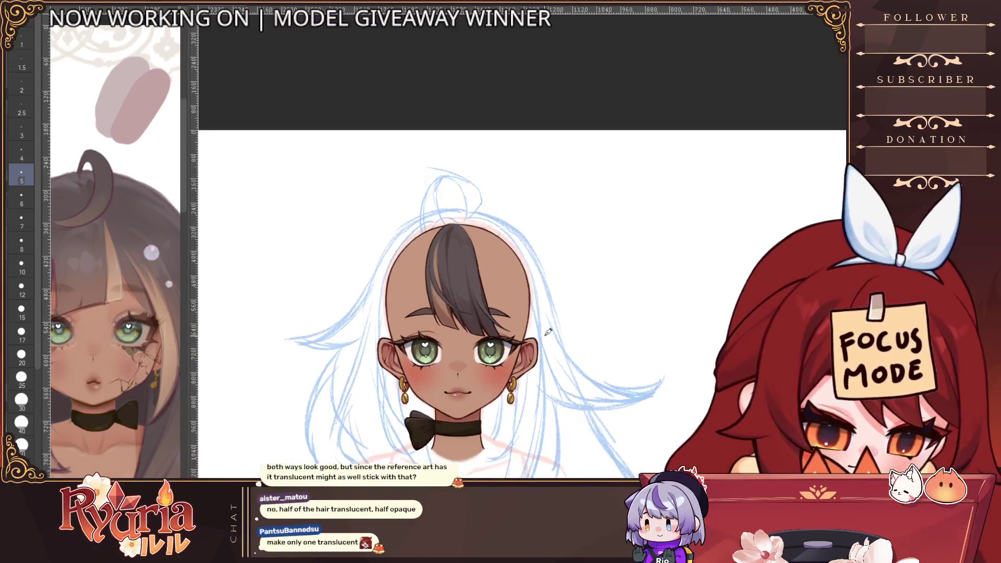
At brush size 5, add a thin dark line along the hair strand's edge.
scroll(521, 338, up, 1)
key(bracketright)
key(bracketright)
key(bracketright)
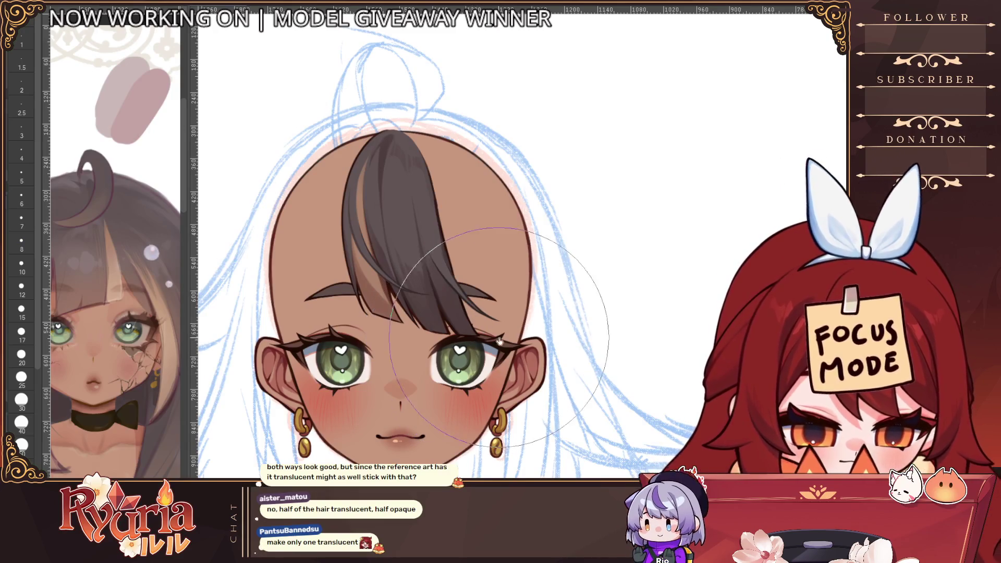
scroll(483, 264, up, 3)
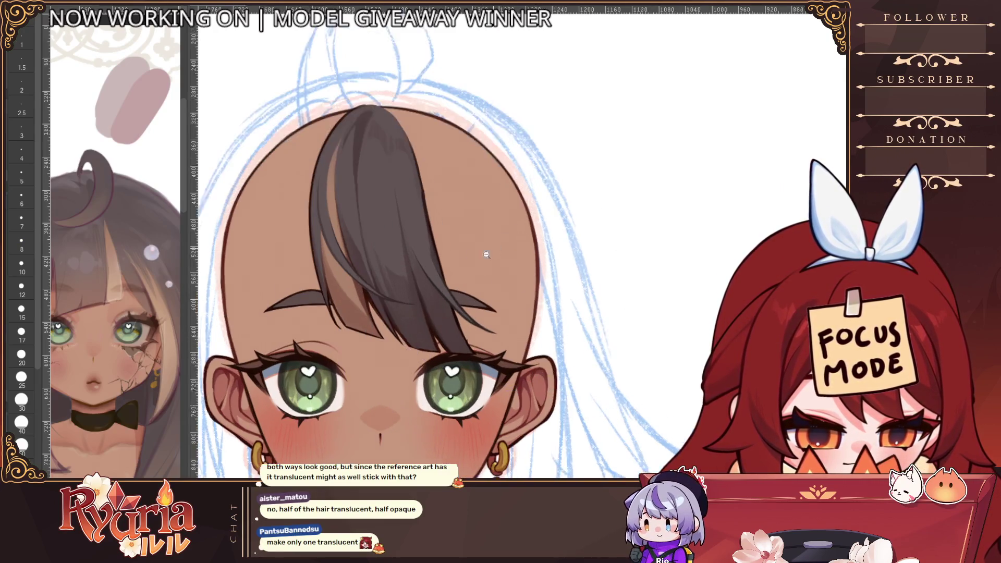
key(bracketleft)
key(bracketleft)
key(bracketleft)
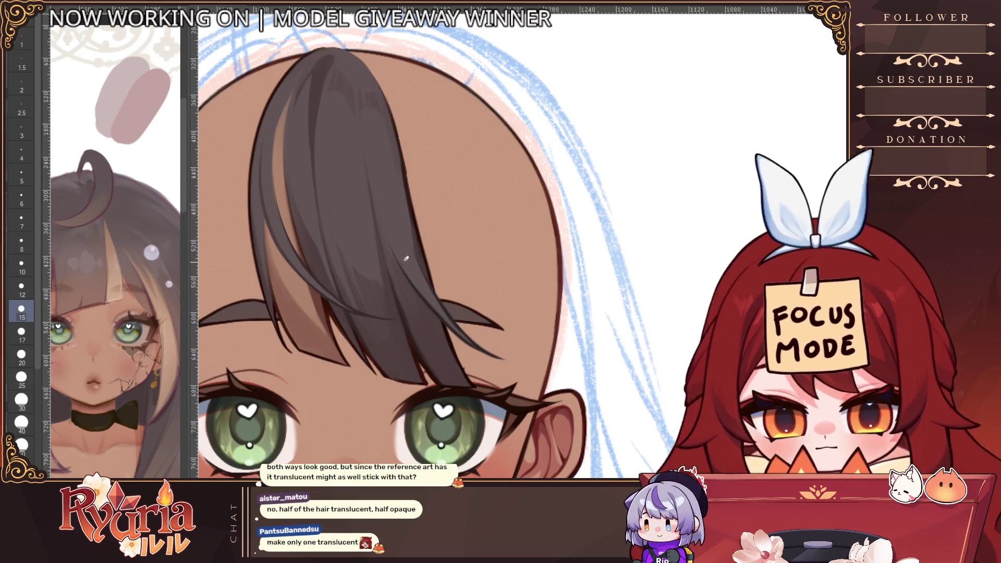
key(bracketleft)
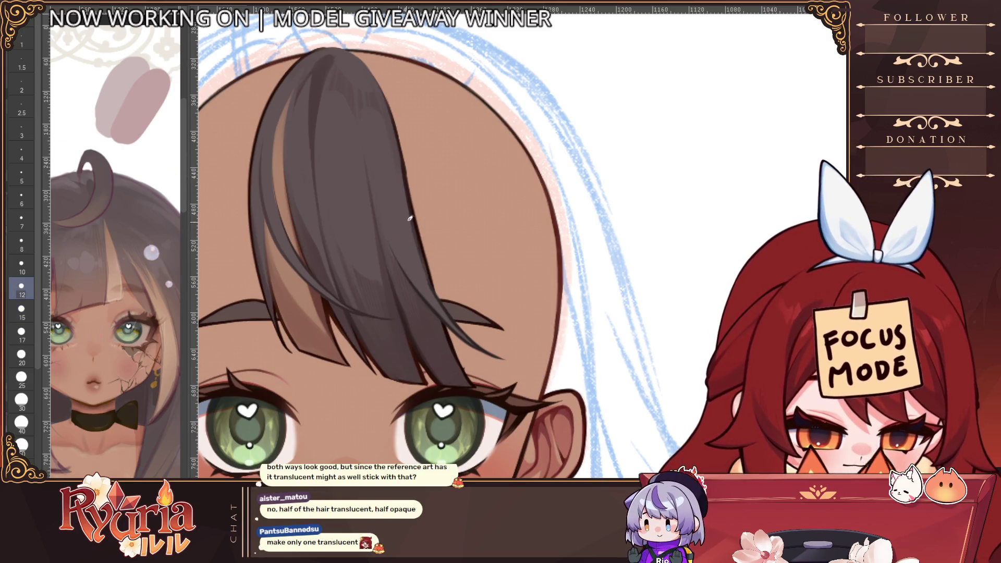
key(bracketleft)
key(bracketleft)
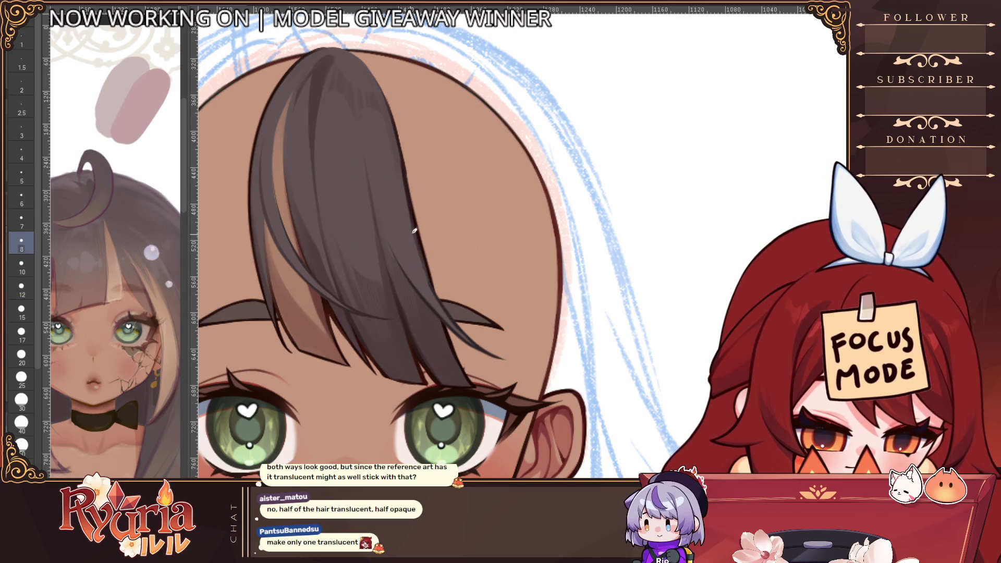
key(bracketleft)
key(bracketleft)
key(bracketleft)
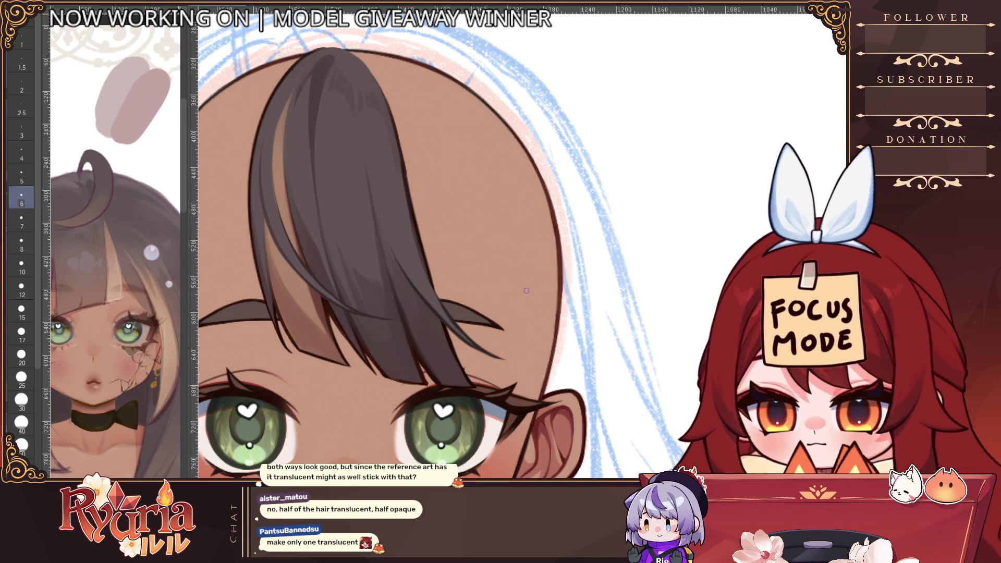
drag(427, 276, 450, 319)
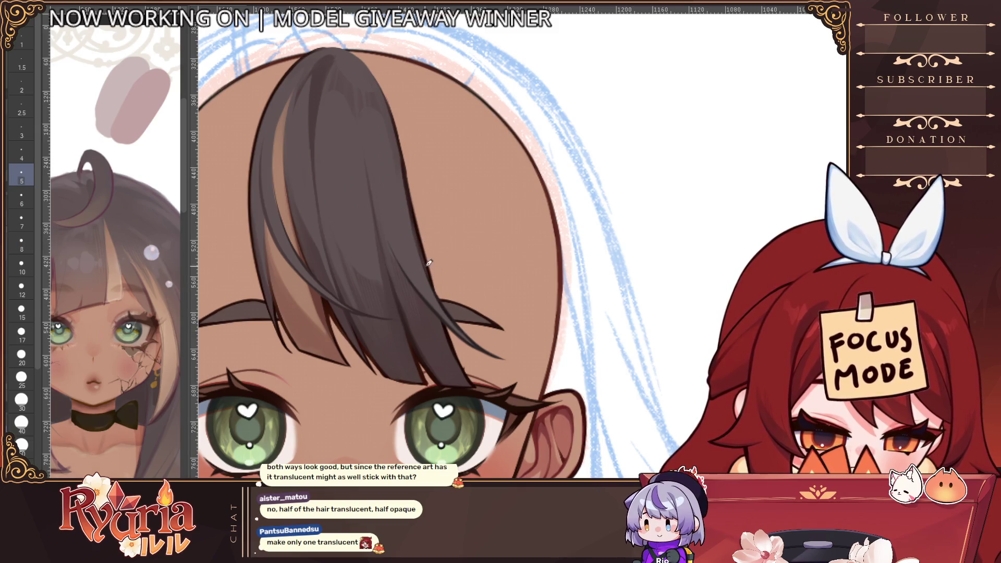
key(bracketleft)
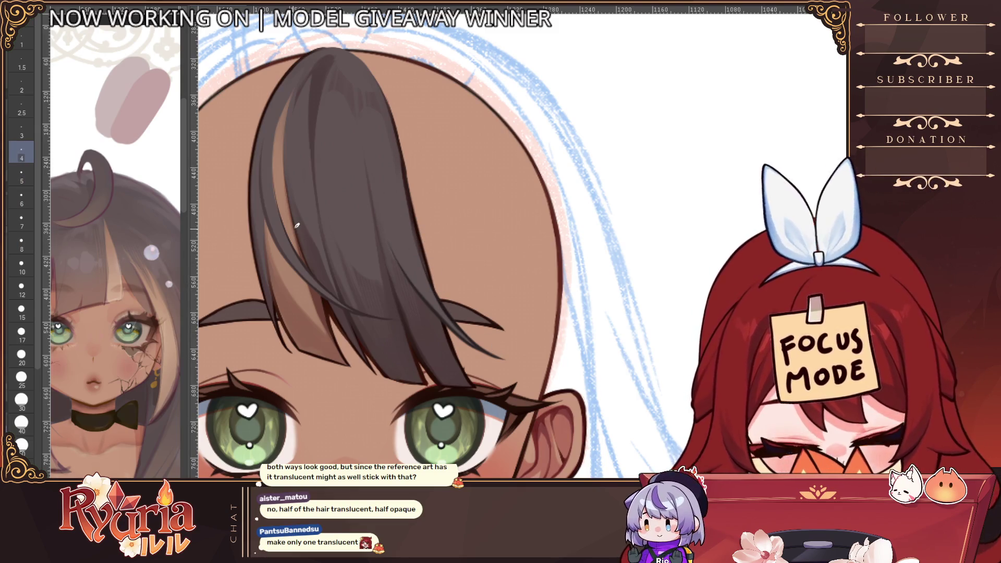
key(bracketright)
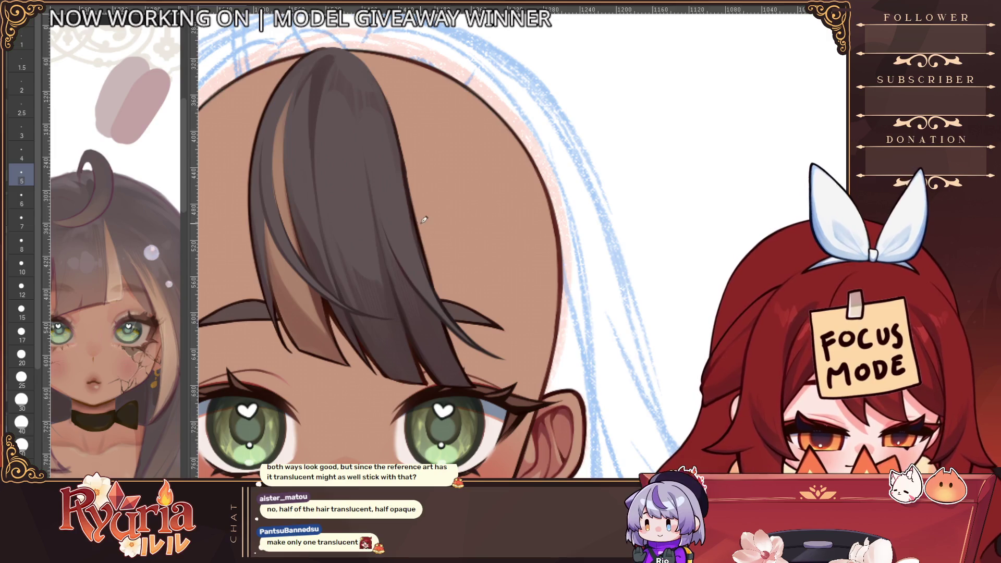
Mirror and recentre the view, then hide the dark bangs strand.
scroll(424, 230, down, 3)
scroll(425, 243, up, 3)
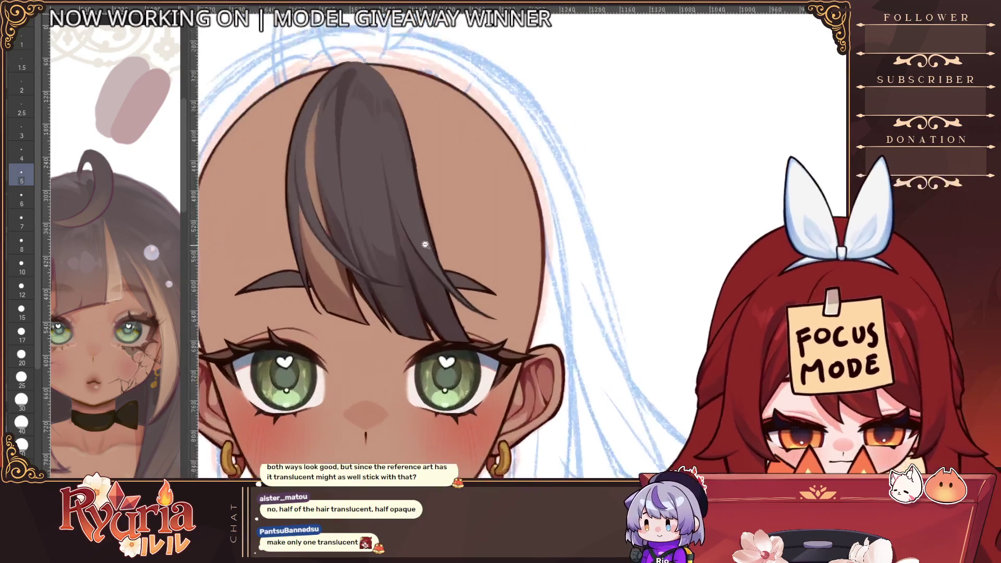
scroll(425, 244, up, 2)
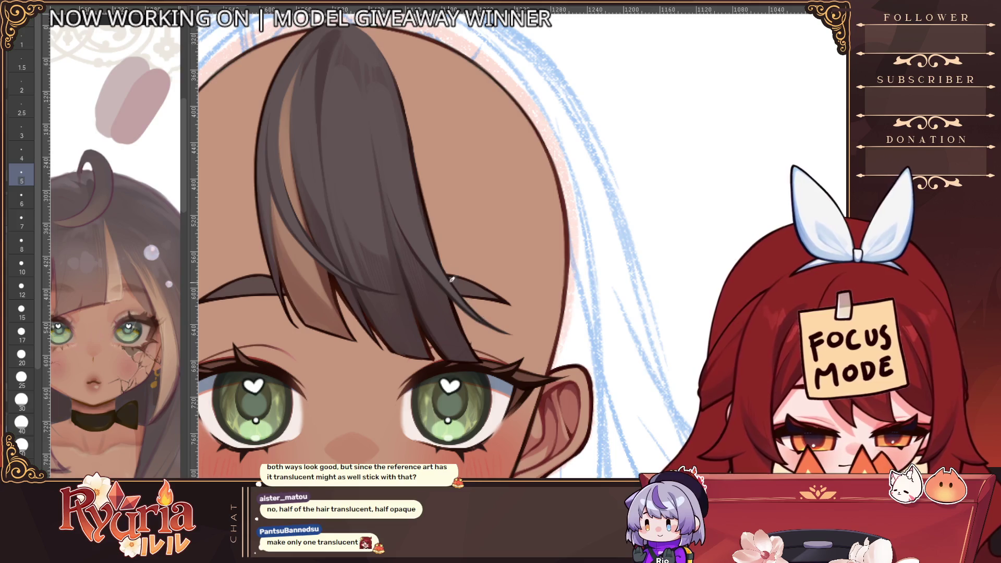
scroll(459, 292, down, 5)
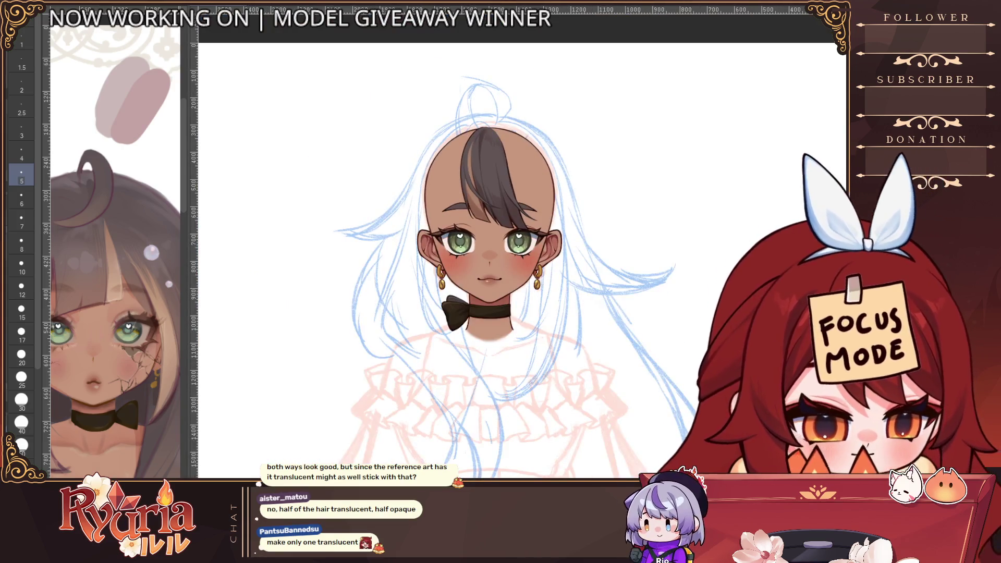
key(h)
drag(607, 317, 458, 348)
scroll(474, 361, down, 2)
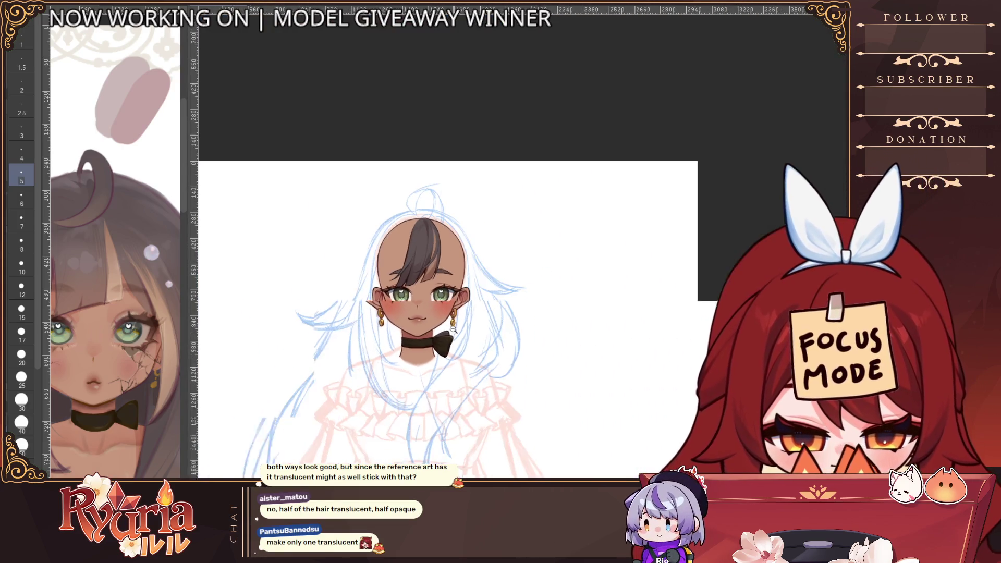
scroll(420, 298, down, 2)
scroll(390, 363, up, 3)
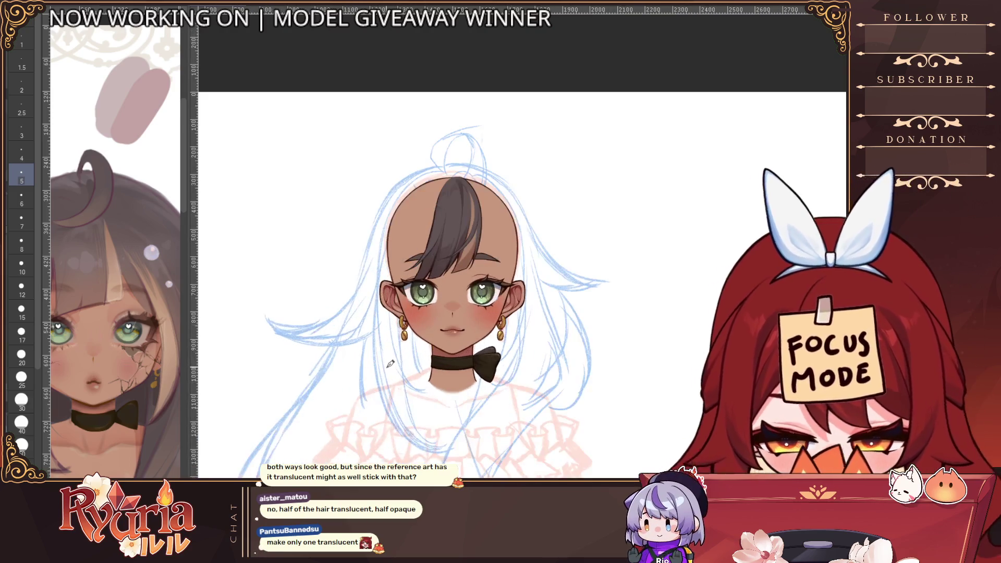
key(ctrl+z)
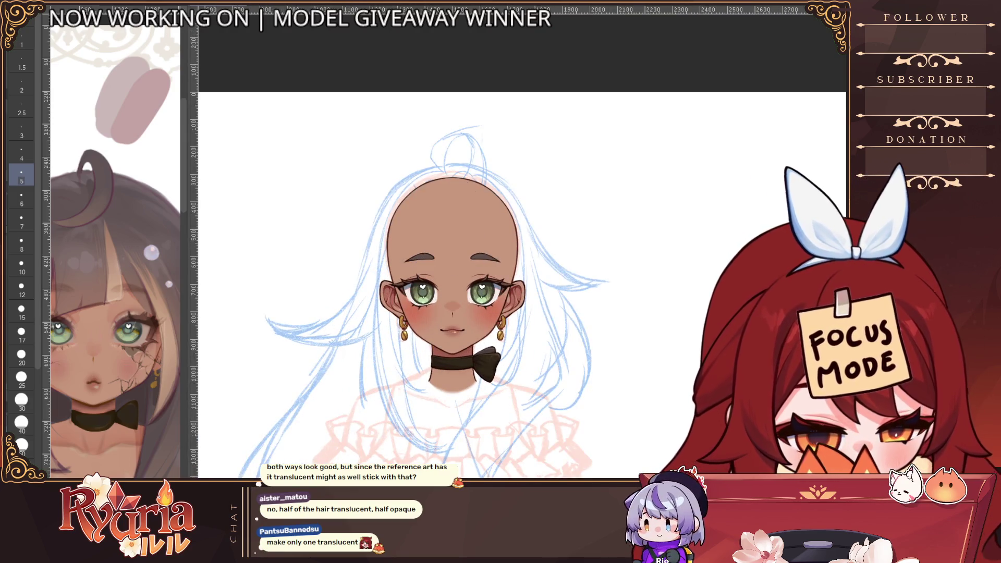
Hide the coloured face, move the reference picture, and paint a trial dark strand.
key(ctrl+z)
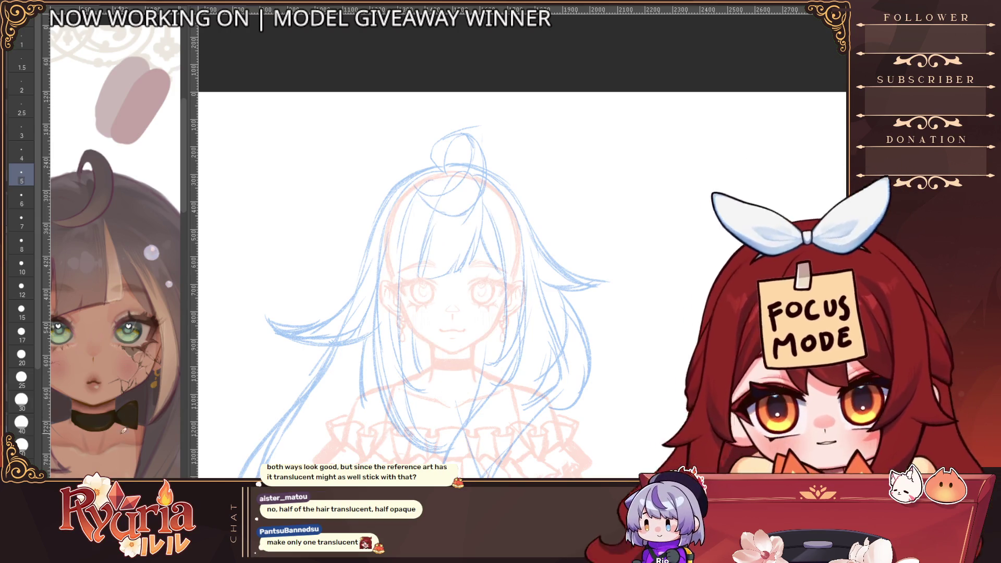
drag(91, 469, 134, 440)
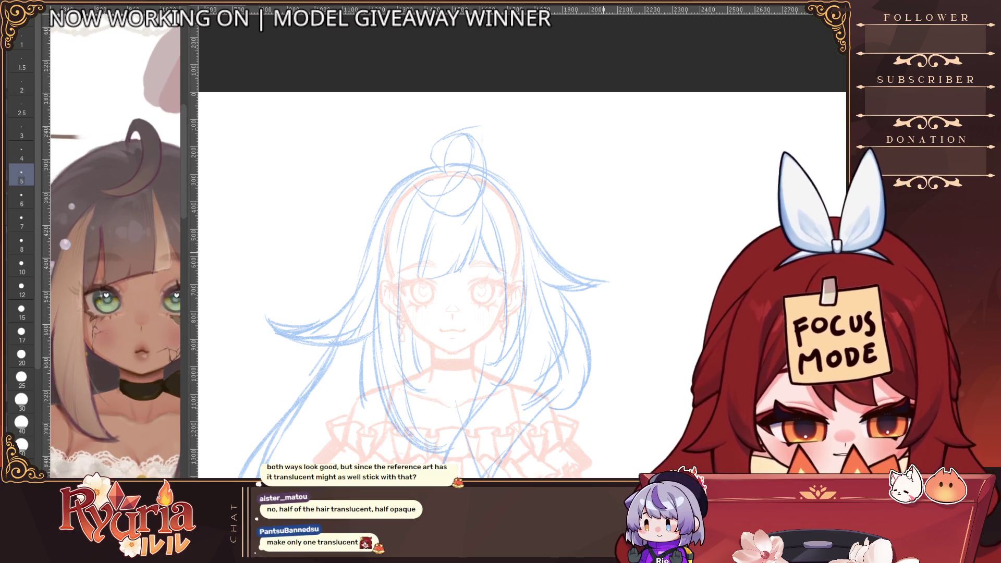
drag(440, 220, 405, 270)
drag(472, 180, 417, 279)
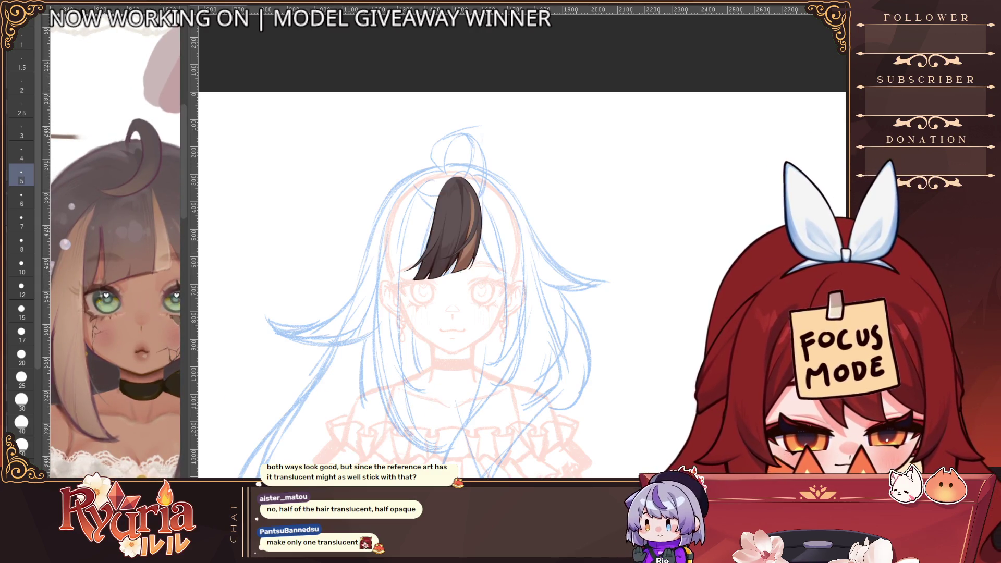
key(ctrl+z)
Add more dark strokes at size 8, then lighten the strand's left edge at size 15.
scroll(440, 234, up, 3)
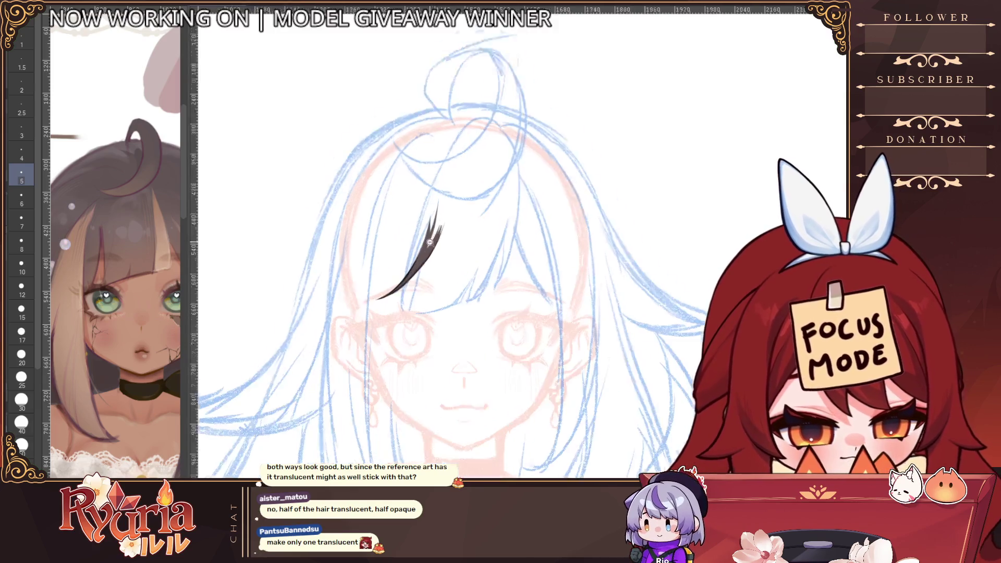
key(bracketright)
mouse_move(433, 245)
mouse_down()
mouse_move(446, 193)
mouse_move(445, 207)
mouse_up()
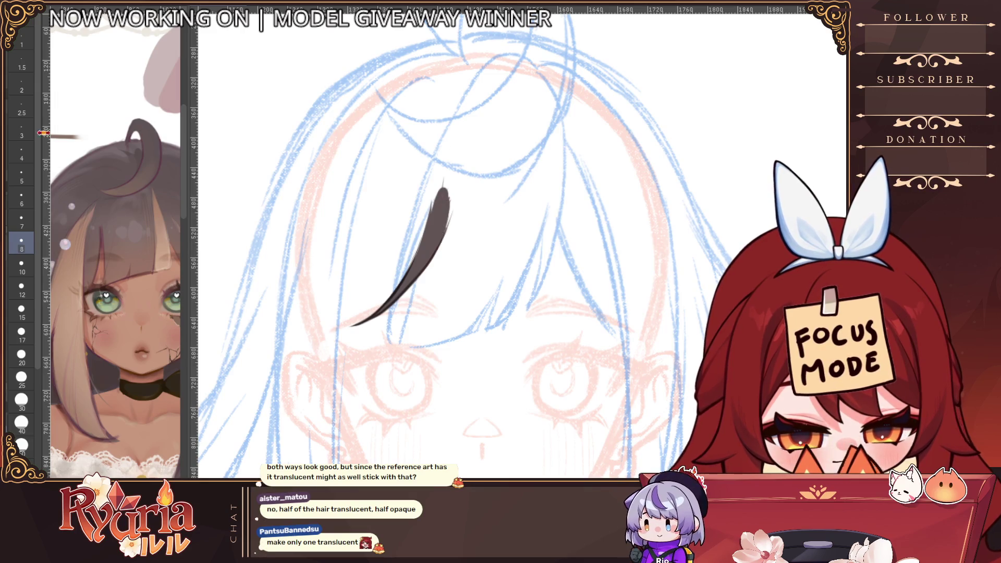
key(bracketright)
key(bracketright)
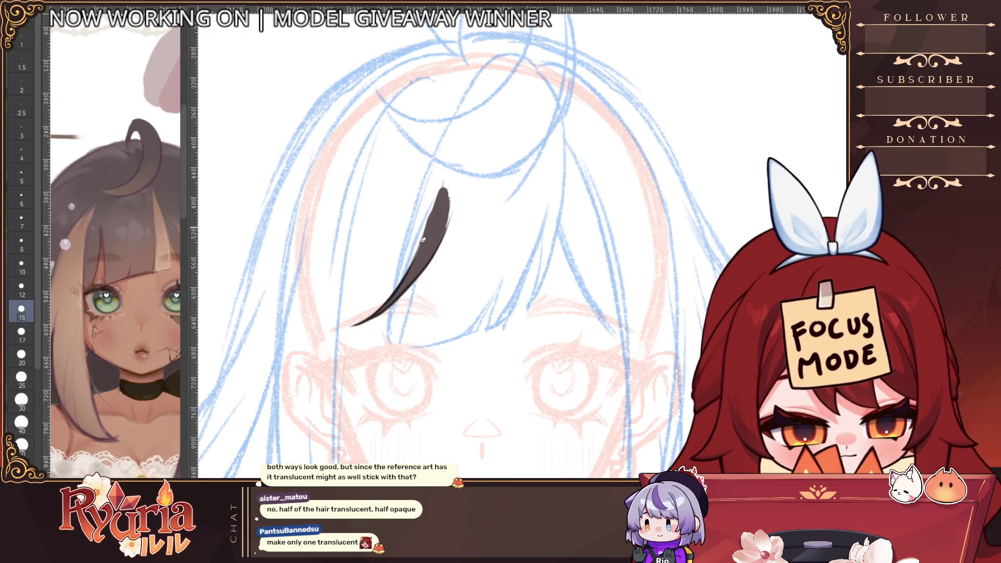
drag(442, 190, 417, 251)
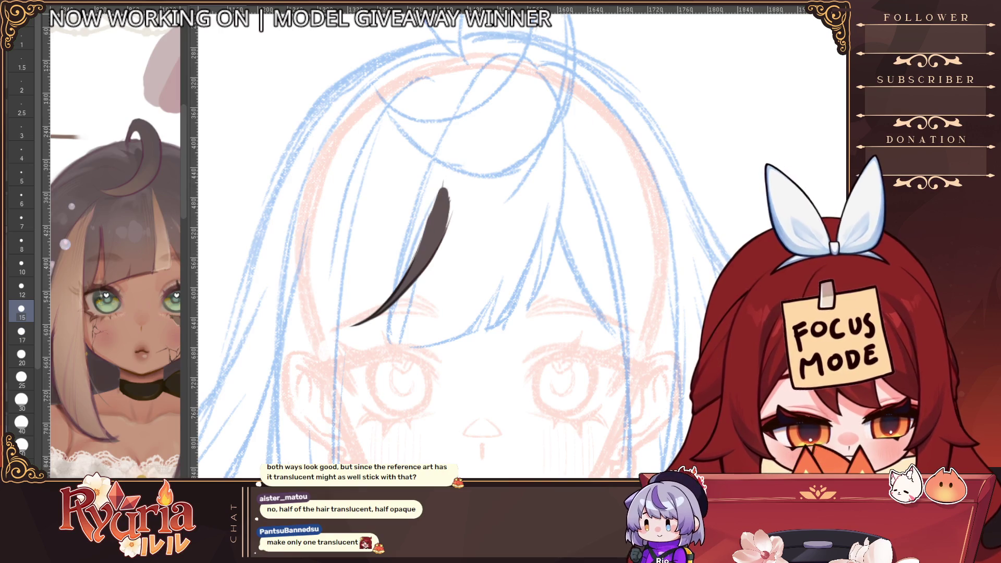
In mirrored view, thin the strand's left edge at size 8 and compare with the earlier brown hair.
key(h)
key(bracketleft)
key(bracketleft)
key(bracketleft)
drag(609, 182, 612, 243)
mouse_move(611, 183)
mouse_down()
mouse_move(622, 246)
mouse_move(613, 238)
mouse_up()
key(ctrl+z)
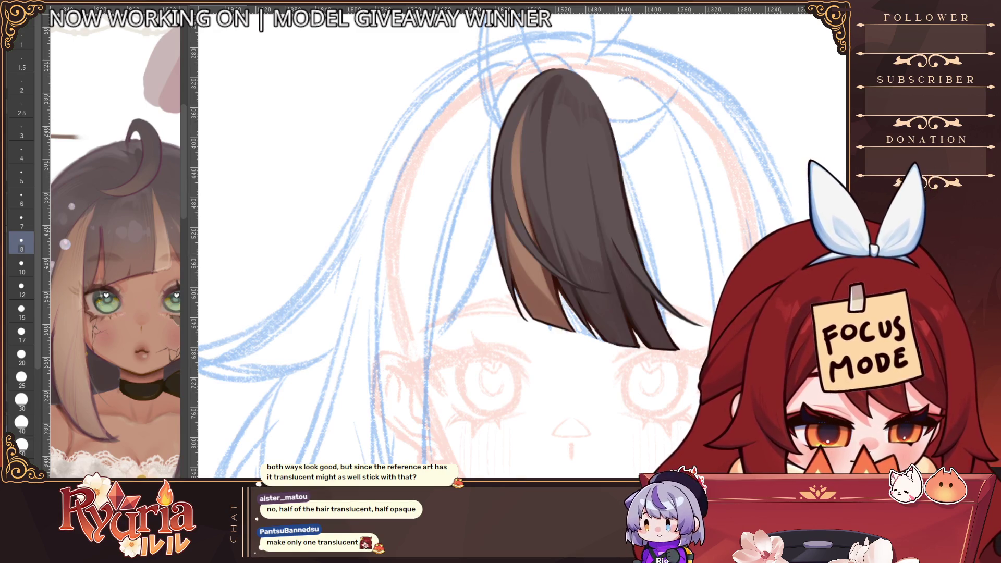
key(ctrl+z)
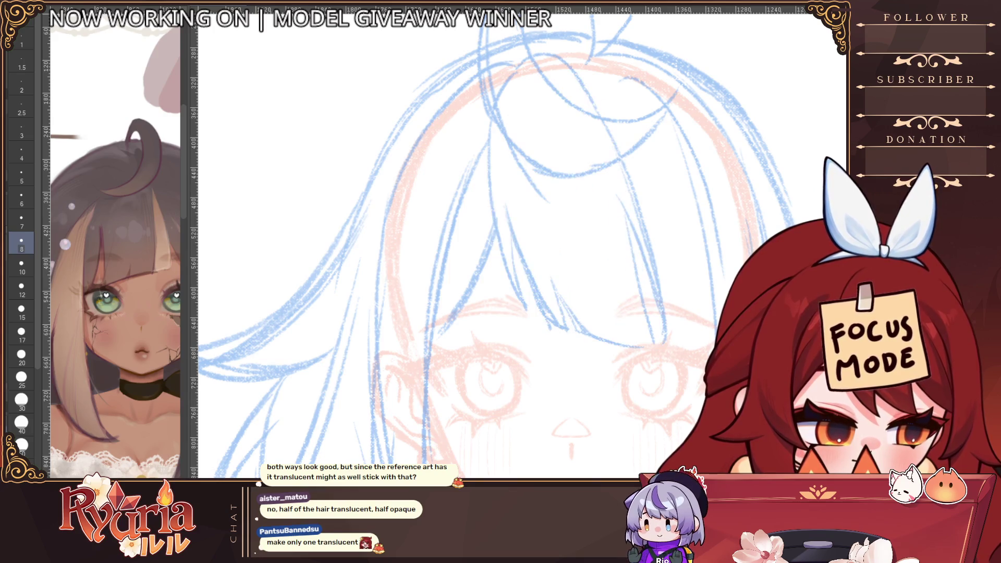
key(h)
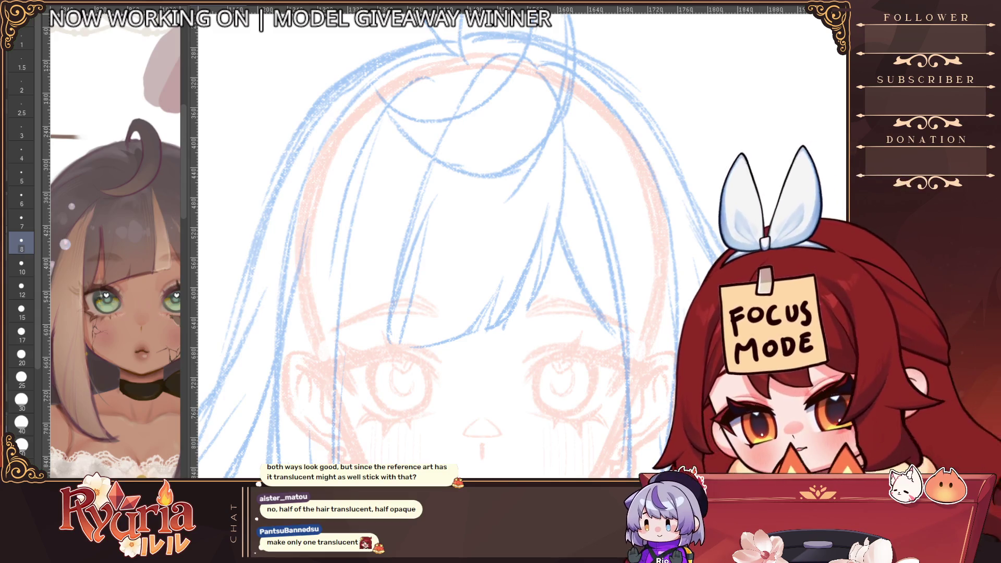
Draw the strand's outline line, redrawing it thicker at brush size 5.
key(bracketleft)
key(bracketleft)
key(bracketleft)
drag(412, 224, 319, 359)
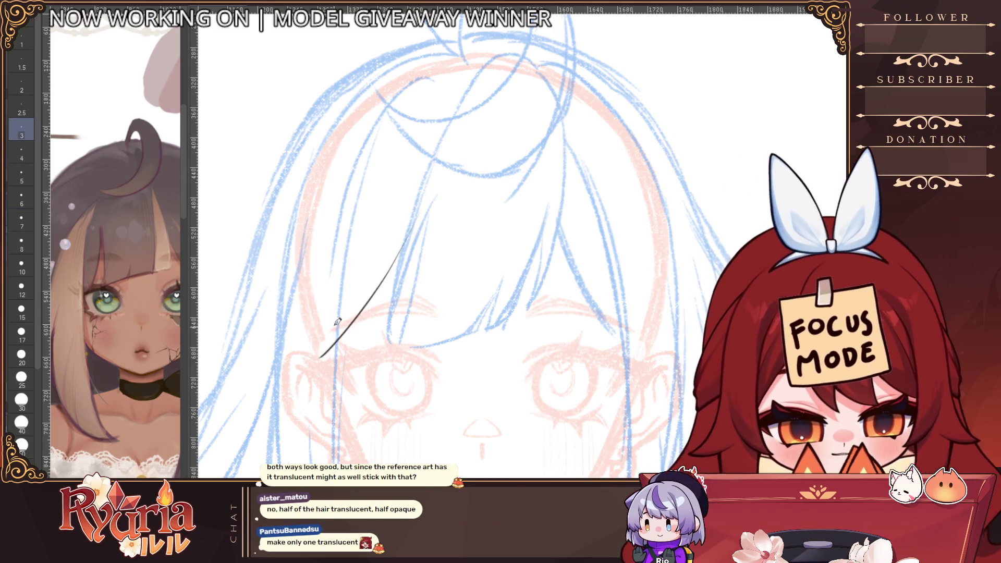
key(ctrl+z)
drag(446, 175, 315, 350)
key(ctrl+z)
key(bracketright)
key(bracketright)
drag(438, 190, 316, 360)
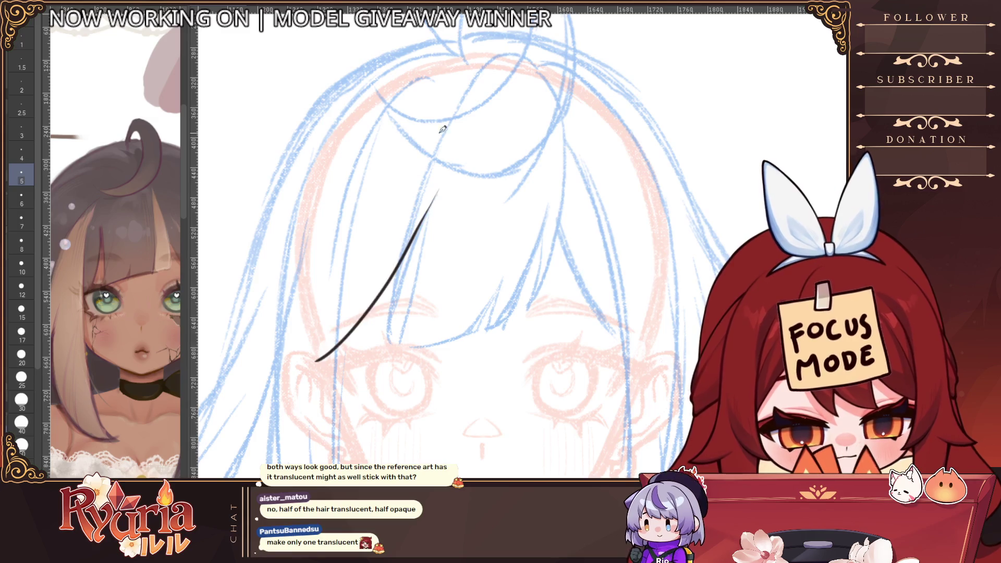
Try several outline strokes, settling on the strand's curved left outline.
mouse_move(483, 78)
mouse_down()
mouse_move(321, 219)
mouse_move(306, 282)
mouse_up()
key(ctrl+z)
key(ctrl+z)
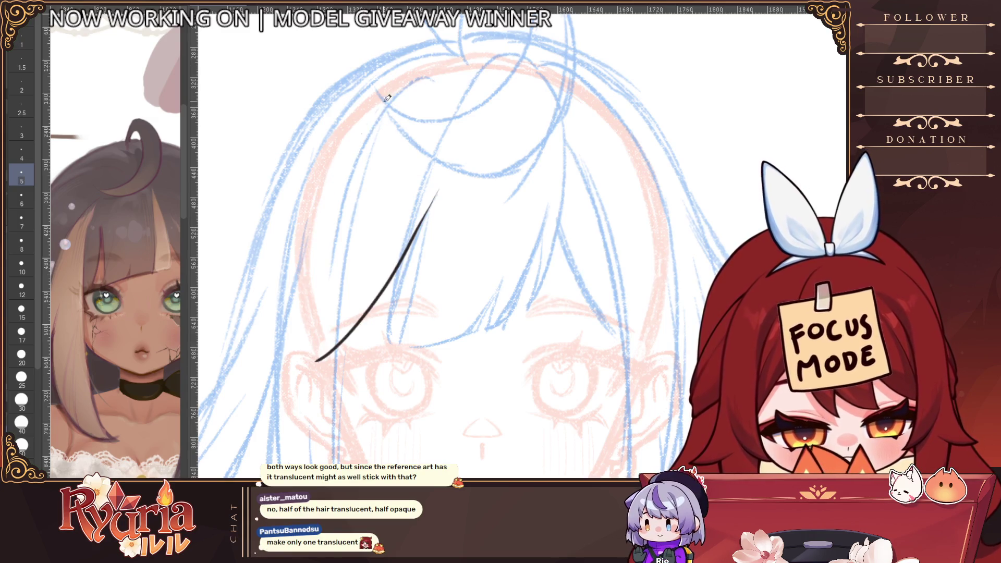
drag(380, 106, 316, 354)
key(ctrl+z)
drag(357, 146, 308, 367)
key(ctrl+z)
mouse_move(342, 173)
mouse_down()
mouse_move(313, 302)
mouse_move(321, 358)
mouse_up()
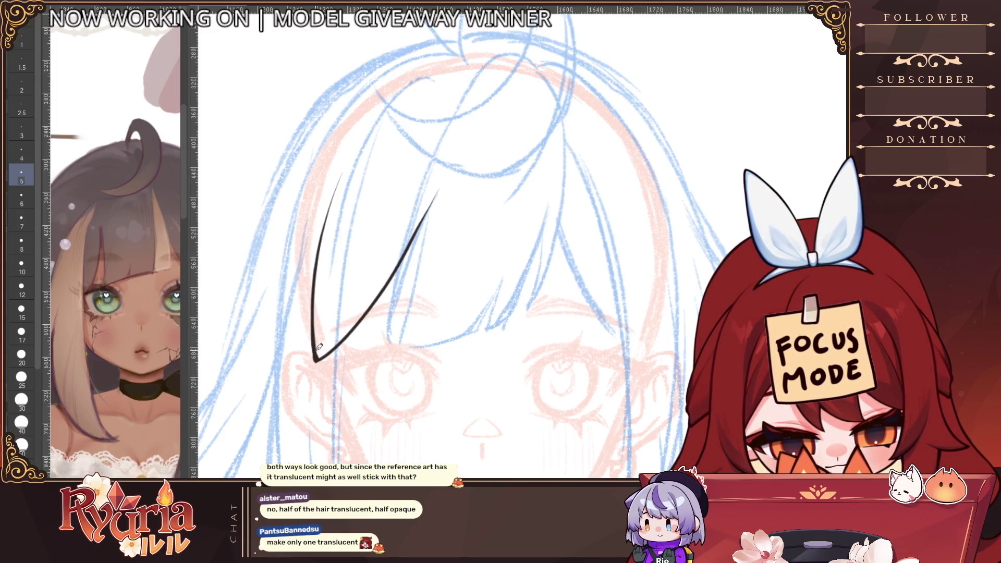
Check the stroke in mirrored view, then try lines along the left hair edge.
key(h)
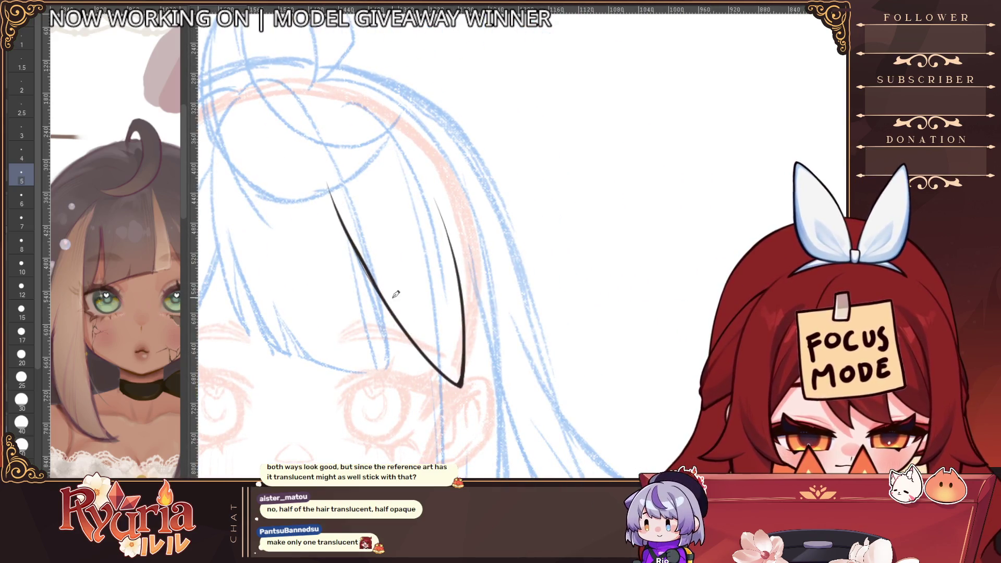
mouse_move(392, 236)
mouse_down()
mouse_move(405, 263)
mouse_move(496, 284)
mouse_move(487, 109)
mouse_move(424, 318)
mouse_up()
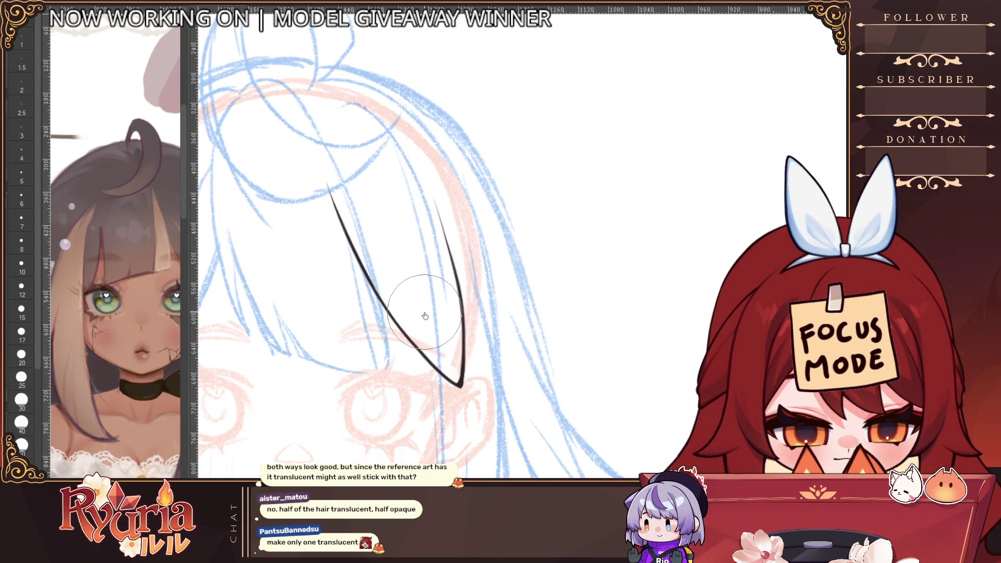
key(h)
drag(710, 211, 387, 183)
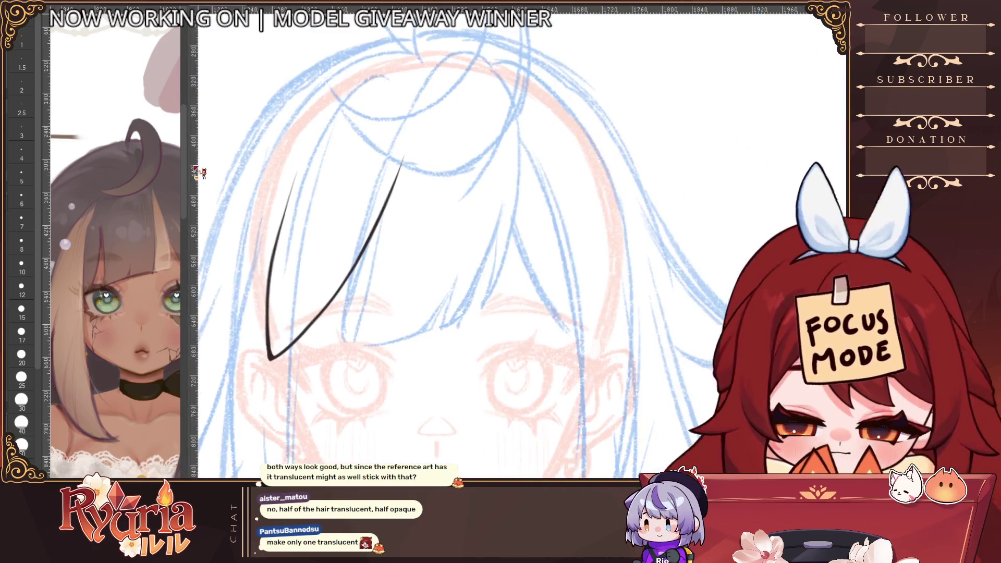
drag(295, 179, 267, 308)
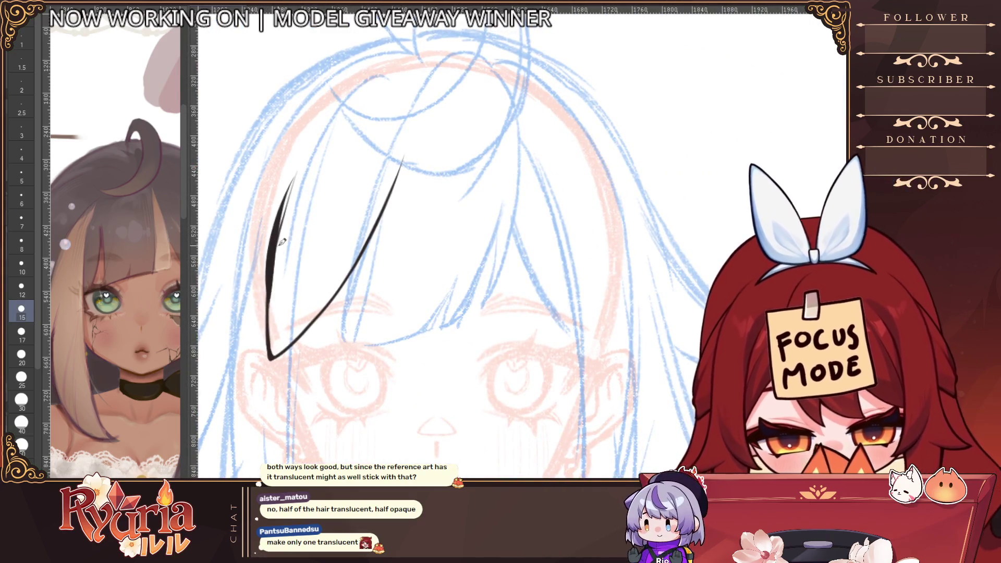
key(ctrl+z)
drag(286, 197, 260, 349)
key(ctrl+z)
Set the brush to size 7 and thicken the lower tip of the hair outline.
key(bracketleft)
key(bracketleft)
key(bracketleft)
drag(285, 218, 275, 344)
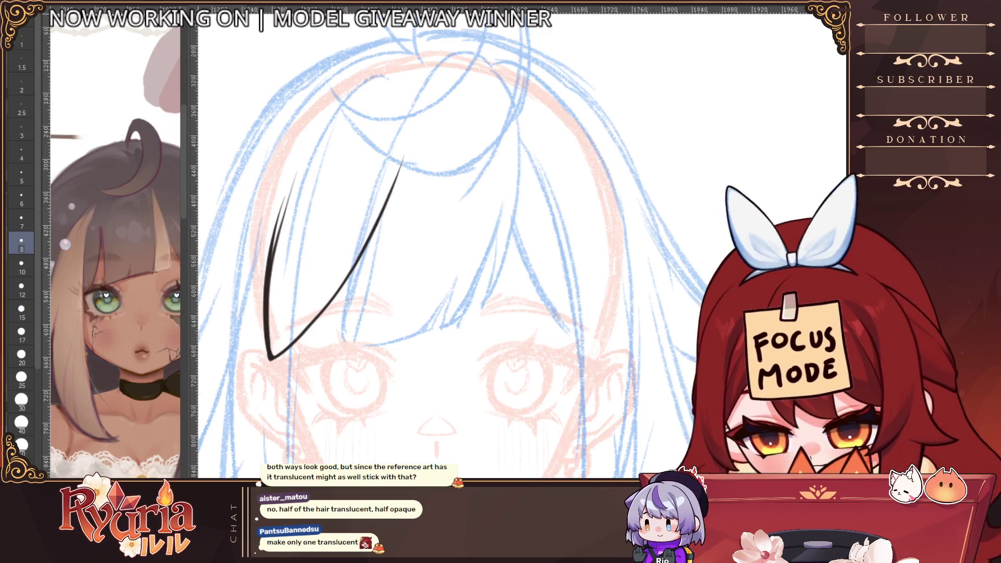
key(bracketright)
key(bracketright)
key(bracketright)
key(ctrl+z)
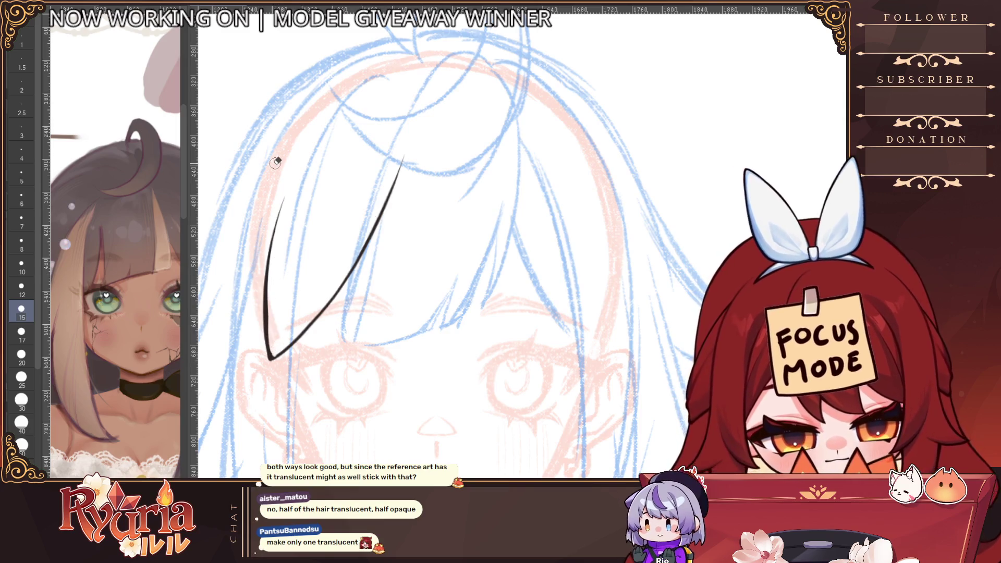
key(bracketleft)
key(bracketleft)
key(bracketleft)
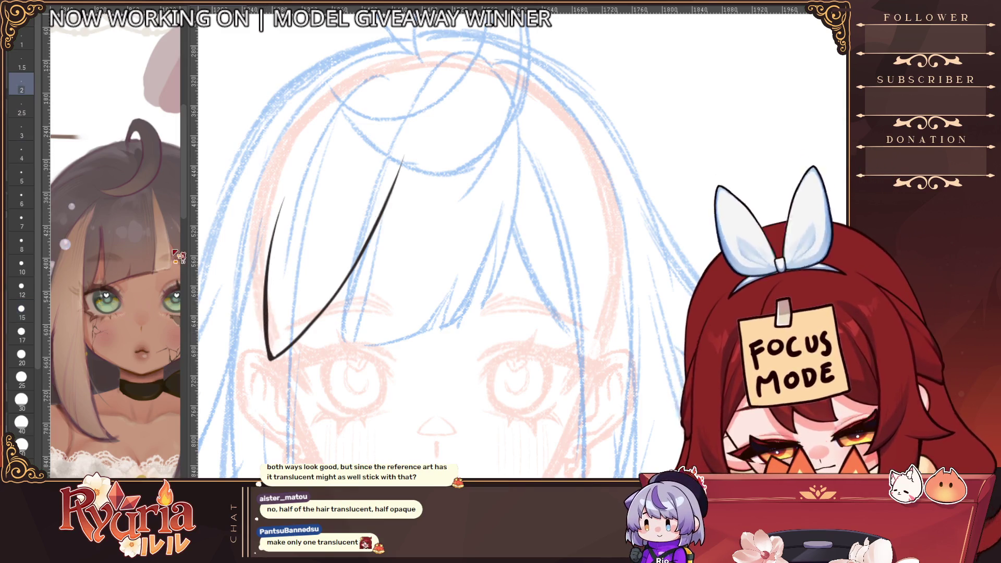
key(bracketright)
key(bracketright)
key(bracketright)
key(bracketleft)
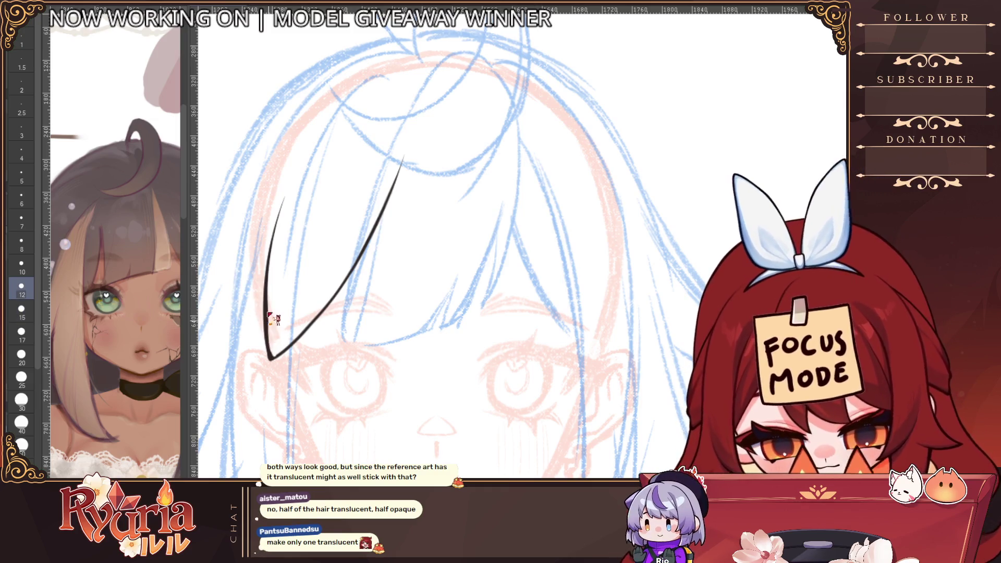
key(bracketleft)
key(bracketleft)
key(bracketleft)
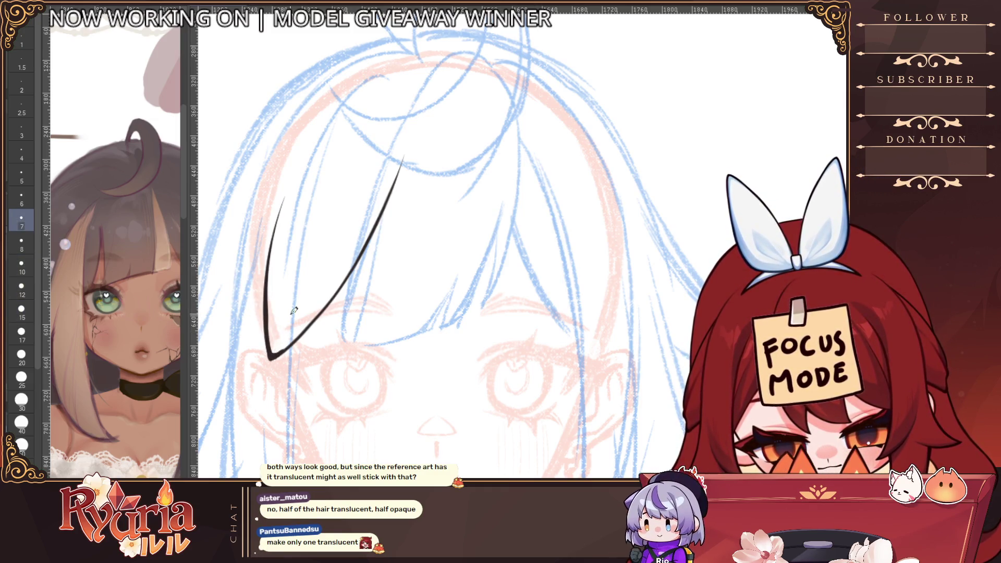
drag(271, 357, 287, 345)
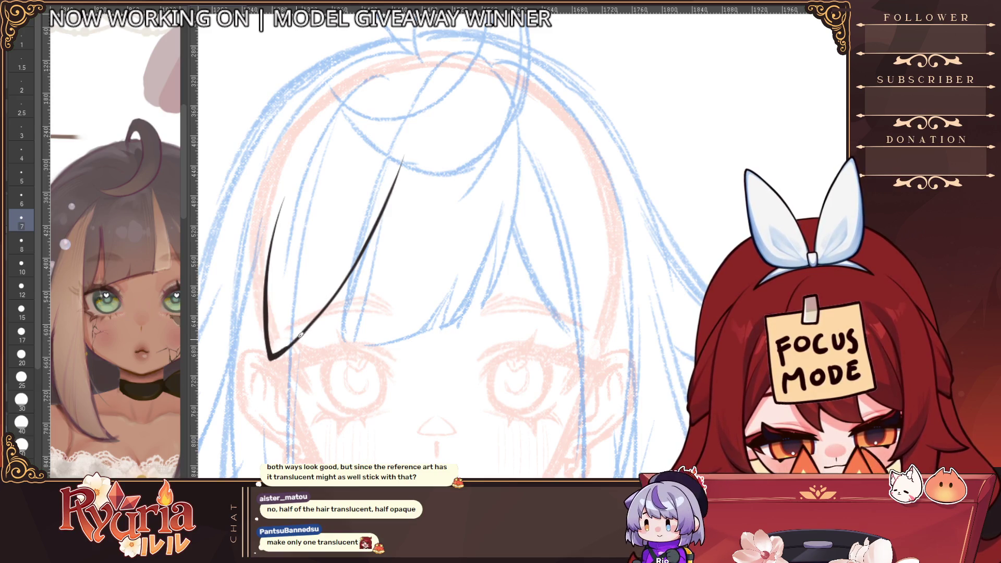
Show the rendered brown hair lock again.
scroll(412, 268, down, 4)
scroll(414, 265, up, 1)
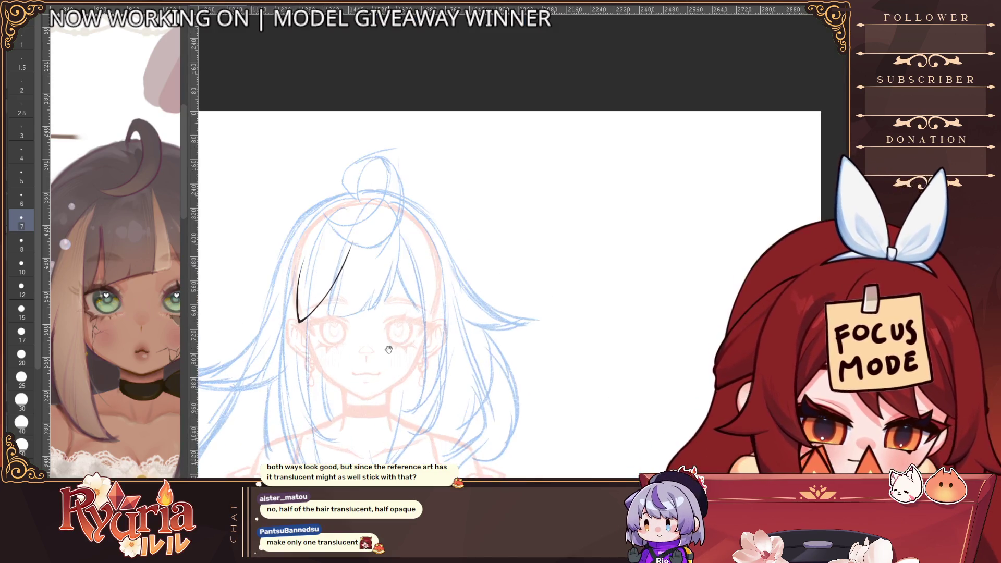
scroll(415, 266, up, 2)
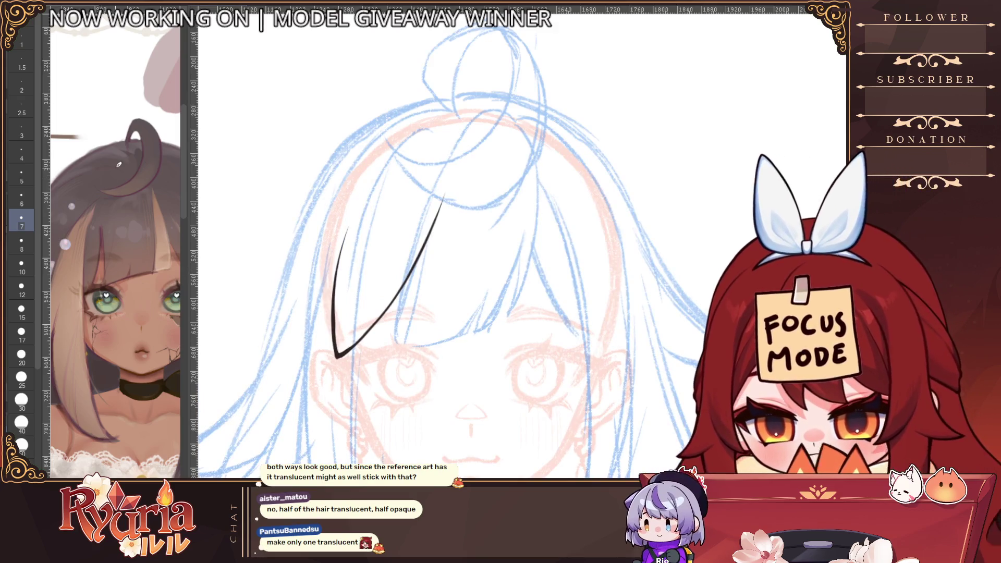
key(ctrl+z)
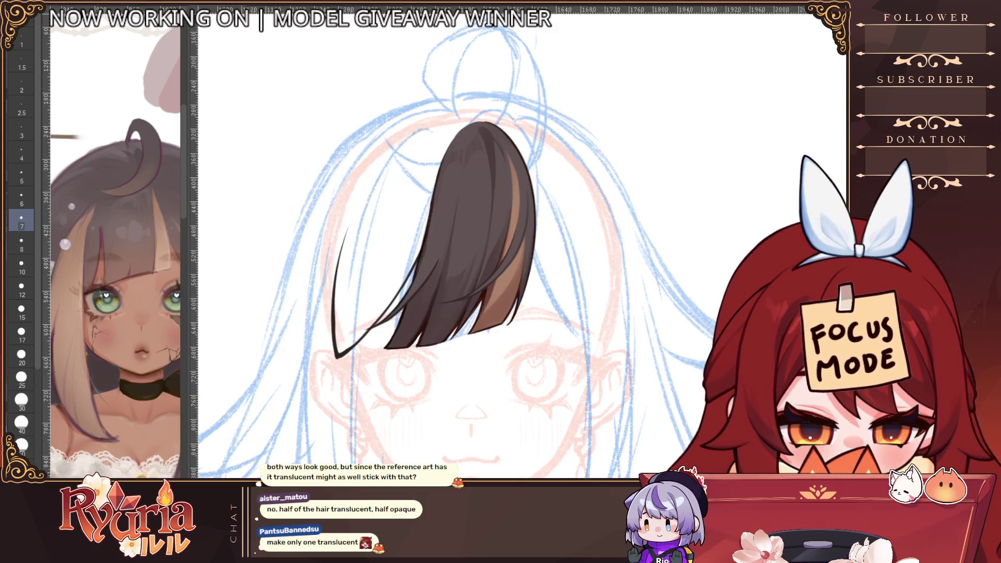
scroll(545, 284, down, 2)
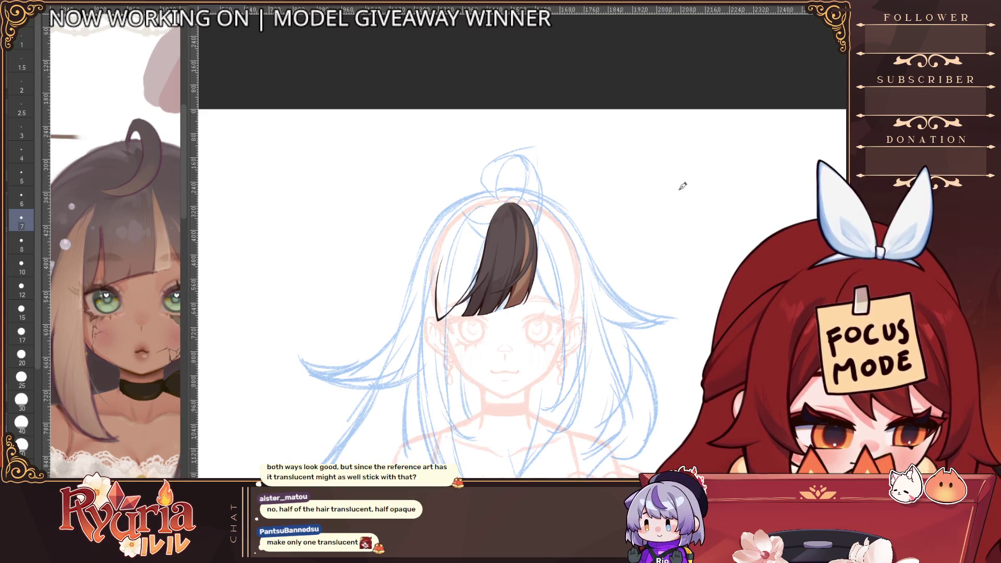
scroll(512, 196, up, 2)
Redraw the strand's long left outline down to the pointed tip.
drag(512, 196, 386, 305)
key(ctrl+z)
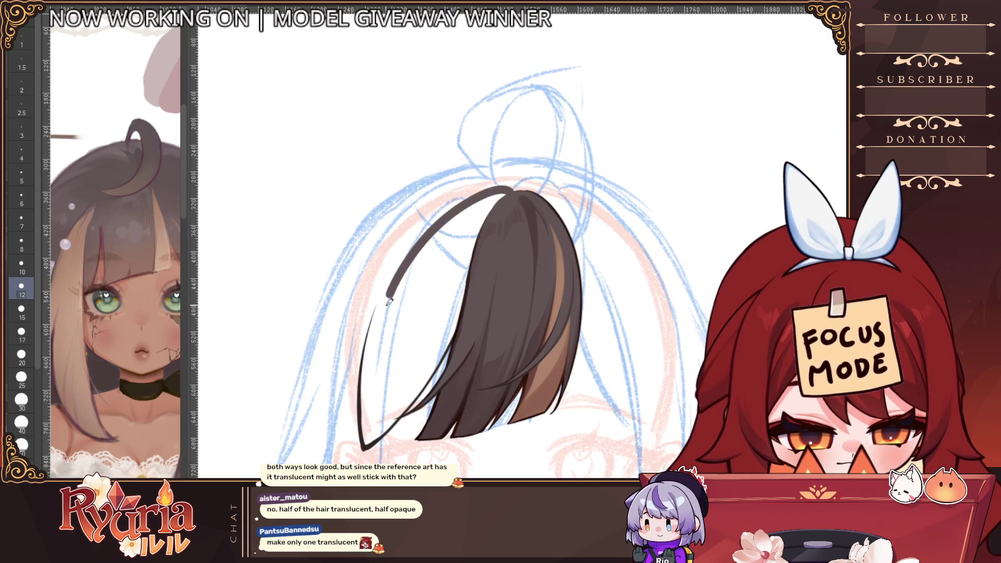
drag(433, 225, 366, 360)
key(ctrl+z)
drag(467, 198, 369, 334)
key(ctrl+z)
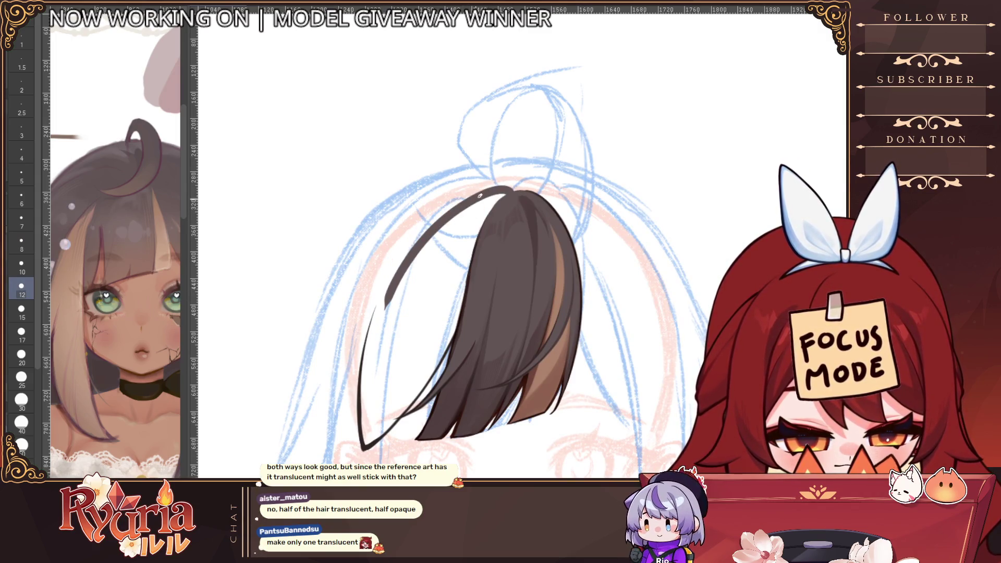
drag(473, 204, 375, 347)
drag(429, 228, 364, 359)
key(ctrl+z)
mouse_move(464, 200)
mouse_down()
mouse_move(371, 318)
mouse_move(361, 425)
mouse_up()
Draw the strand's inner edge and close the outline along its right edge.
mouse_move(371, 387)
mouse_down()
mouse_move(361, 441)
mouse_move(451, 337)
mouse_move(409, 398)
mouse_up()
drag(453, 333, 374, 445)
mouse_move(437, 365)
mouse_down()
mouse_move(366, 452)
mouse_move(389, 424)
mouse_up()
key(ctrl+z)
drag(451, 333, 381, 426)
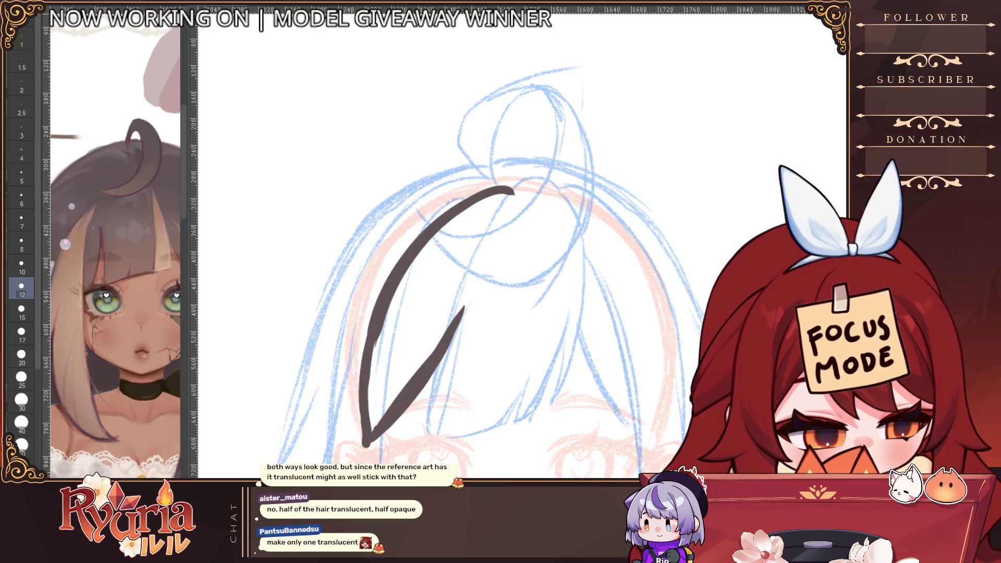
drag(480, 275, 364, 448)
drag(514, 194, 454, 319)
mouse_move(508, 194)
mouse_down()
mouse_move(472, 276)
mouse_move(485, 241)
mouse_move(474, 267)
mouse_up()
Thin the upper right edge with the eraser, then fill the strand solid dark brown.
key(e)
drag(511, 183, 474, 290)
mouse_move(503, 189)
mouse_down()
mouse_move(472, 279)
mouse_move(487, 261)
mouse_move(464, 295)
mouse_up()
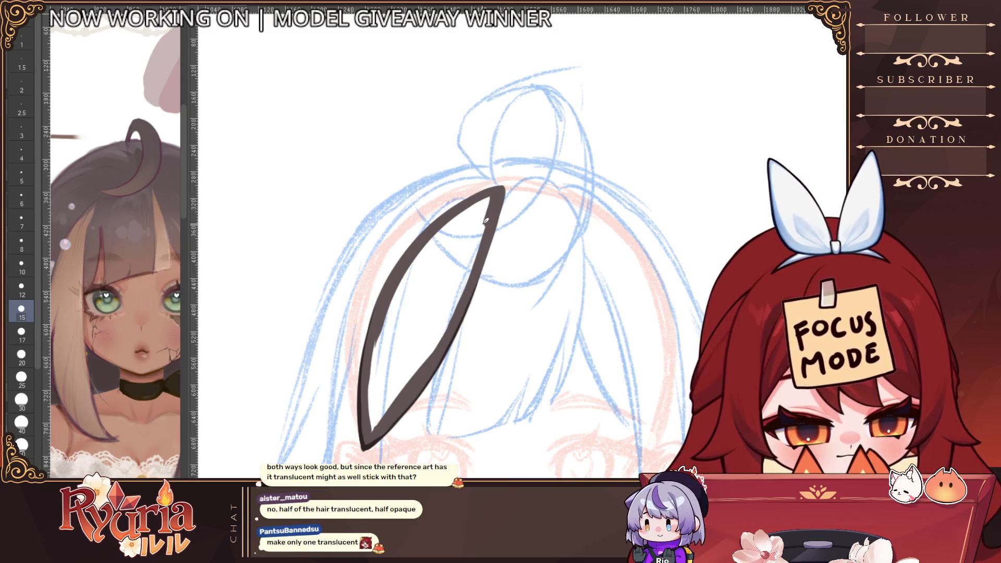
key(g)
click(439, 288)
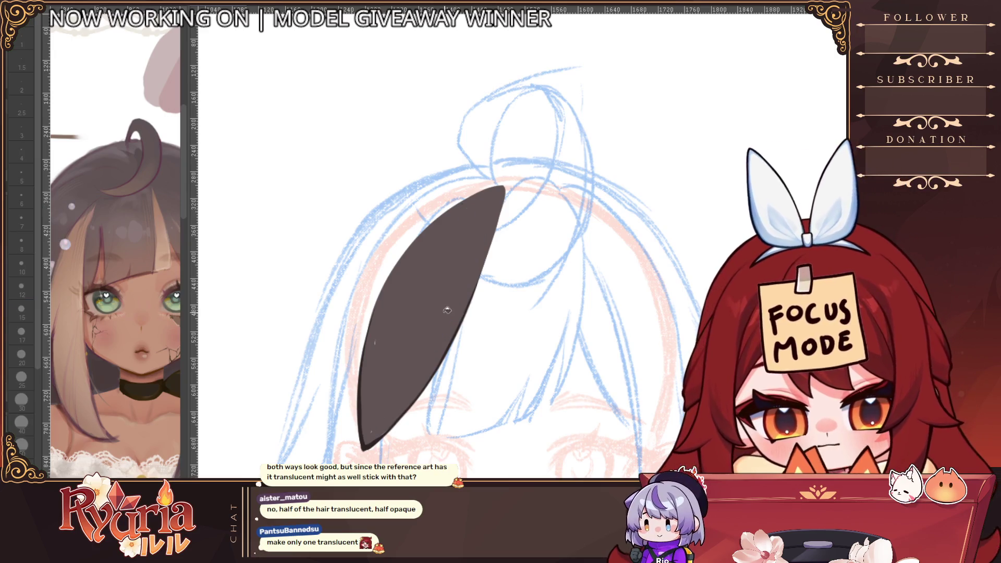
Smooth the strand's lower left edge with the pen at size 6.
key(p)
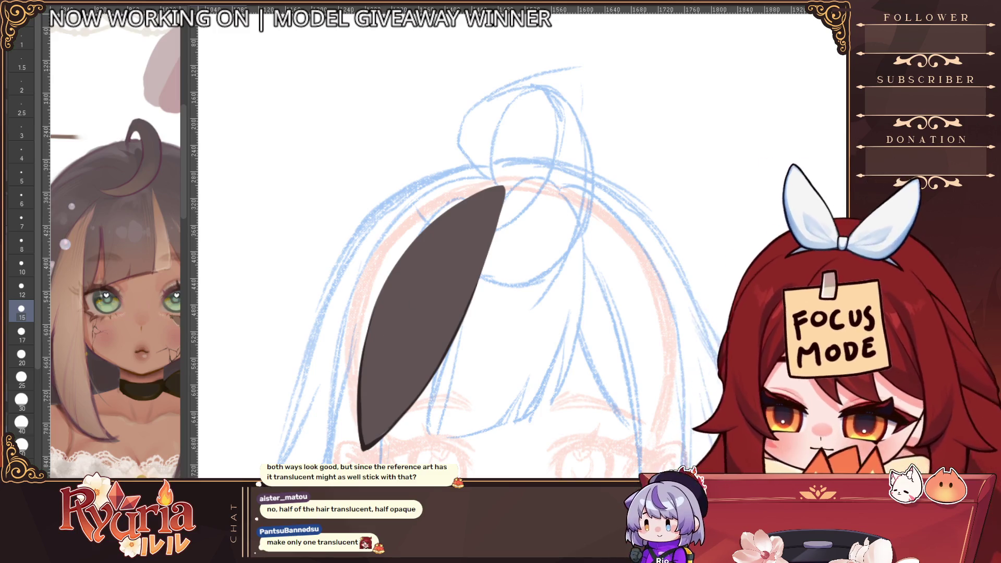
key(bracketleft)
key(bracketleft)
drag(368, 388, 361, 442)
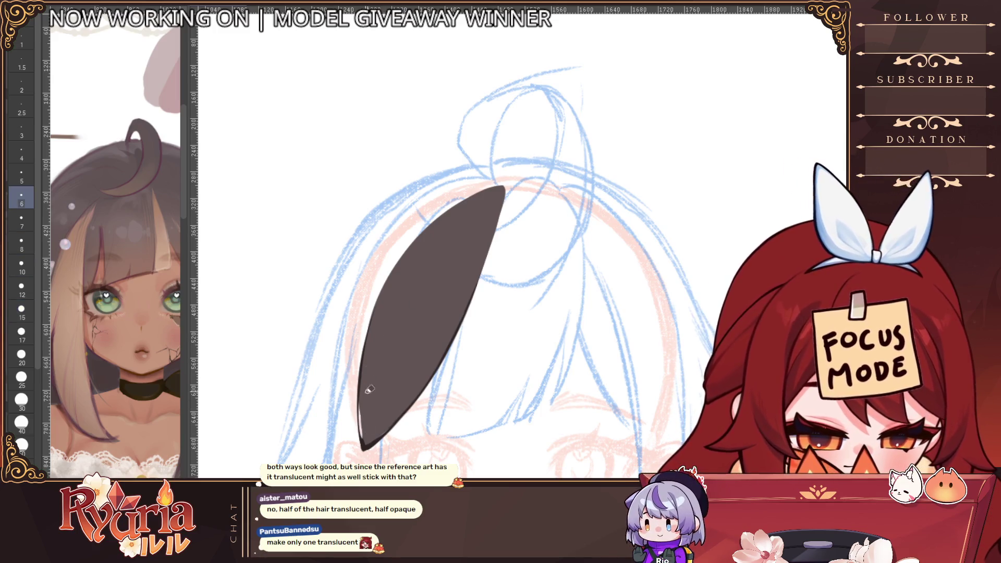
scroll(375, 449, up, 1)
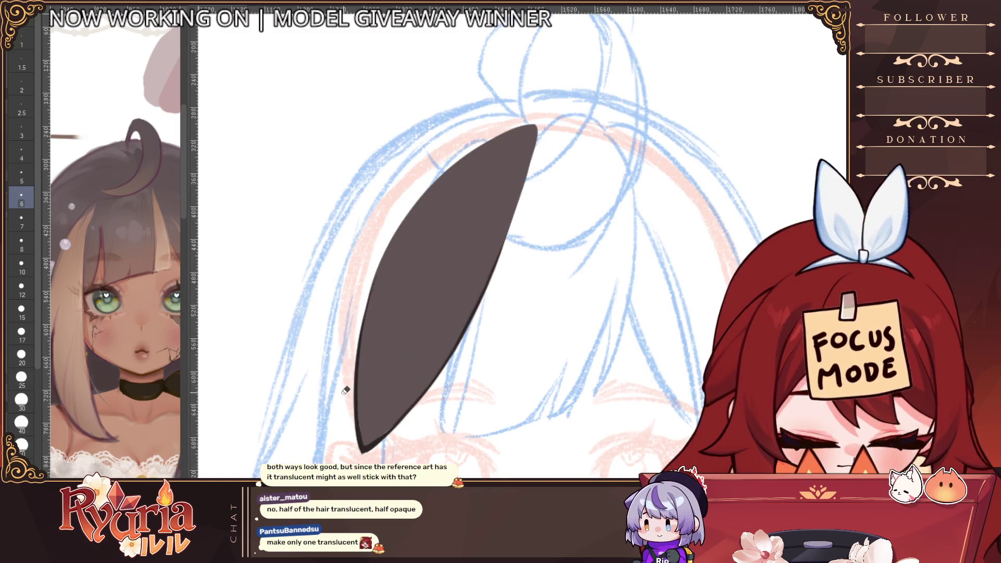
key(p)
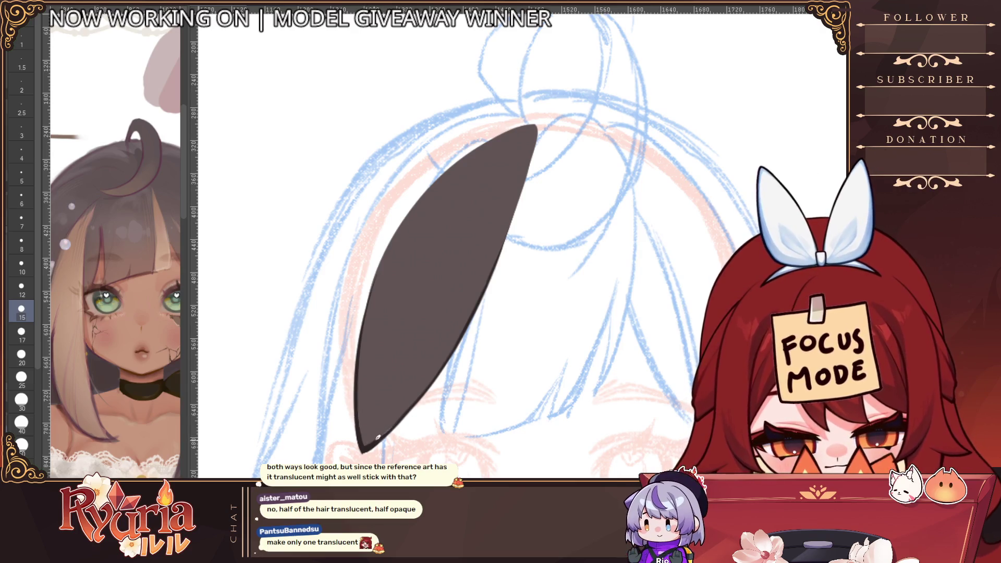
key(bracketleft)
key(bracketleft)
key(bracketleft)
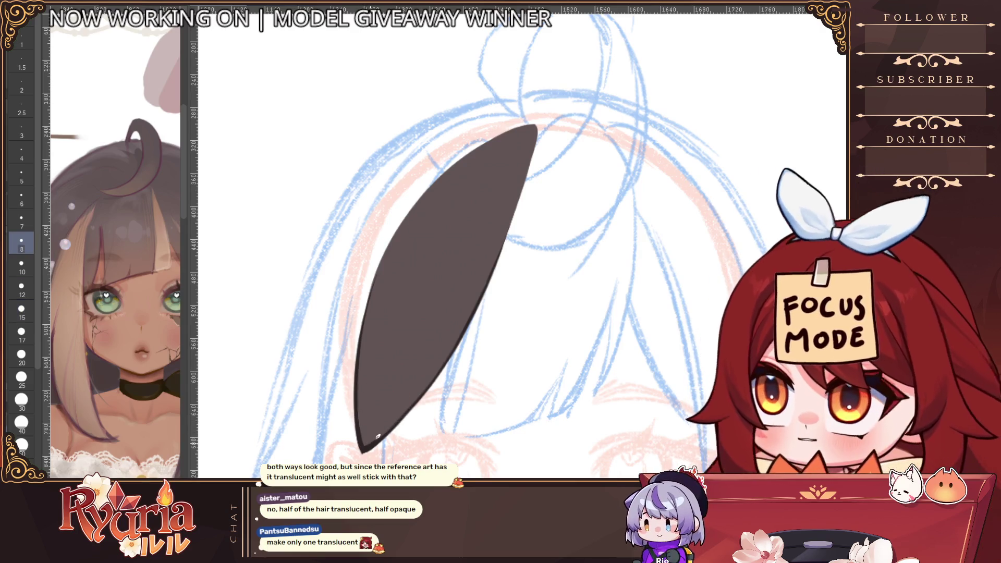
ctrl+alt+click(371, 362)
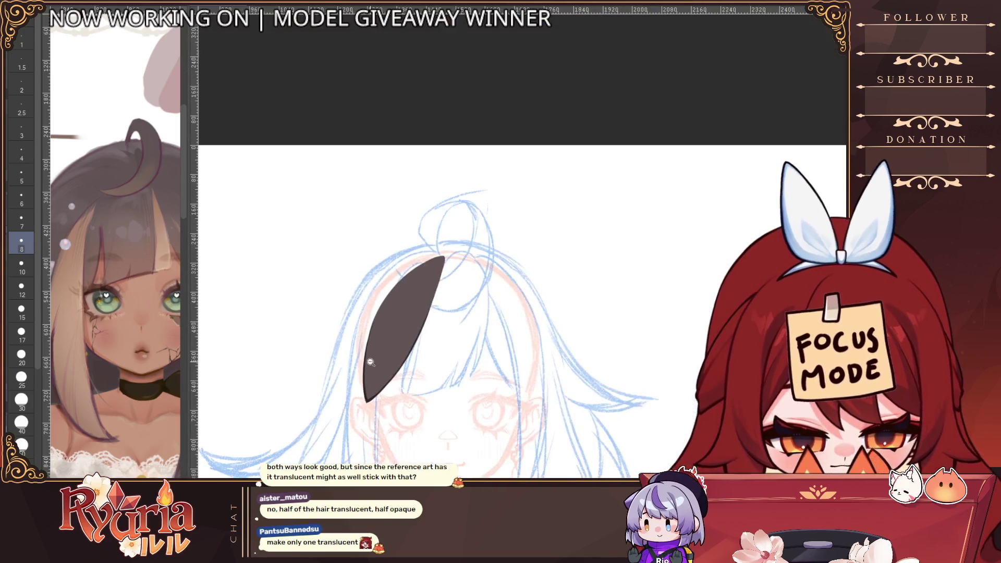
Mirror the view to check the strand's shape, then flip it back.
key(h)
key(ctrl+minus)
key(ctrl+minus)
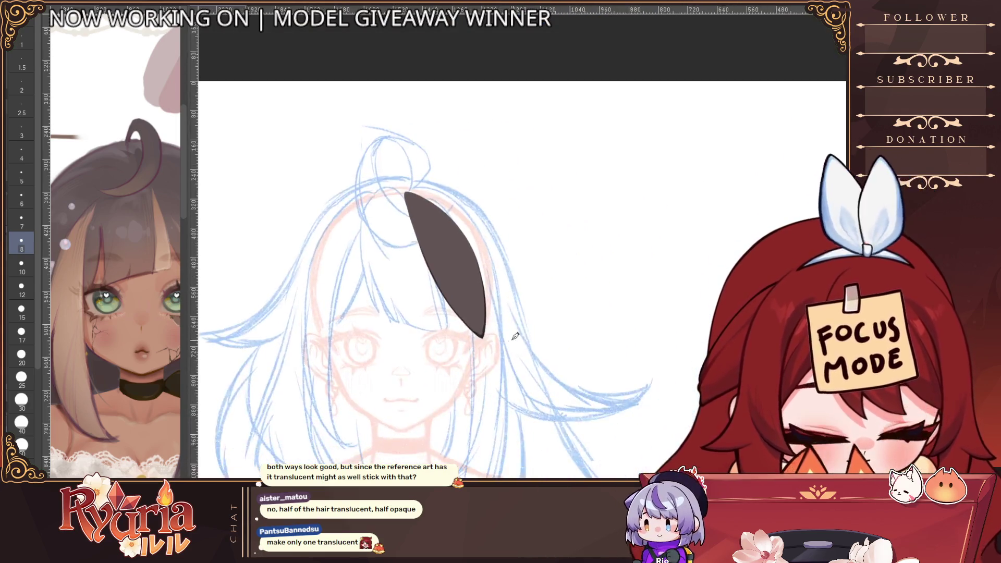
key(bracketleft)
key(ctrl+plus)
key(h)
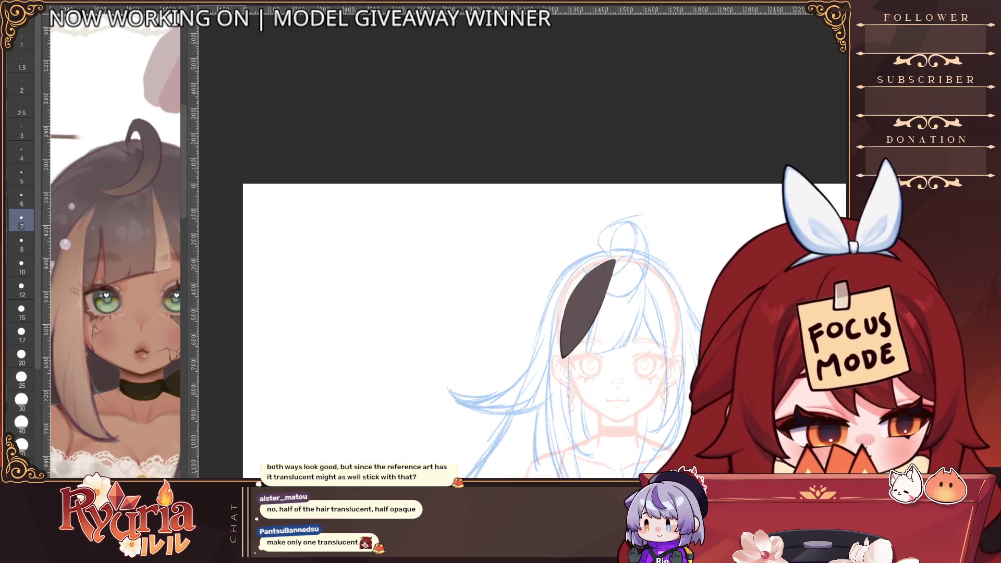
Turn the rendered brown hair lock back on and zoom out to the whole figure.
key(ctrl+plus)
key(ctrl+plus)
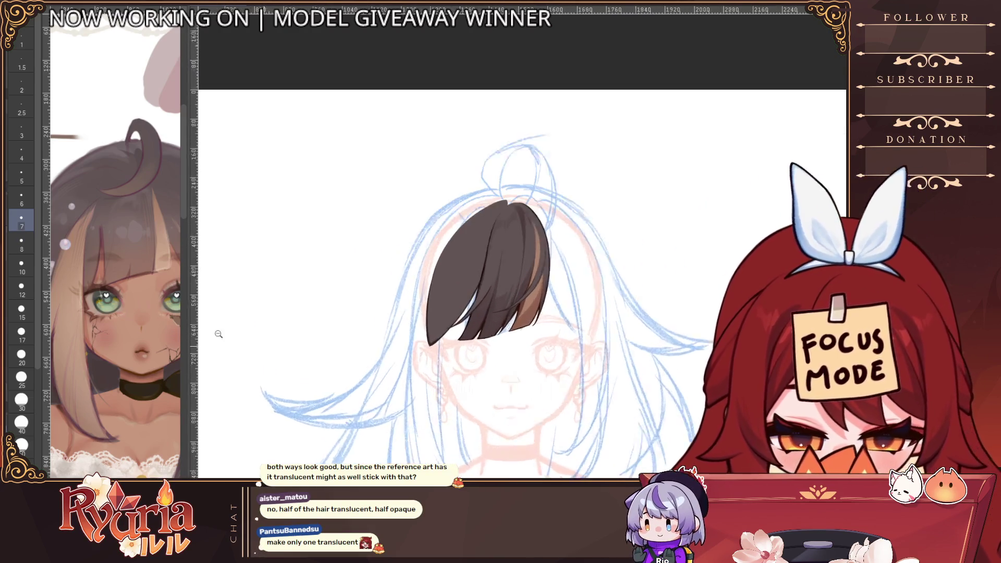
click(218, 334)
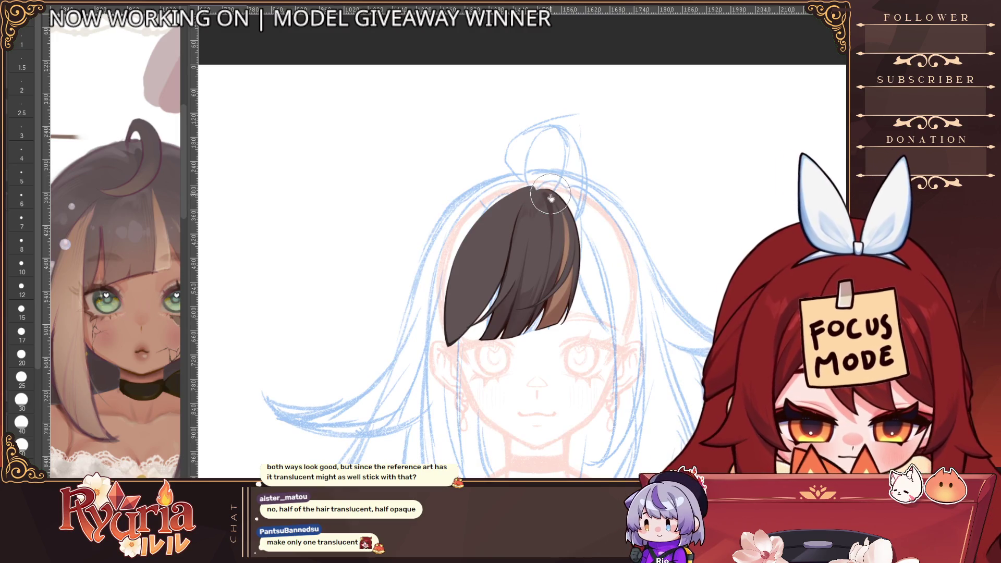
key(bracketright)
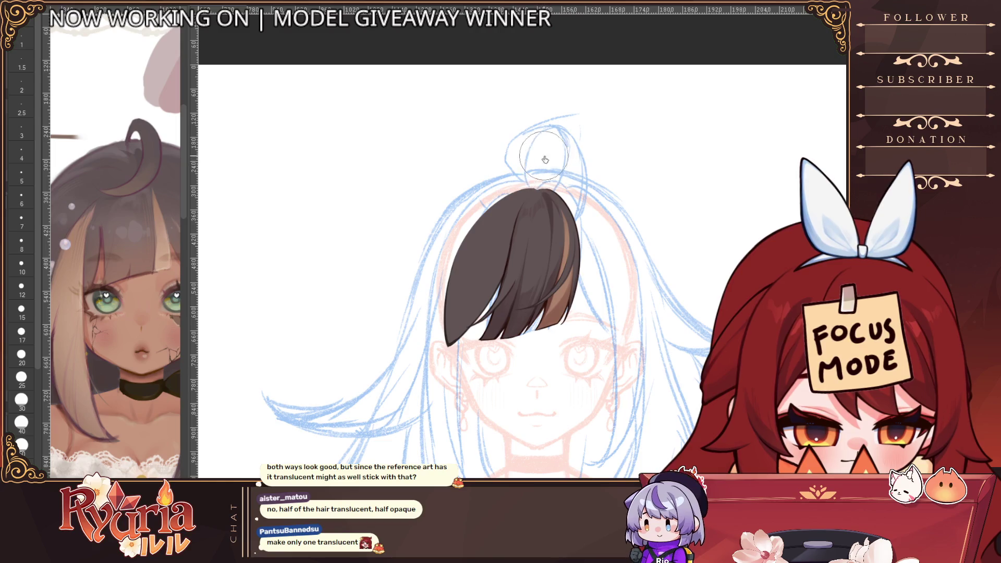
key(ctrl+minus)
key(ctrl+minus)
key(ctrl+minus)
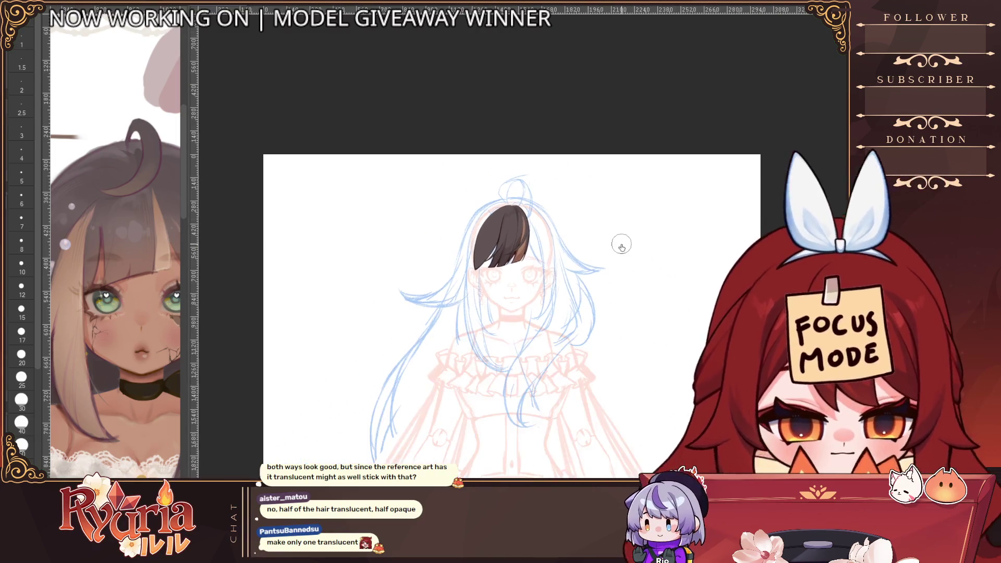